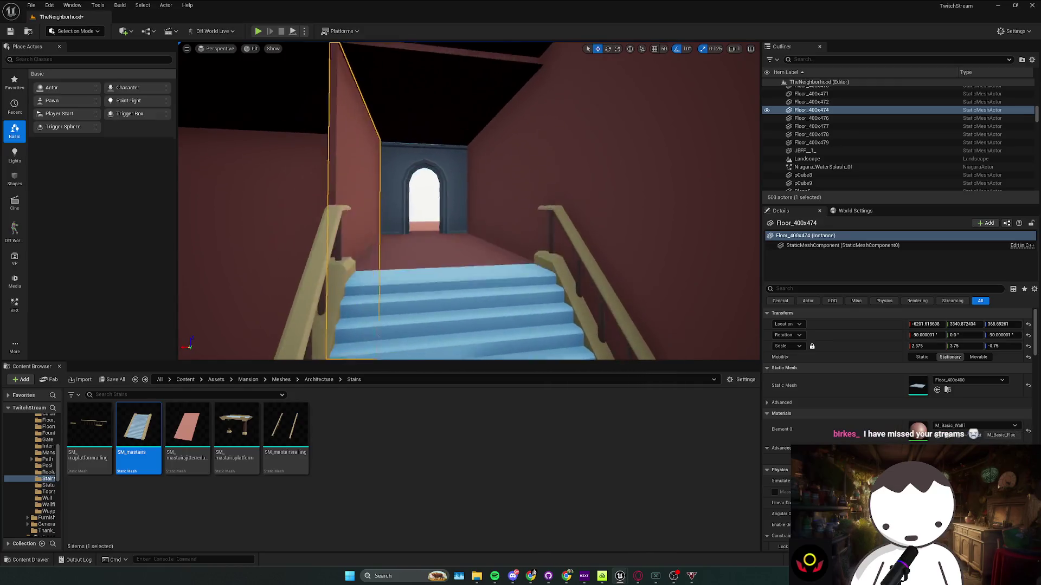
Lower the Floor_400x477 ceiling slab over the stairs by 50 units to Z 1852.92
{"action": "left_click", "coordinate": [404, 219]}
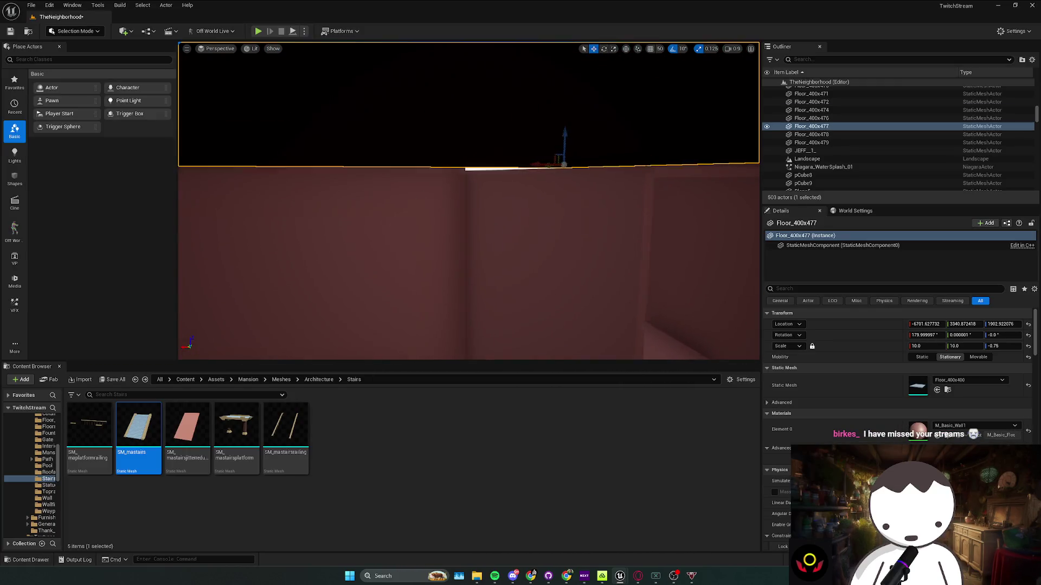
{"action": "left_click_drag", "start_coordinate": [517, 142], "coordinate": [518, 139]}
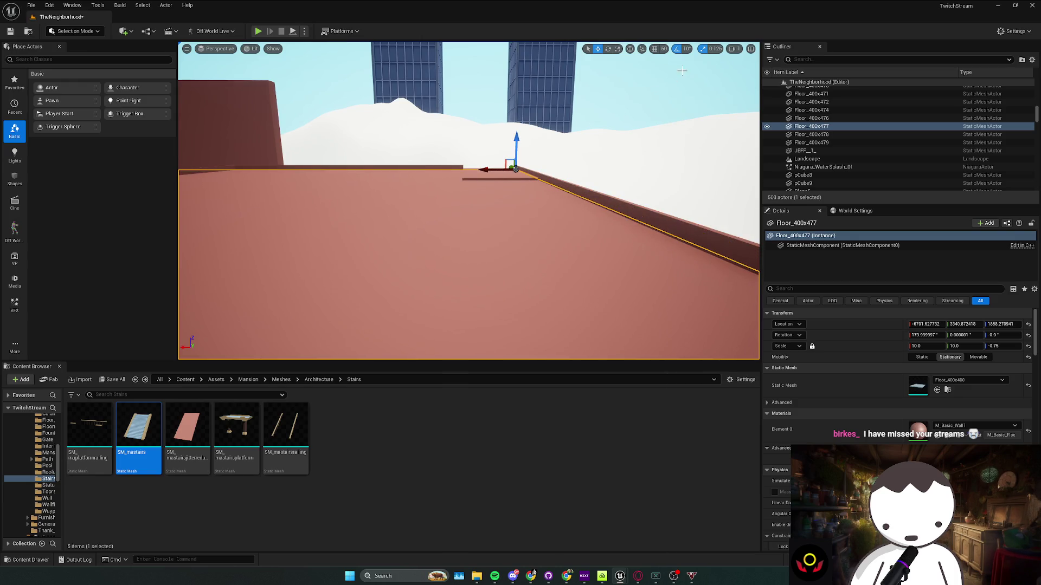
{"action": "key", "text": "ctrl+z"}
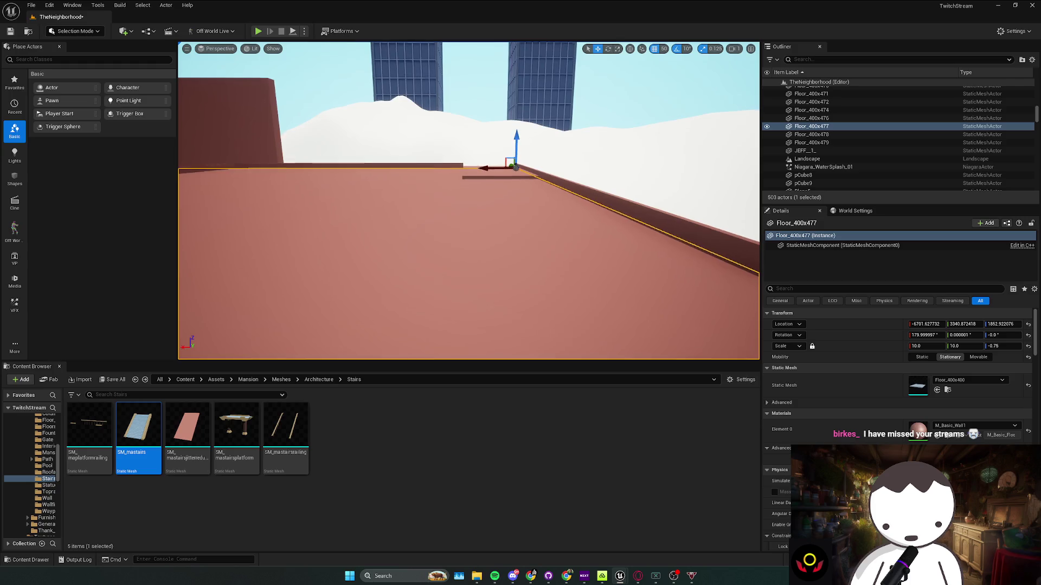
{"action": "left_click_drag", "start_coordinate": [516, 136], "coordinate": [509, 132]}
Reframe the view on the double staircase and go up to the Architecture mesh folders
{"action": "key", "text": "w"}
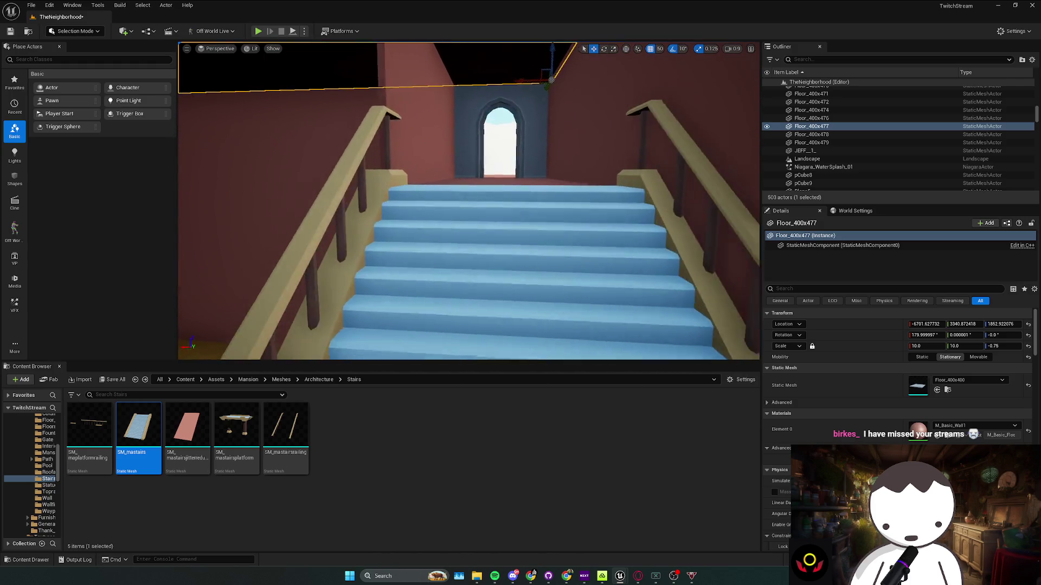
{"action": "key", "text": "Escape"}
{"action": "key", "text": "s"}
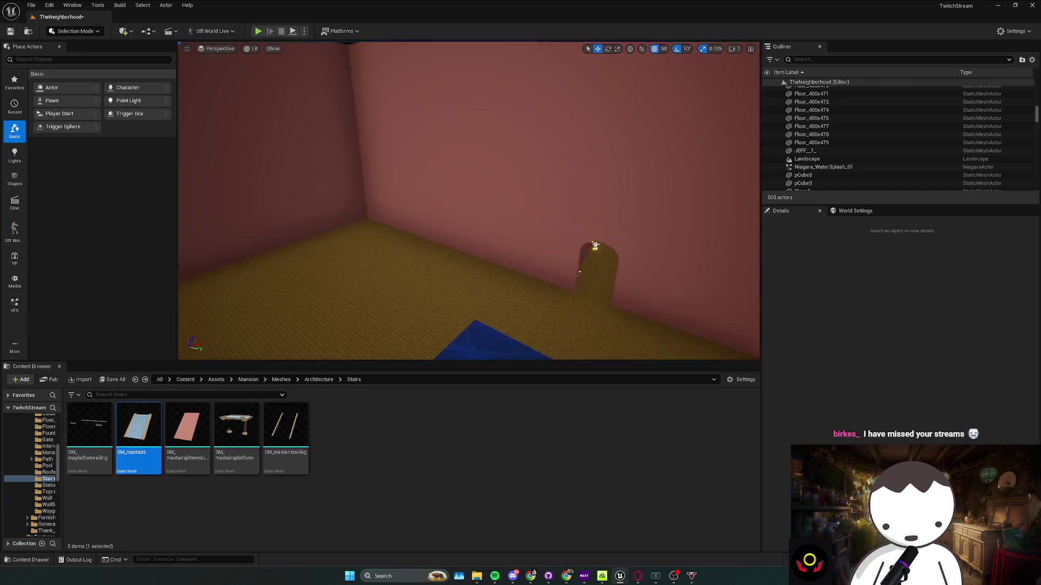
{"action": "key", "text": "ctrl+z"}
{"action": "mouse_move", "coordinate": [487, 225]}
{"action": "left_mouse_down"}
{"action": "mouse_move", "coordinate": [441, 258]}
{"action": "mouse_move", "coordinate": [487, 225]}
{"action": "mouse_move", "coordinate": [479, 224]}
{"action": "left_mouse_up"}
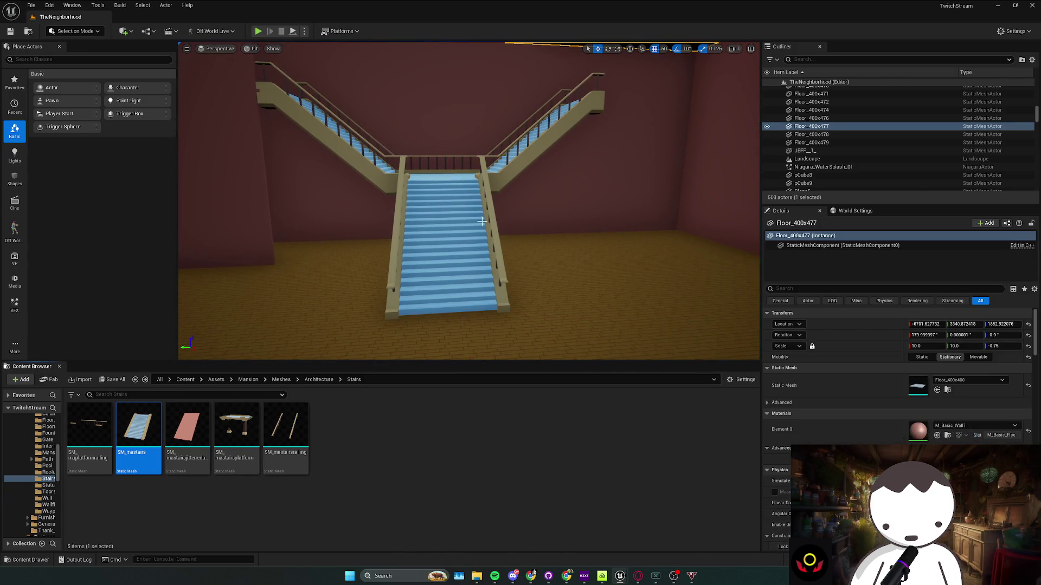
{"action": "key", "text": "s"}
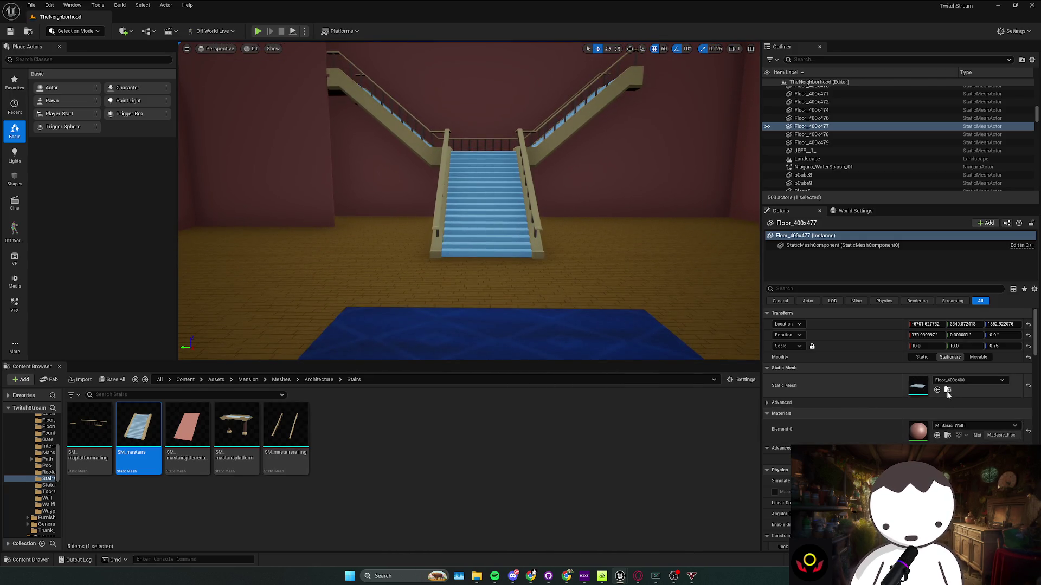
{"action": "left_click", "coordinate": [318, 380]}
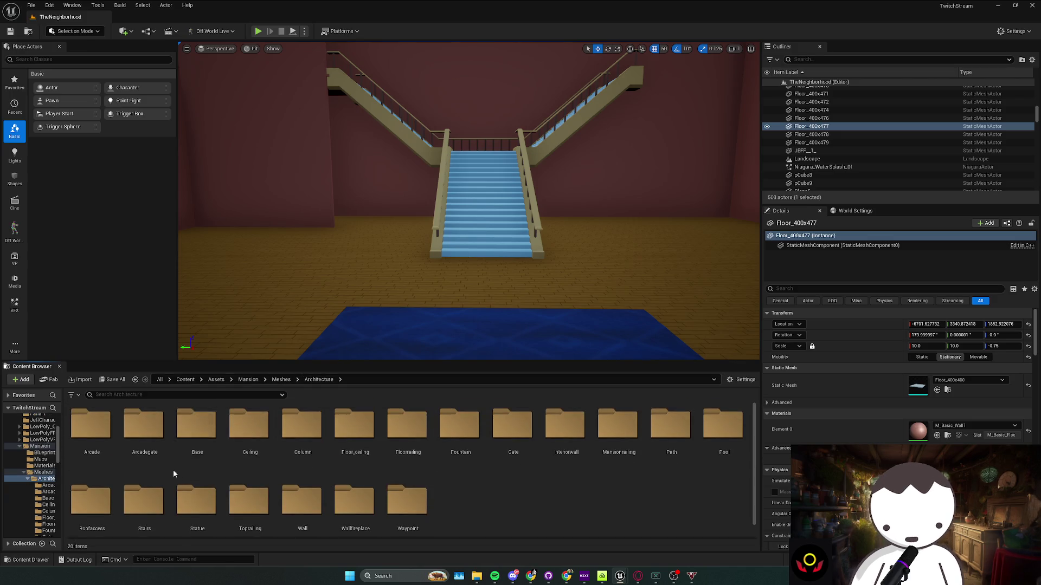
Browse the Ceiling, Arcade, Arcadegate, Base and Floor_ceiling folders under Architecture
{"action": "double_click", "coordinate": [259, 457]}
{"action": "key", "text": "alt+Left"}
{"action": "double_click", "coordinate": [100, 457]}
{"action": "key", "text": "alt+Left"}
{"action": "double_click", "coordinate": [145, 457]}
{"action": "key", "text": "alt+Left"}
{"action": "double_click", "coordinate": [197, 457]}
{"action": "key", "text": "alt+Left"}
{"action": "double_click", "coordinate": [355, 456]}
{"action": "key", "text": "alt+Left"}
Check the Floorrailing, Gate, Interiorwall and Mansionrailing folders under Architecture
{"action": "double_click", "coordinate": [407, 457]}
{"action": "key", "text": "alt+Left"}
{"action": "double_click", "coordinate": [492, 455]}
{"action": "key", "text": "alt+Left"}
{"action": "double_click", "coordinate": [566, 444]}
{"action": "key", "text": "alt+Left"}
{"action": "left_click", "coordinate": [622, 446]}
{"action": "double_click", "coordinate": [623, 446]}
{"action": "key", "text": "alt+Left"}
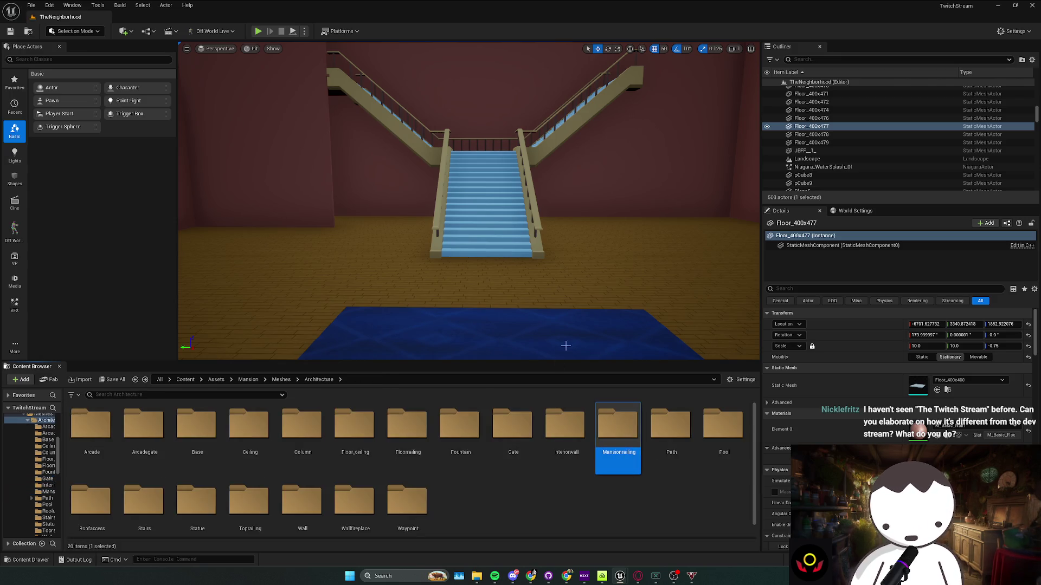
Place an SM_mainteriorglassdoor from Interiorwall in the room at X -4350 and select the doors
{"action": "key", "text": "f"}
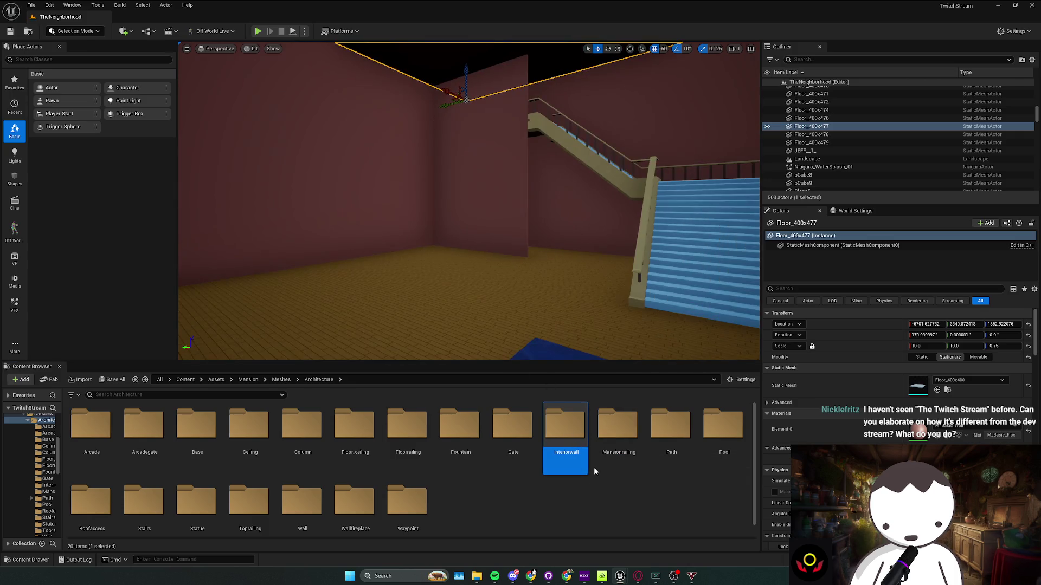
{"action": "double_click", "coordinate": [569, 452]}
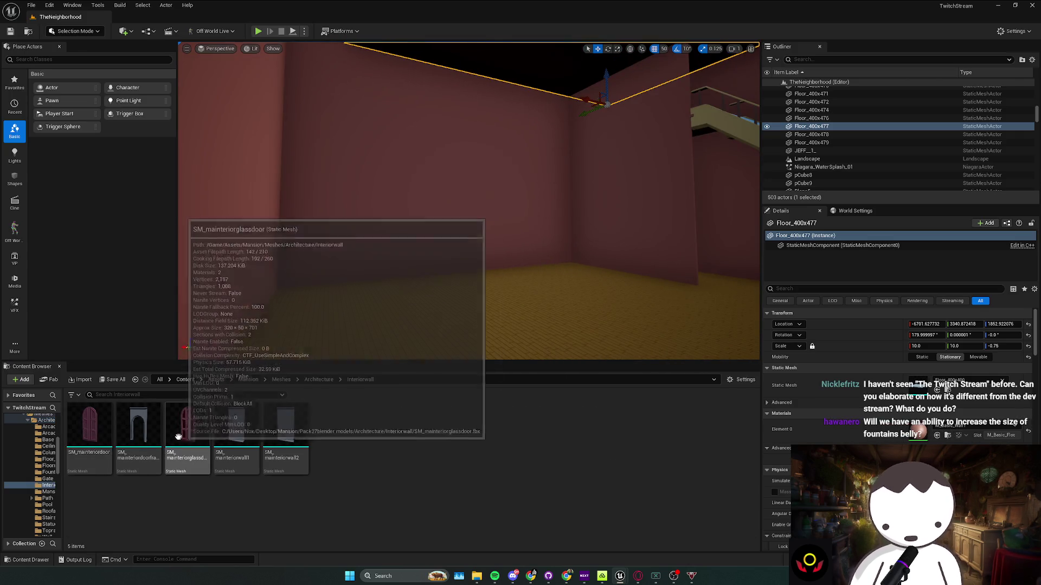
{"action": "left_click_drag", "start_coordinate": [399, 252], "coordinate": [449, 280]}
{"action": "scroll", "coordinate": [399, 251], "scroll_direction": "up", "scroll_amount": 2}
{"action": "key", "text": "e"}
{"action": "mouse_move", "coordinate": [389, 291]}
{"action": "left_mouse_down"}
{"action": "mouse_move", "coordinate": [296, 304]}
{"action": "mouse_move", "coordinate": [480, 276]}
{"action": "left_mouse_up"}
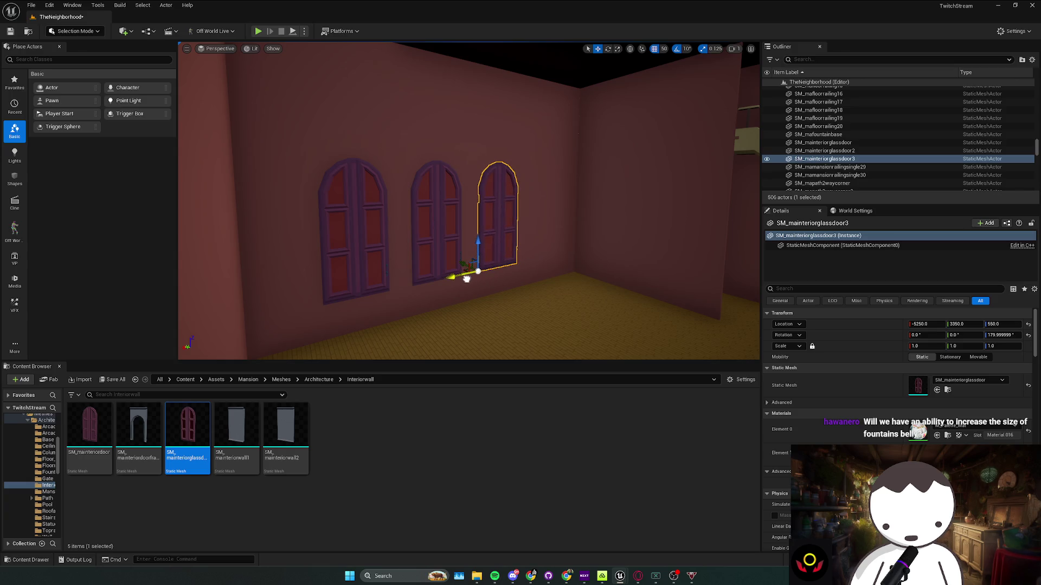
{"action": "left_click", "coordinate": [430, 259], "text": "ctrl"}
{"action": "left_click", "coordinate": [385, 274], "text": "ctrl"}
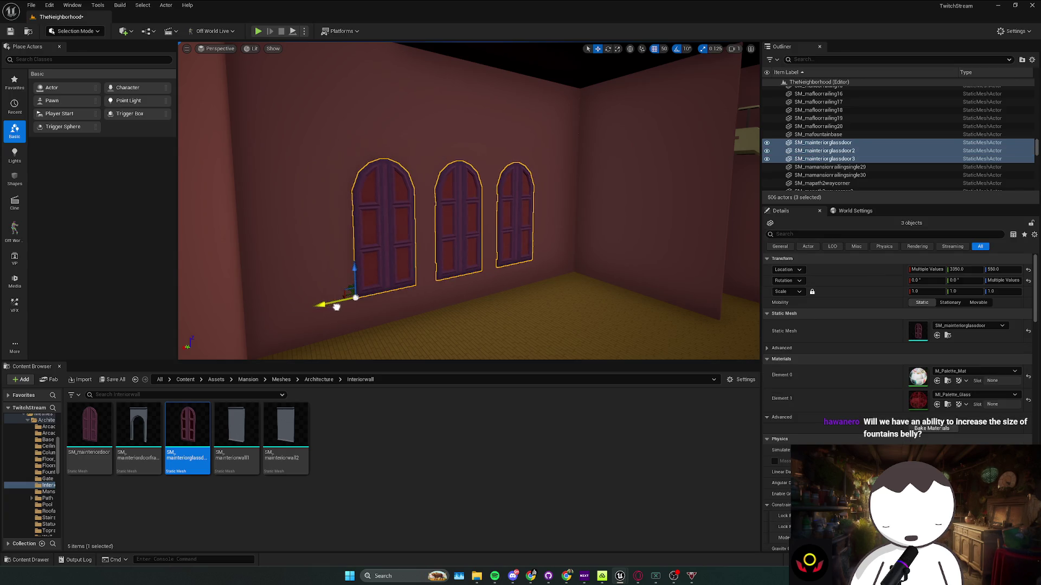
Alt-drag duplicates of the three glass doors and move the copies along Y to 750
{"action": "left_click_drag", "start_coordinate": [429, 284], "coordinate": [455, 268]}
{"action": "mouse_move", "coordinate": [288, 290]}
{"action": "left_mouse_down", "text": "alt"}
{"action": "mouse_move", "coordinate": [569, 301]}
{"action": "mouse_move", "coordinate": [489, 297]}
{"action": "left_mouse_up", "text": "alt"}
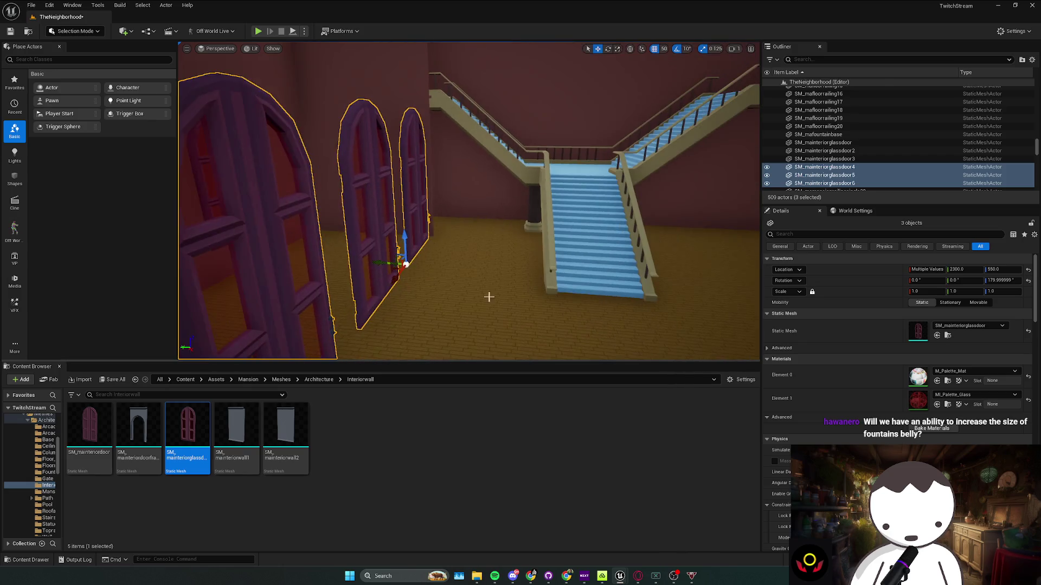
{"action": "mouse_move", "coordinate": [374, 264]}
{"action": "left_mouse_down"}
{"action": "mouse_move", "coordinate": [687, 293]}
{"action": "mouse_move", "coordinate": [315, 290]}
{"action": "mouse_move", "coordinate": [479, 250]}
{"action": "left_mouse_up"}
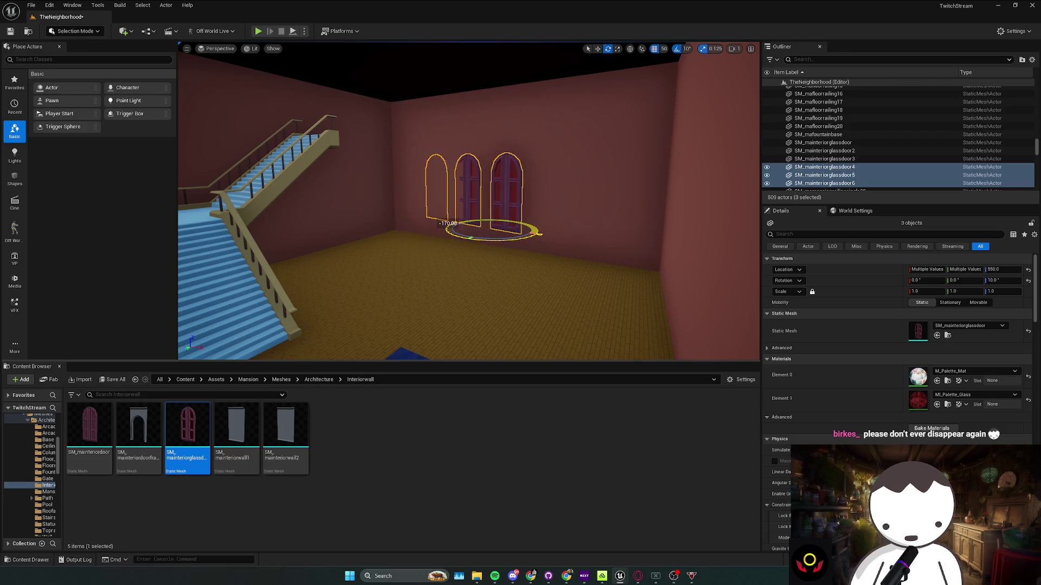
{"action": "mouse_move", "coordinate": [559, 237]}
{"action": "left_mouse_down"}
{"action": "mouse_move", "coordinate": [623, 238]}
{"action": "mouse_move", "coordinate": [542, 233]}
{"action": "mouse_move", "coordinate": [585, 241]}
{"action": "mouse_move", "coordinate": [488, 217]}
{"action": "mouse_move", "coordinate": [528, 240]}
{"action": "left_mouse_up"}
{"action": "mouse_move", "coordinate": [343, 258]}
{"action": "left_mouse_down"}
{"action": "mouse_move", "coordinate": [320, 314]}
{"action": "mouse_move", "coordinate": [303, 325]}
{"action": "mouse_move", "coordinate": [379, 303]}
{"action": "mouse_move", "coordinate": [352, 282]}
{"action": "mouse_move", "coordinate": [411, 293]}
{"action": "mouse_move", "coordinate": [374, 276]}
{"action": "mouse_move", "coordinate": [434, 271]}
{"action": "mouse_move", "coordinate": [293, 298]}
{"action": "left_mouse_up"}
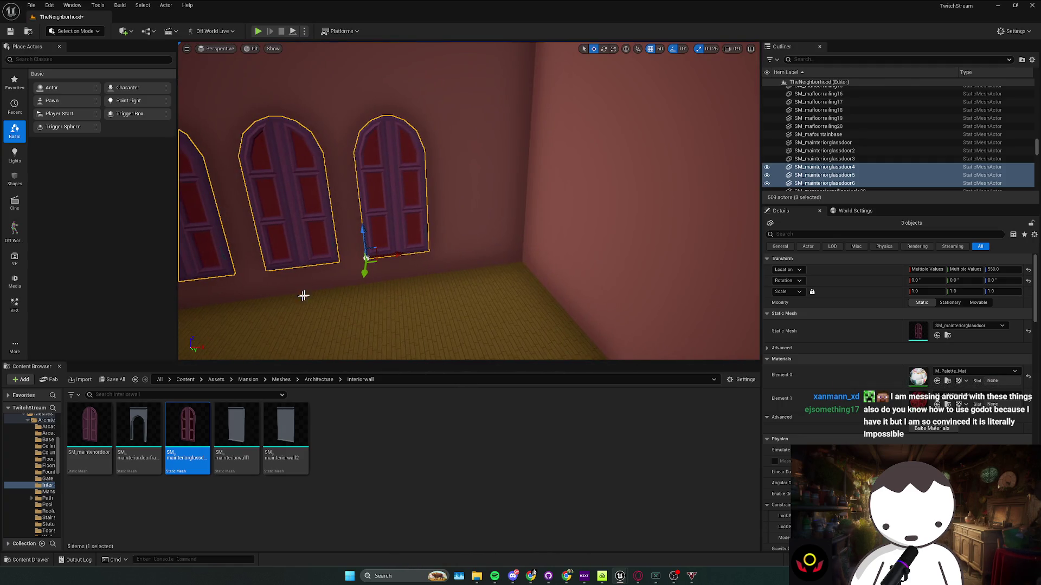
{"action": "mouse_move", "coordinate": [396, 254]}
{"action": "left_mouse_down"}
{"action": "mouse_move", "coordinate": [479, 255]}
{"action": "mouse_move", "coordinate": [472, 295]}
{"action": "left_mouse_up"}
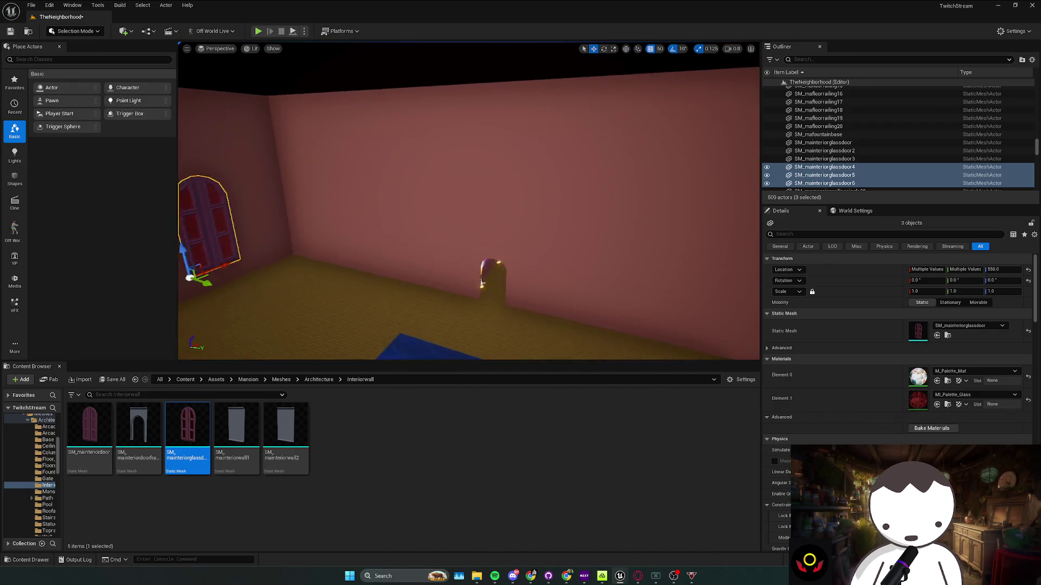
Browse the Mansionrailing, Path, Pool and Roofaccess folders under Architecture
{"action": "scroll", "coordinate": [472, 295], "scroll_direction": "down", "scroll_amount": 2}
{"action": "left_click", "coordinate": [319, 379]}
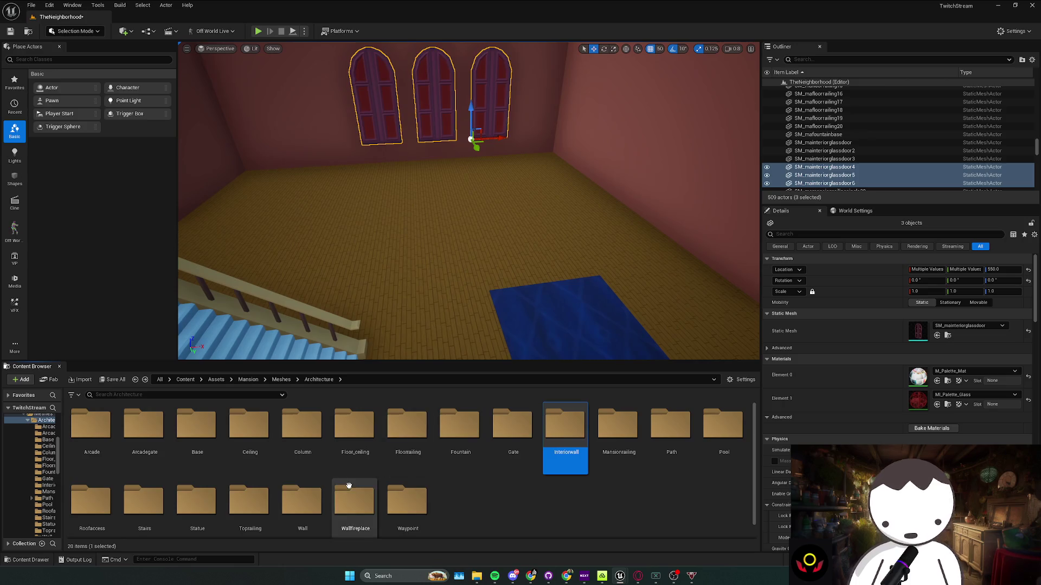
{"action": "double_click", "coordinate": [618, 442]}
{"action": "key", "text": "alt+Left"}
{"action": "double_click", "coordinate": [663, 460]}
{"action": "key", "text": "alt+Left"}
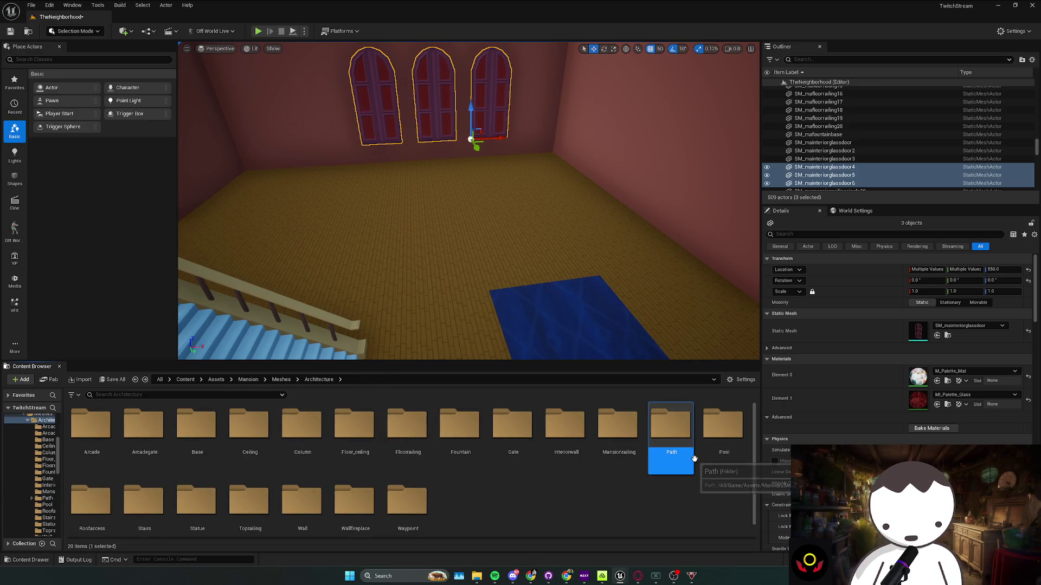
{"action": "double_click", "coordinate": [710, 436]}
{"action": "key", "text": "alt+Left"}
{"action": "scroll", "coordinate": [140, 512], "scroll_direction": "down", "scroll_amount": 1}
{"action": "double_click", "coordinate": [103, 504]}
{"action": "key", "text": "alt+Left"}
{"action": "scroll", "coordinate": [198, 506], "scroll_direction": "down", "scroll_amount": 1}
Place SM_mastatue from the Statue folder beside the blue rug, rotated -90° and moved to Y 1350
{"action": "double_click", "coordinate": [200, 499]}
{"action": "mouse_move", "coordinate": [89, 428]}
{"action": "left_mouse_down"}
{"action": "mouse_move", "coordinate": [558, 344]}
{"action": "mouse_move", "coordinate": [556, 328]}
{"action": "left_mouse_up"}
{"action": "key", "text": "e"}
{"action": "key", "text": "f"}
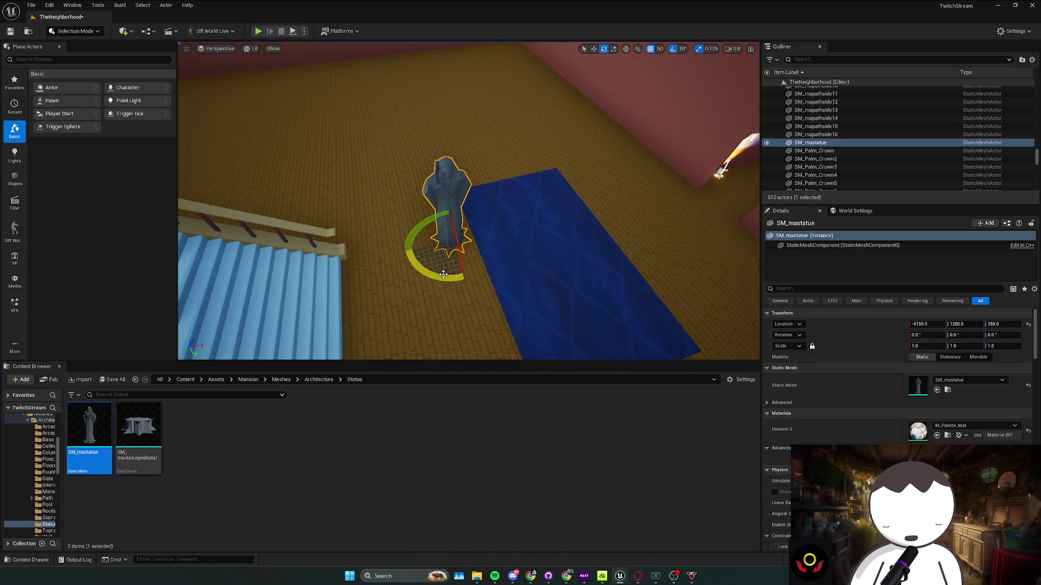
{"action": "key", "text": "w"}
{"action": "left_click_drag", "start_coordinate": [497, 228], "coordinate": [540, 276]}
{"action": "left_click_drag", "start_coordinate": [476, 280], "coordinate": [479, 316]}
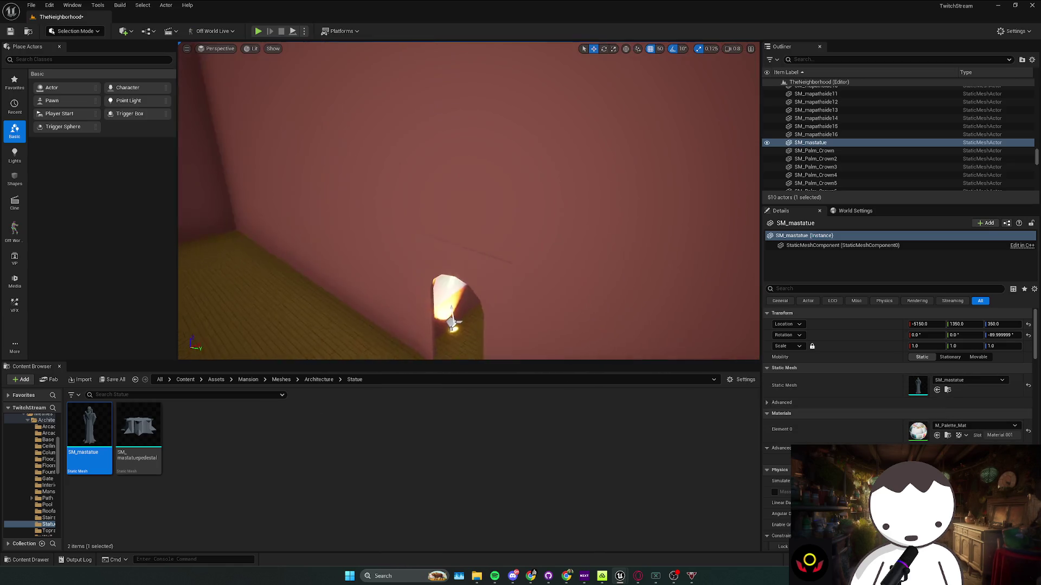
{"action": "left_click", "coordinate": [518, 265]}
Duplicate the JEFF_1_ figure into the stair room and raise the copy to Z 345.2
{"action": "key", "text": "f"}
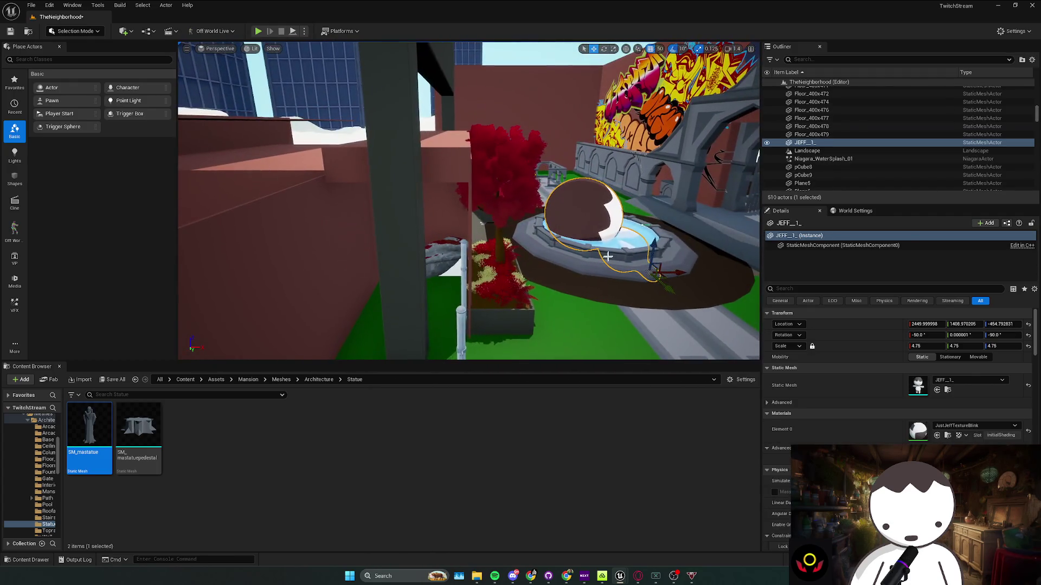
{"action": "mouse_move", "coordinate": [647, 241]}
{"action": "left_mouse_down"}
{"action": "mouse_move", "coordinate": [674, 306]}
{"action": "mouse_move", "coordinate": [290, 279]}
{"action": "left_mouse_up"}
{"action": "key", "text": "f"}
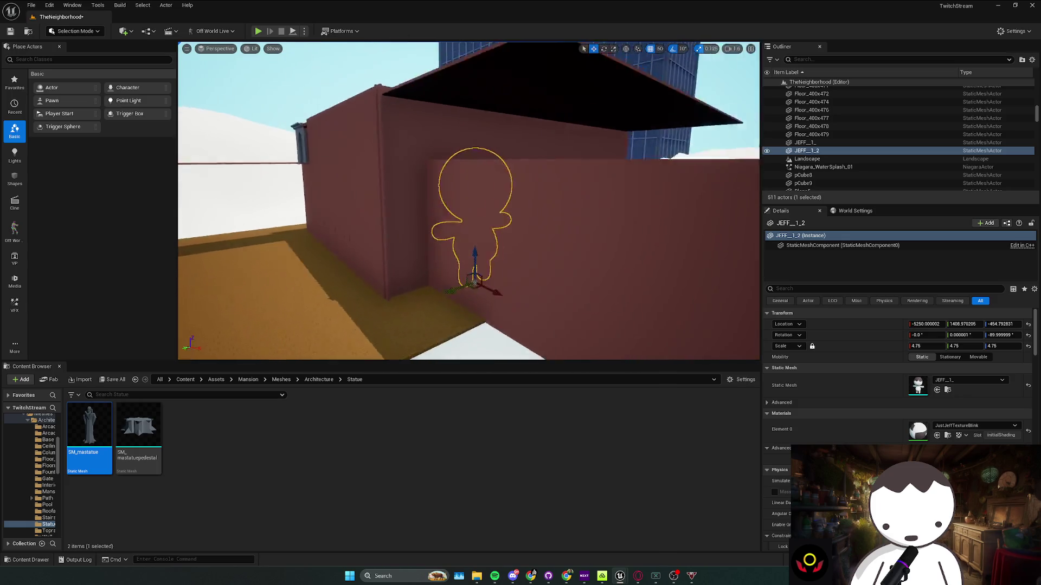
{"action": "scroll", "coordinate": [235, 271], "scroll_direction": "down", "scroll_amount": 3}
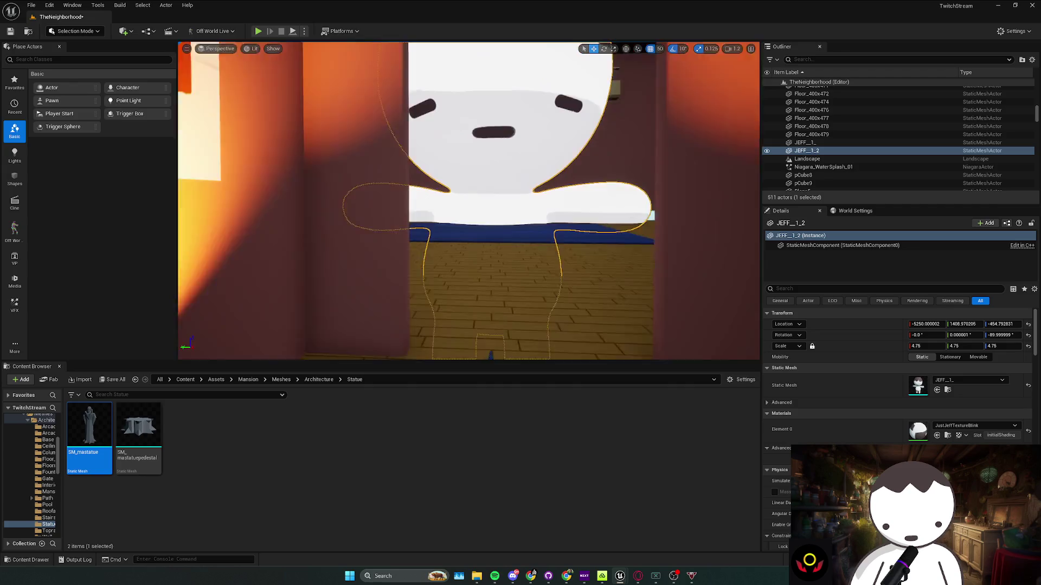
{"action": "scroll", "coordinate": [249, 281], "scroll_direction": "down", "scroll_amount": 4}
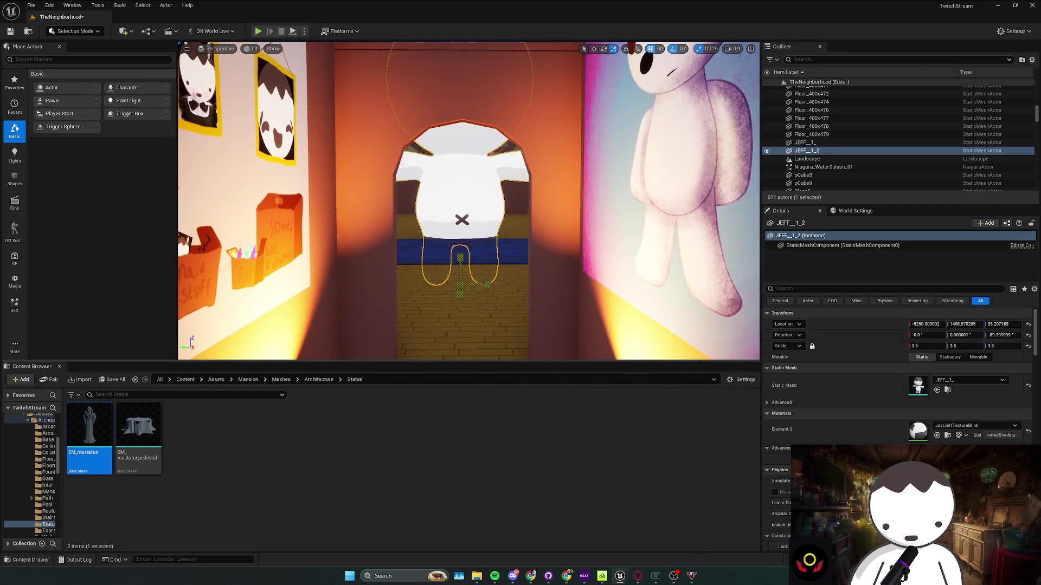
{"action": "left_click_drag", "start_coordinate": [456, 291], "coordinate": [458, 179]}
{"action": "scroll", "coordinate": [458, 178], "scroll_direction": "up", "scroll_amount": 3}
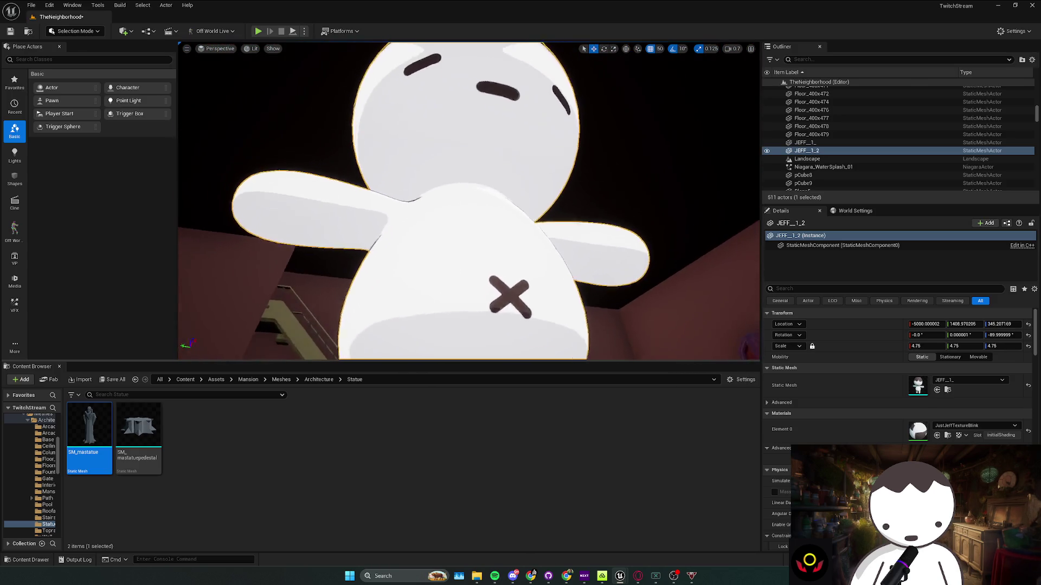
{"action": "scroll", "coordinate": [458, 179], "scroll_direction": "down", "scroll_amount": 5}
Scale the Jeff copy to 3.625 and remove the extra statue beside the rug
{"action": "key", "text": "r"}
{"action": "mouse_move", "coordinate": [450, 293]}
{"action": "left_mouse_down"}
{"action": "mouse_move", "coordinate": [441, 282]}
{"action": "mouse_move", "coordinate": [434, 295]}
{"action": "left_mouse_up"}
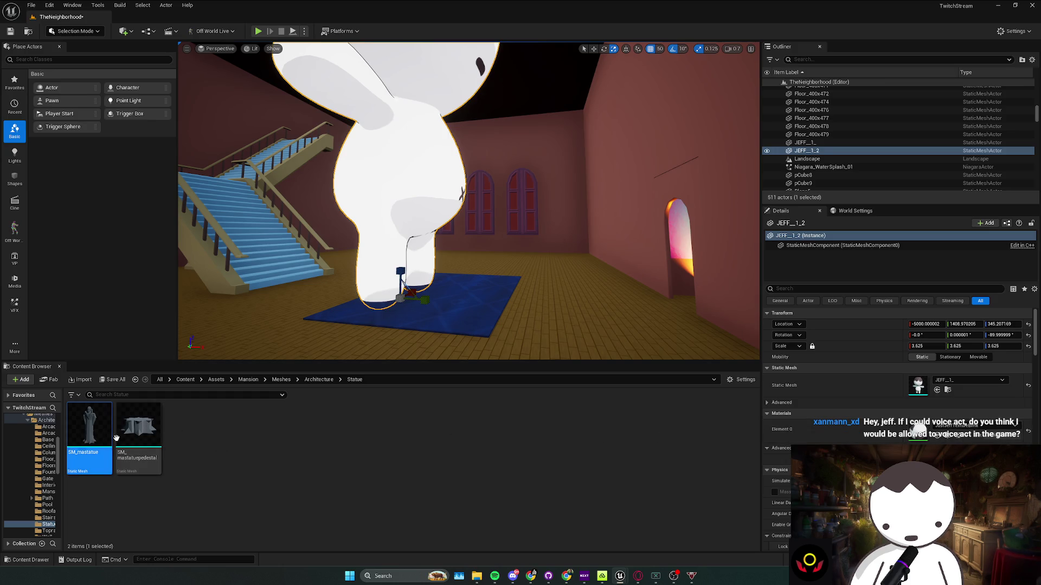
{"action": "left_click", "coordinate": [517, 301]}
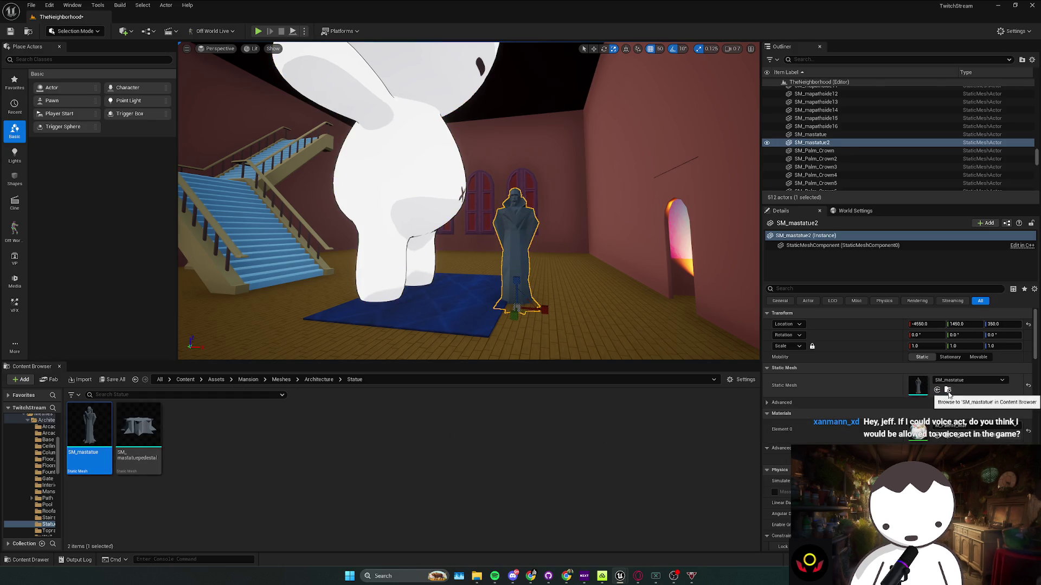
{"action": "key", "text": "ctrl+z"}
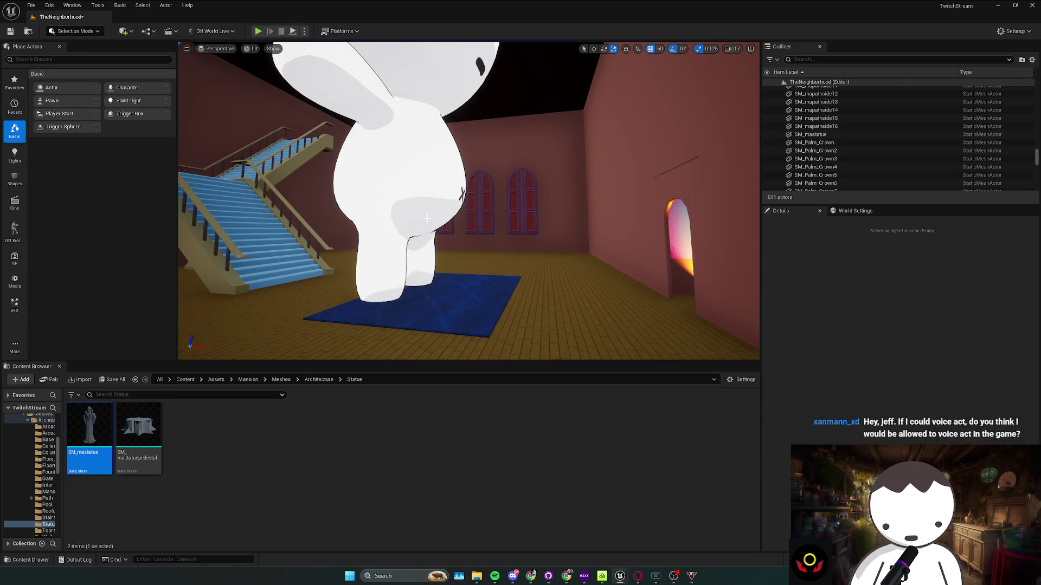
Try the M_DarkGray material on the Jeff copy, revert it, and locate Jeff's material
{"action": "left_click", "coordinate": [966, 431]}
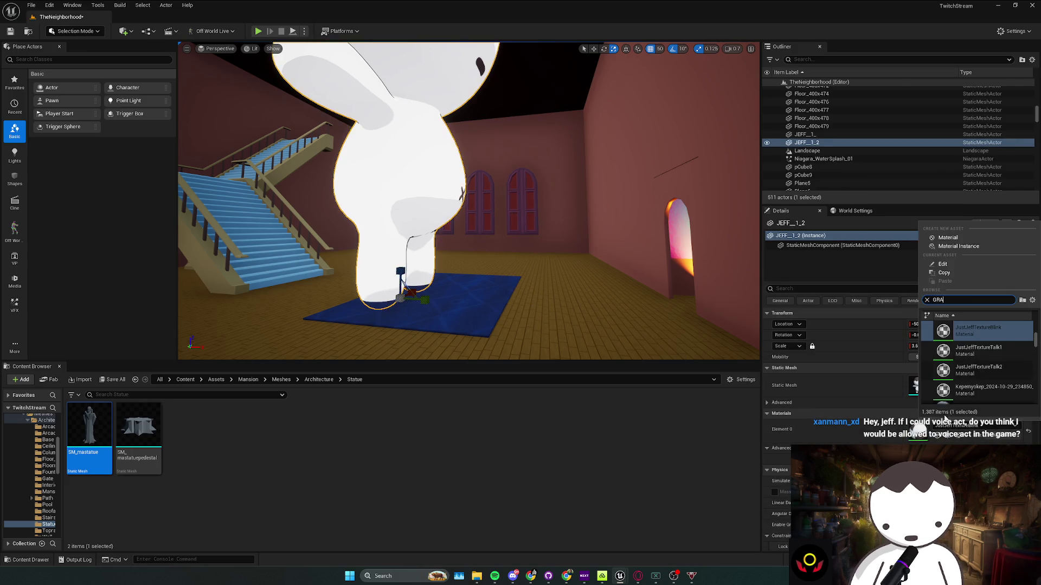
{"action": "type", "text": "U"}
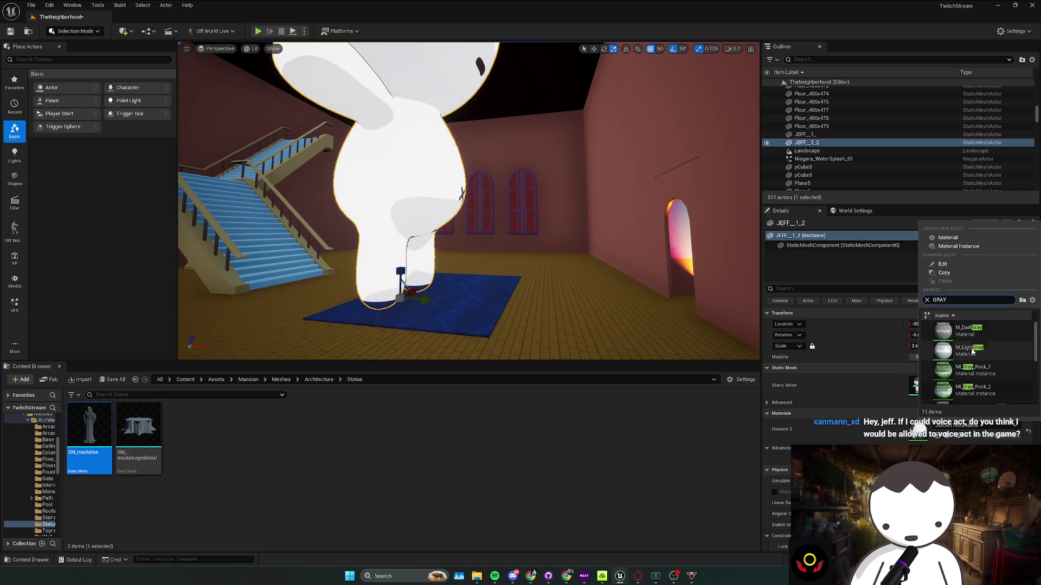
{"action": "left_click", "coordinate": [968, 330]}
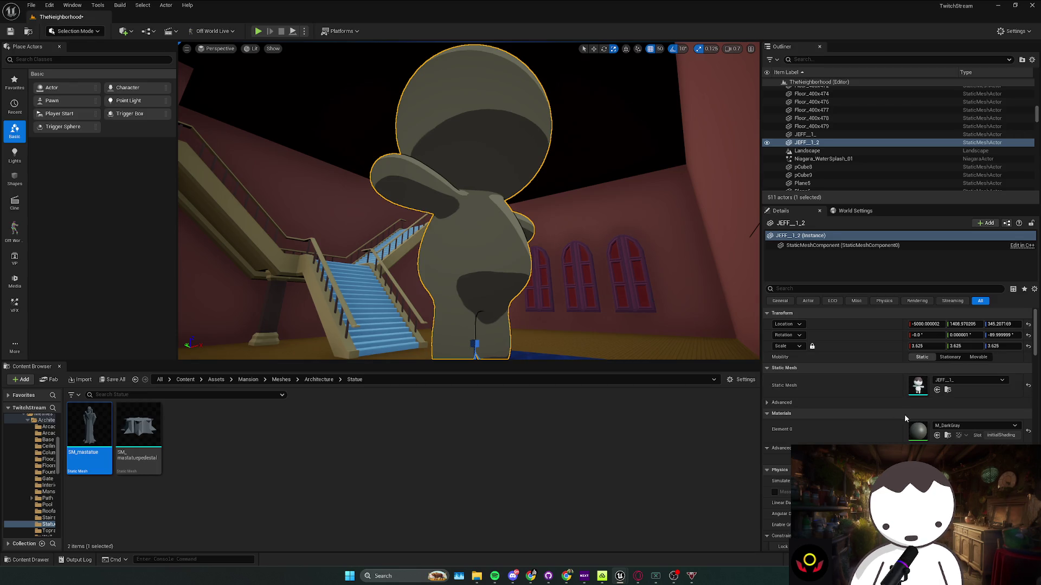
{"action": "key", "text": "ctrl+z"}
{"action": "left_click", "coordinate": [948, 436]}
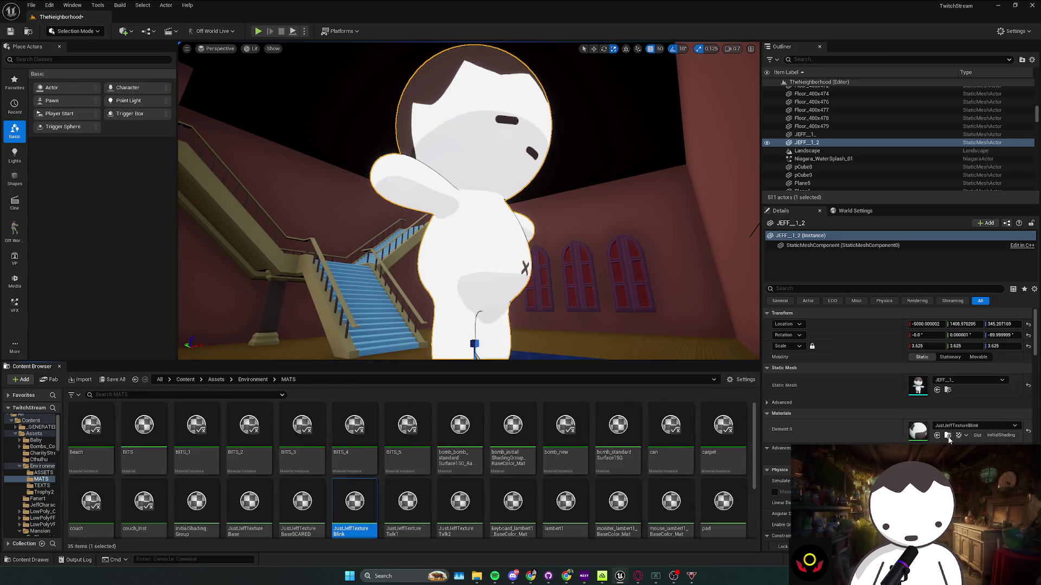
{"action": "scroll", "coordinate": [473, 491], "scroll_direction": "down", "scroll_amount": 2}
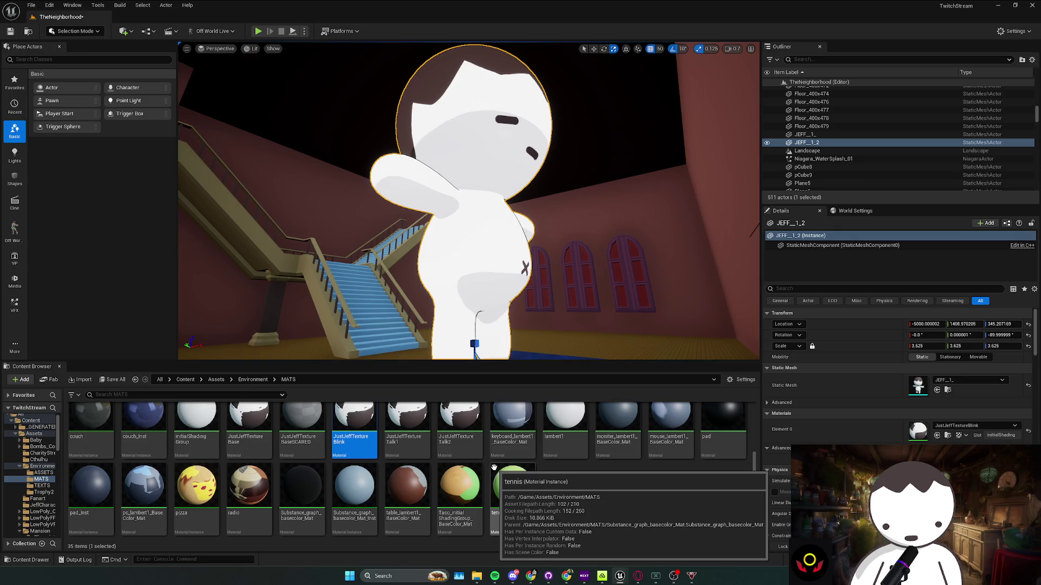
Scale the Jeff statue down from 3.625 to 3.25
{"action": "key", "text": "w"}
{"action": "mouse_move", "coordinate": [447, 295]}
{"action": "left_mouse_down"}
{"action": "mouse_move", "coordinate": [455, 287]}
{"action": "mouse_move", "coordinate": [446, 295]}
{"action": "mouse_move", "coordinate": [449, 265]}
{"action": "left_mouse_up"}
{"action": "mouse_move", "coordinate": [453, 329]}
{"action": "left_mouse_down"}
{"action": "mouse_move", "coordinate": [434, 336]}
{"action": "mouse_move", "coordinate": [425, 295]}
{"action": "mouse_move", "coordinate": [492, 307]}
{"action": "mouse_move", "coordinate": [466, 325]}
{"action": "mouse_move", "coordinate": [462, 343]}
{"action": "left_mouse_up"}
{"action": "key", "text": "w"}
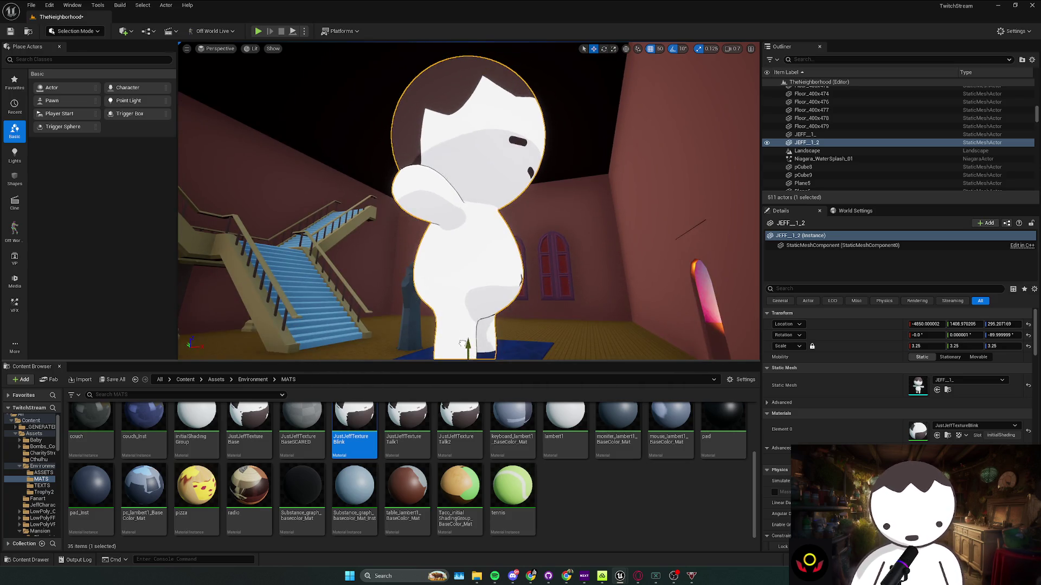
Delete the small SM_mastatue figure and move Jeff onto the blue rug at X -5150
{"action": "scroll", "coordinate": [463, 343], "scroll_direction": "down", "scroll_amount": 5}
{"action": "left_click", "coordinate": [417, 260]}
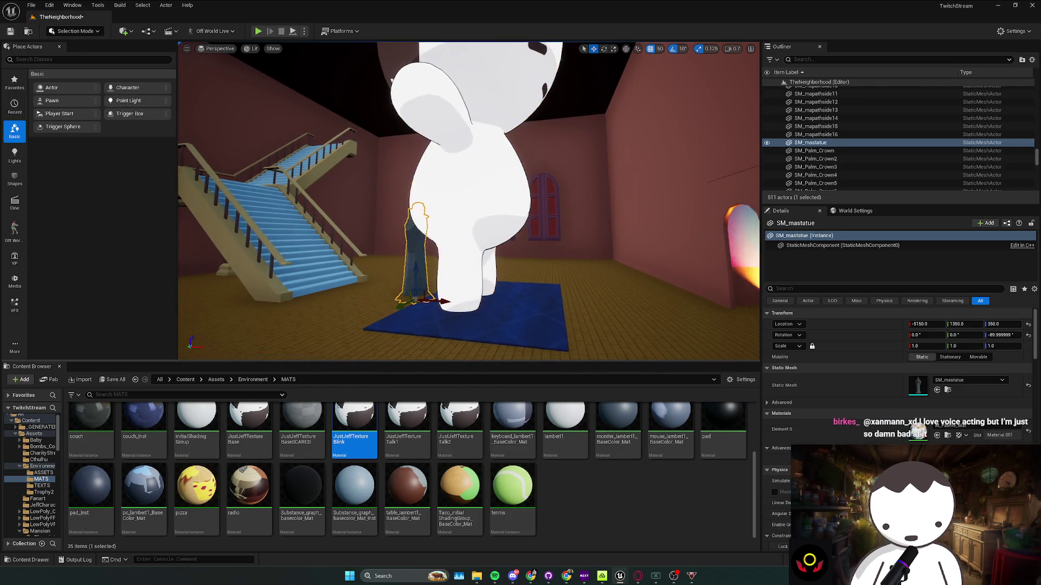
{"action": "scroll", "coordinate": [434, 271], "scroll_direction": "up", "scroll_amount": 3}
{"action": "key", "text": "Delete"}
{"action": "left_click", "coordinate": [459, 284]}
{"action": "mouse_move", "coordinate": [458, 284]}
{"action": "left_mouse_down"}
{"action": "mouse_move", "coordinate": [461, 301]}
{"action": "mouse_move", "coordinate": [444, 276]}
{"action": "mouse_move", "coordinate": [473, 233]}
{"action": "mouse_move", "coordinate": [455, 236]}
{"action": "left_mouse_up"}
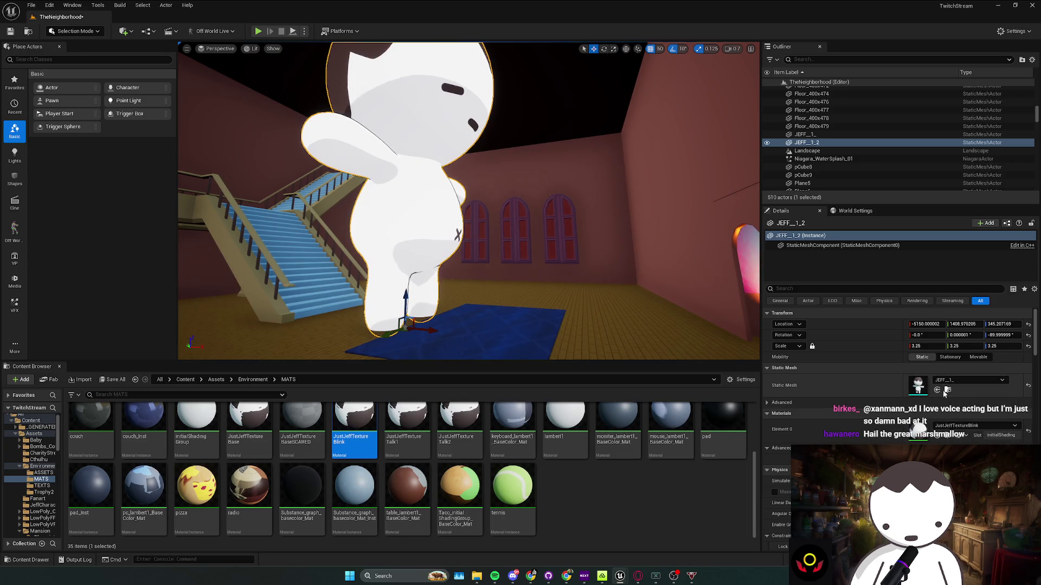
{"action": "left_click", "coordinate": [947, 391]}
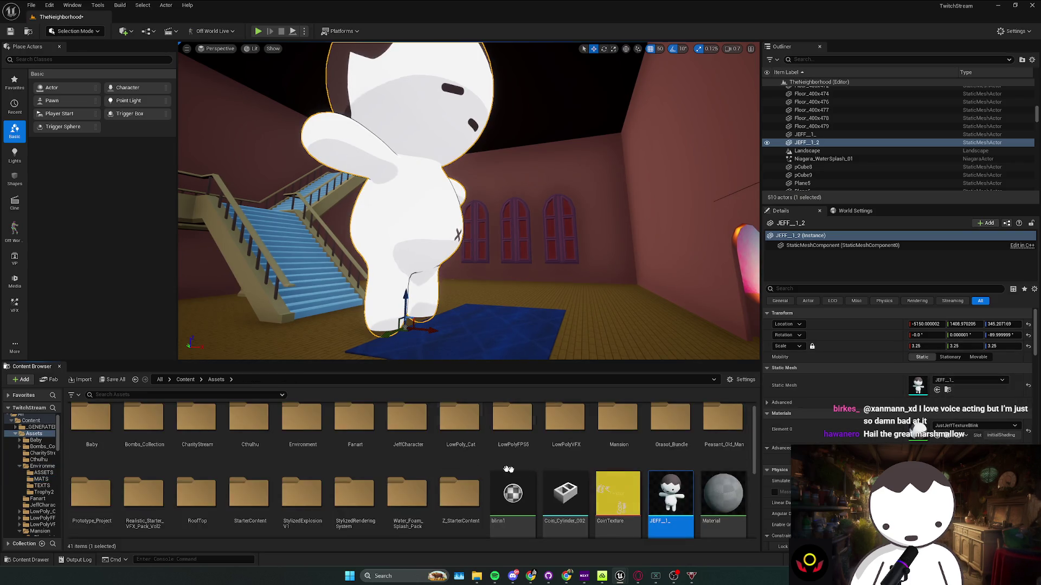
Search the Content folder for 'SKELE' and drop the Jeff_ANIMS_WORK skeletal mesh onto the rug
{"action": "scroll", "coordinate": [668, 502], "scroll_direction": "down", "scroll_amount": 2}
{"action": "scroll", "coordinate": [358, 417], "scroll_direction": "up", "scroll_amount": 4}
{"action": "left_click", "coordinate": [186, 380]}
{"action": "left_click", "coordinate": [119, 395]}
{"action": "type", "text": "SKEL"}
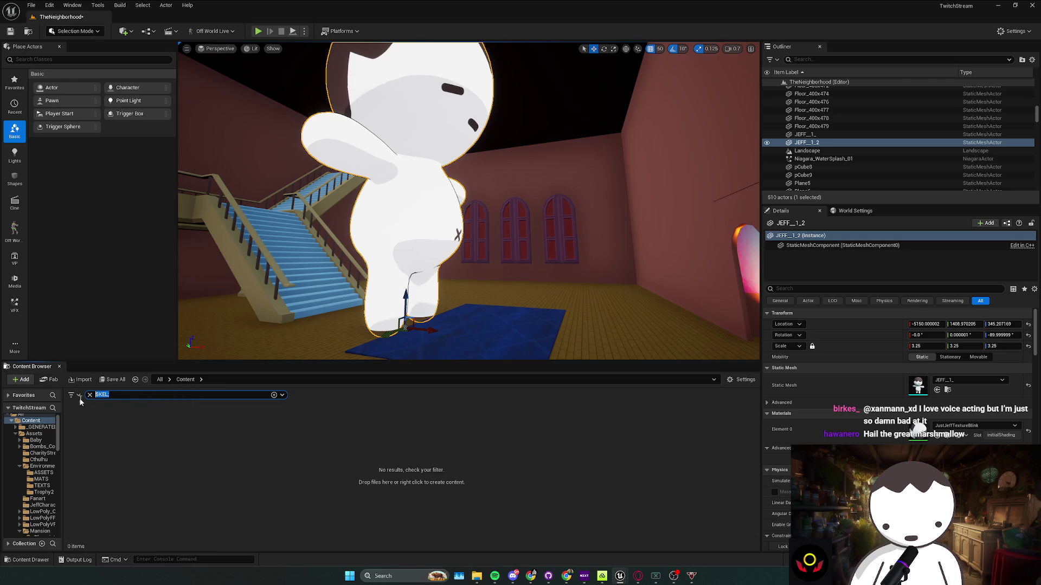
{"action": "type", "text": "SKER"}
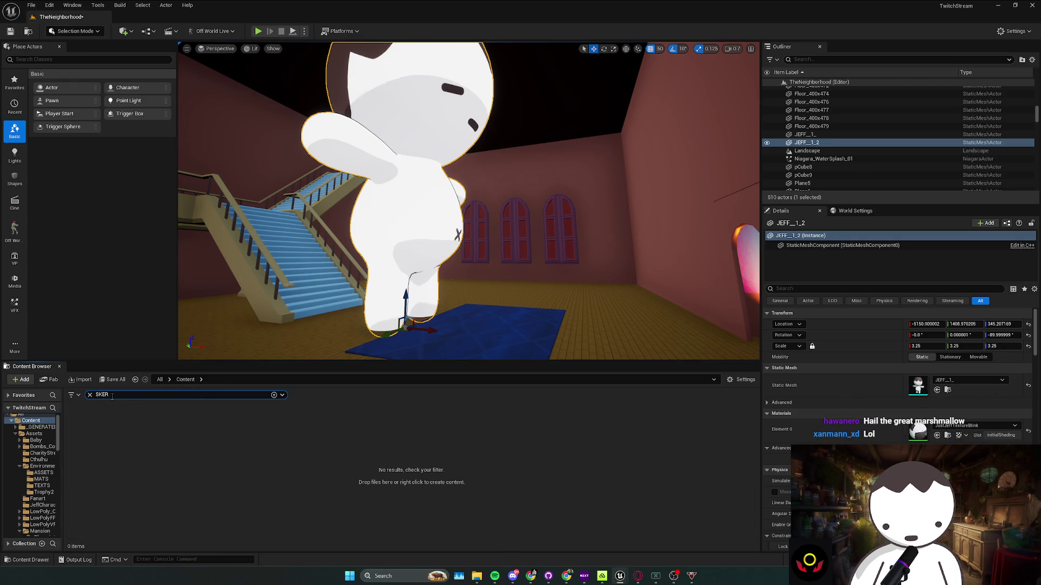
{"action": "key", "text": "BackSpace"}
{"action": "type", "text": "E"}
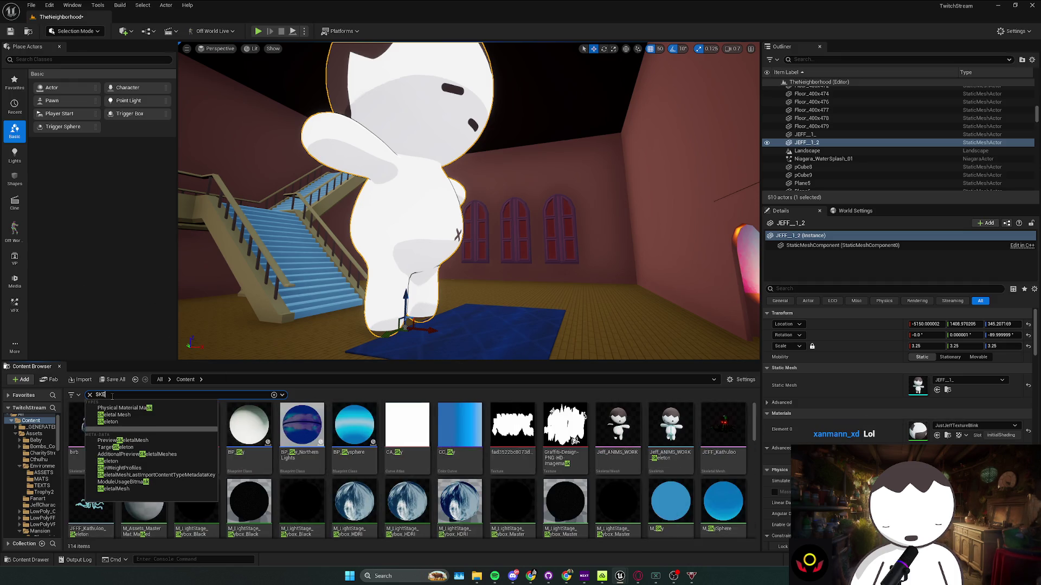
{"action": "left_click", "coordinate": [239, 450]}
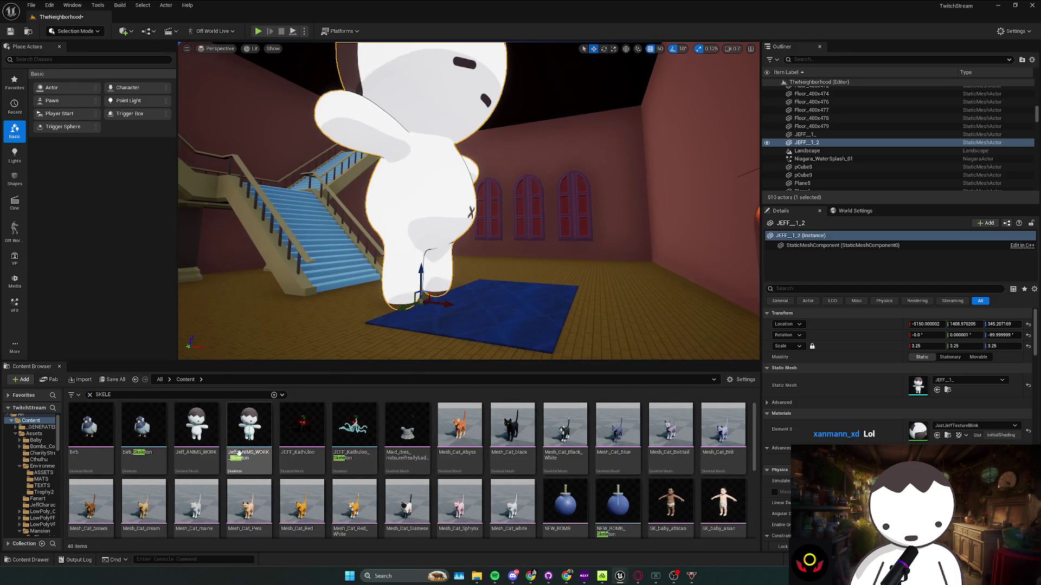
{"action": "left_click_drag", "start_coordinate": [470, 306], "coordinate": [474, 308]}
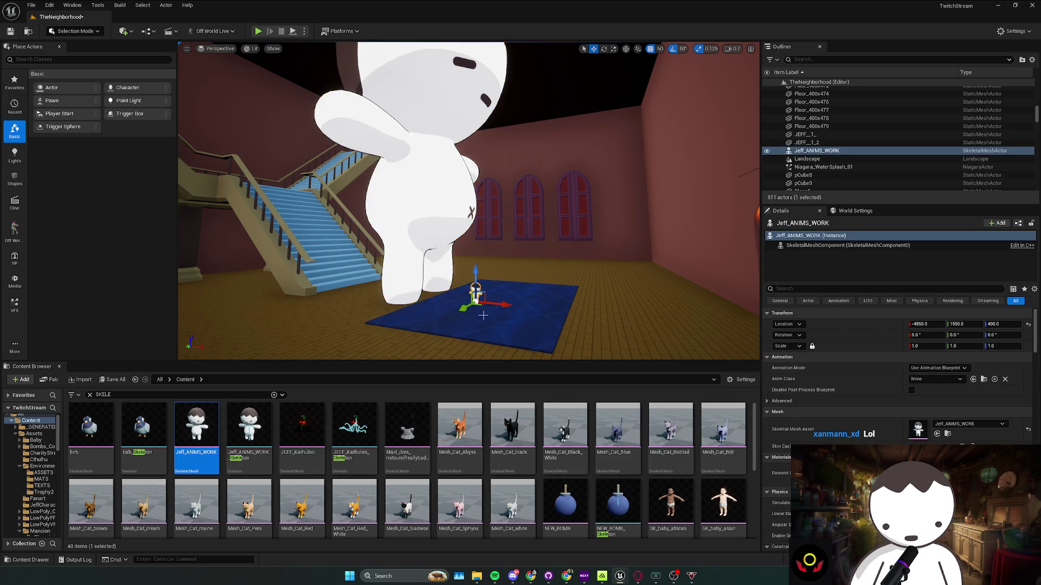
{"action": "left_click", "coordinate": [936, 380]}
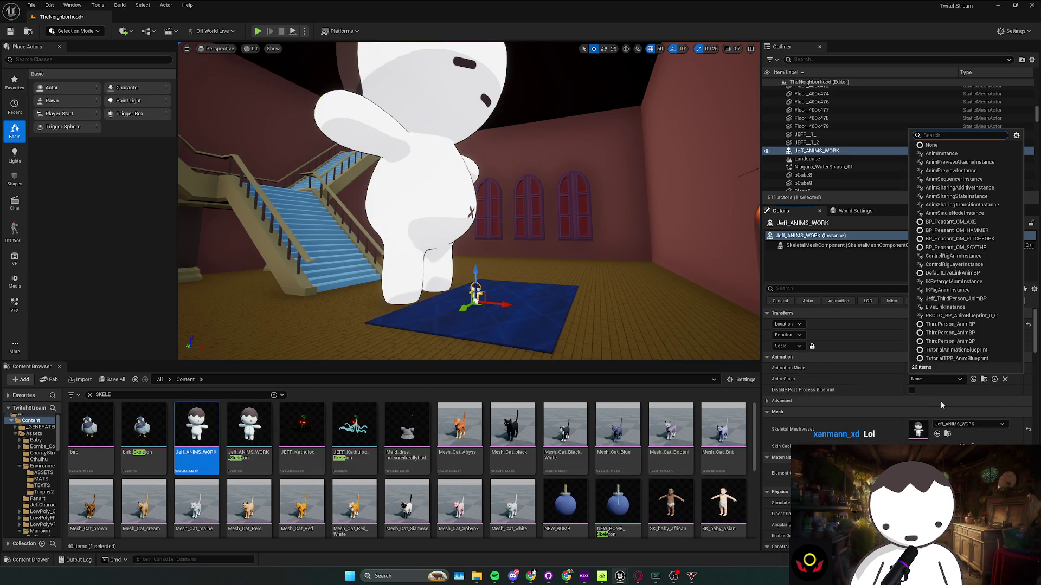
Set Animation Mode to Use Animation Asset playing Jeff_ThirdPersonHeadDown
{"action": "left_click", "coordinate": [881, 394]}
{"action": "left_click", "coordinate": [940, 368]}
{"action": "left_click", "coordinate": [945, 385]}
{"action": "left_click", "coordinate": [946, 381]}
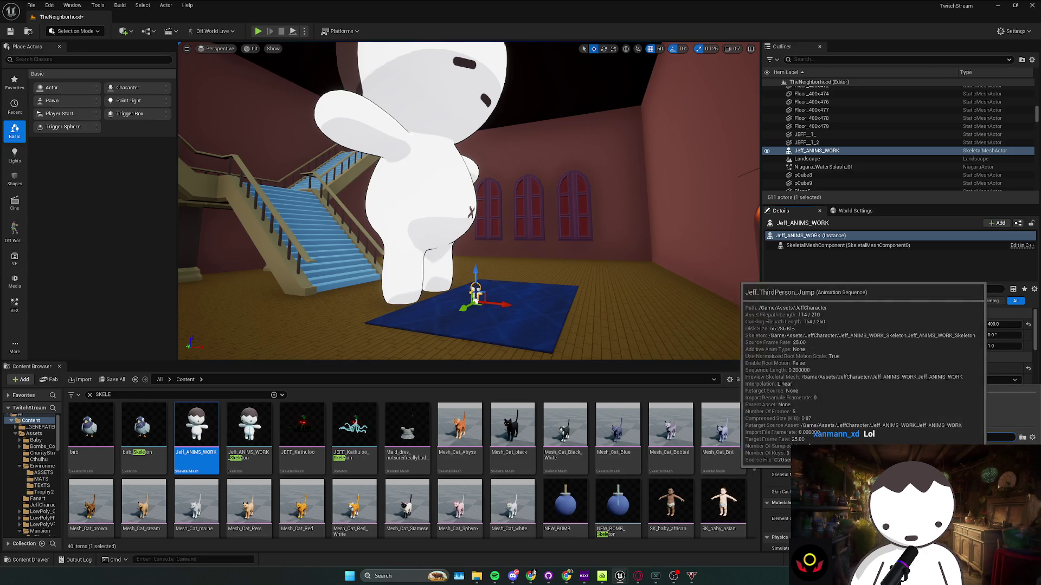
{"action": "left_click", "coordinate": [954, 460]}
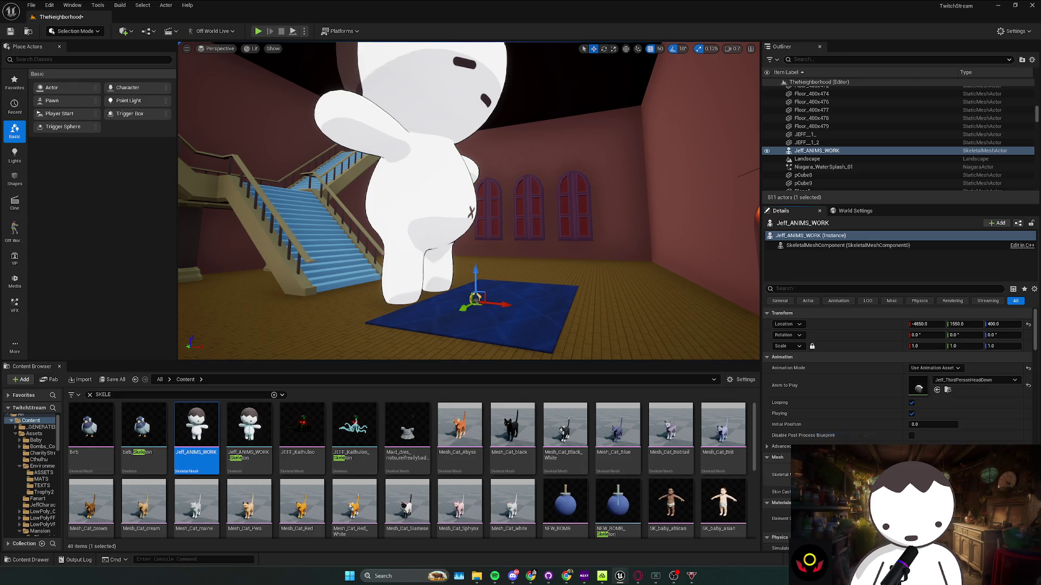
Enlarge the animated Jeff to 24.875 scale and raise it higher in the room
{"action": "key", "text": "e"}
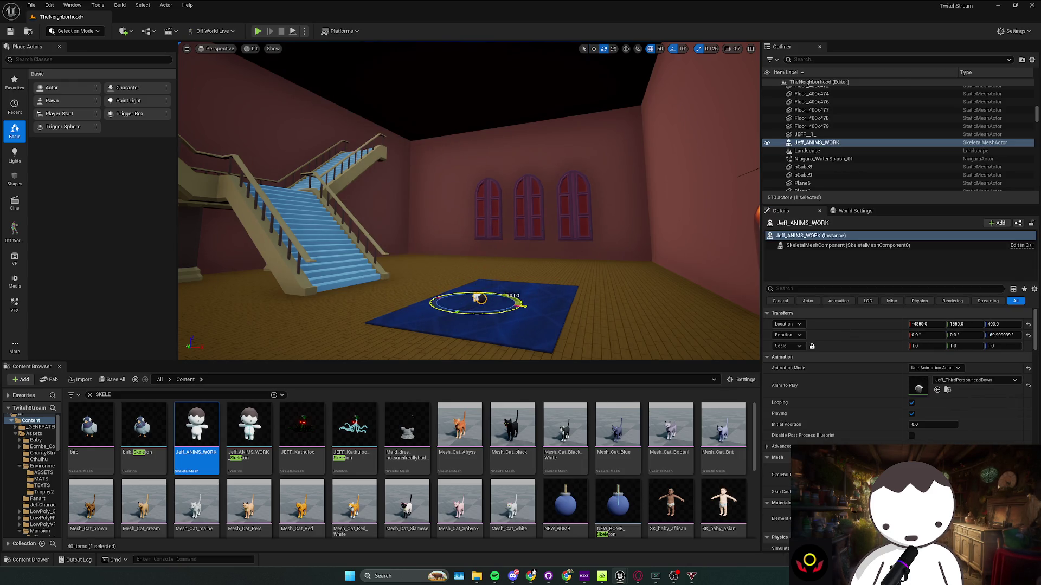
{"action": "left_click_drag", "start_coordinate": [480, 304], "coordinate": [487, 284]}
{"action": "key", "text": "w"}
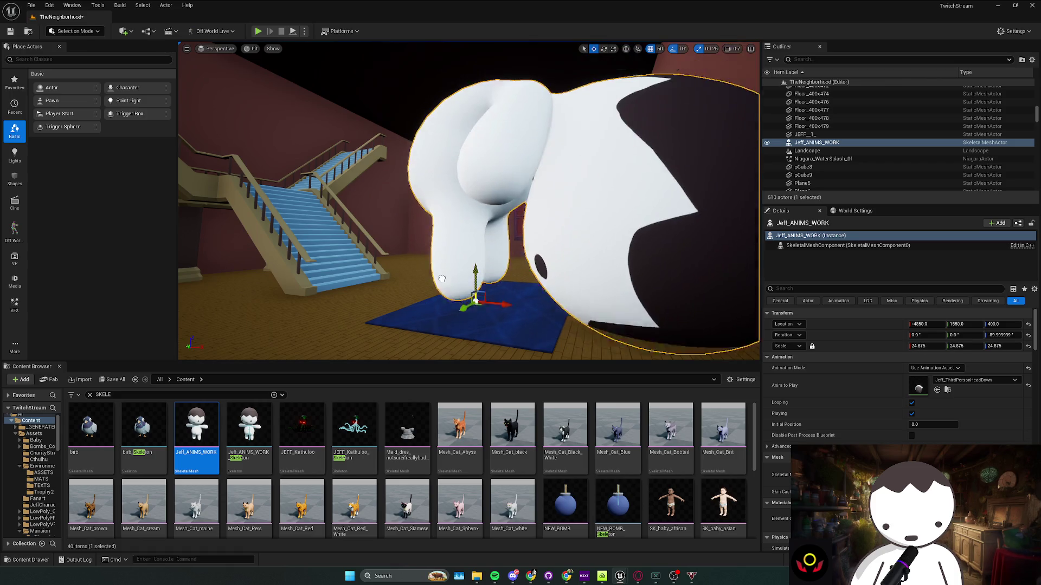
{"action": "mouse_move", "coordinate": [495, 304]}
{"action": "left_mouse_down"}
{"action": "mouse_move", "coordinate": [374, 287]}
{"action": "mouse_move", "coordinate": [374, 185]}
{"action": "mouse_move", "coordinate": [352, 252]}
{"action": "mouse_move", "coordinate": [379, 222]}
{"action": "left_mouse_up"}
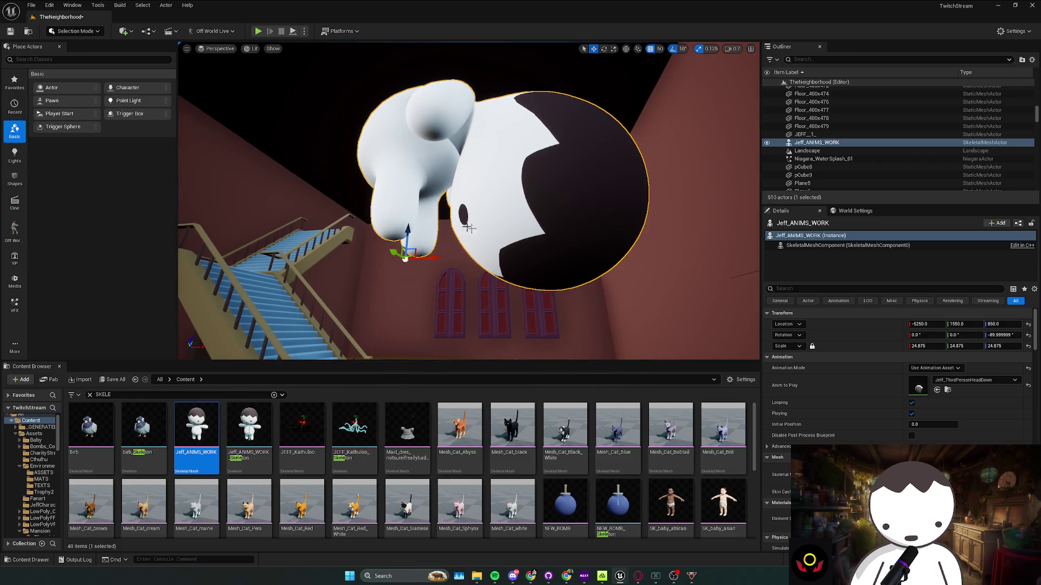
Try several animation start positions such as 0.2, 1.0 and 2, then locate the animation asset
{"action": "left_click", "coordinate": [938, 426]}
{"action": "type", "text": "1"}
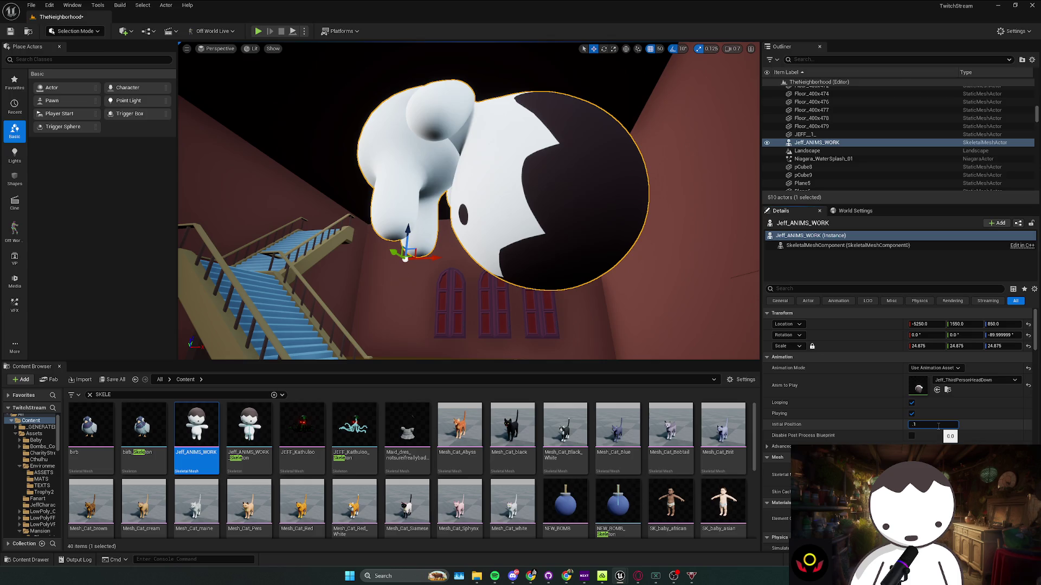
{"action": "type", "text": "2"}
{"action": "key", "text": "Return"}
{"action": "type", "text": "1"}
{"action": "key", "text": "Return"}
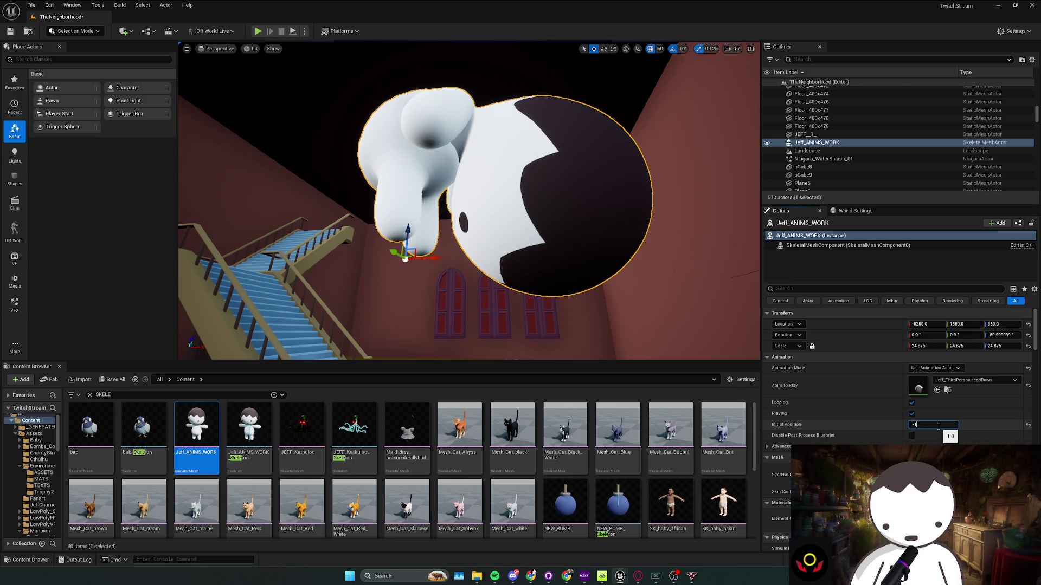
{"action": "key", "text": "Return"}
{"action": "key", "text": "Return"}
{"action": "type", "text": "5"}
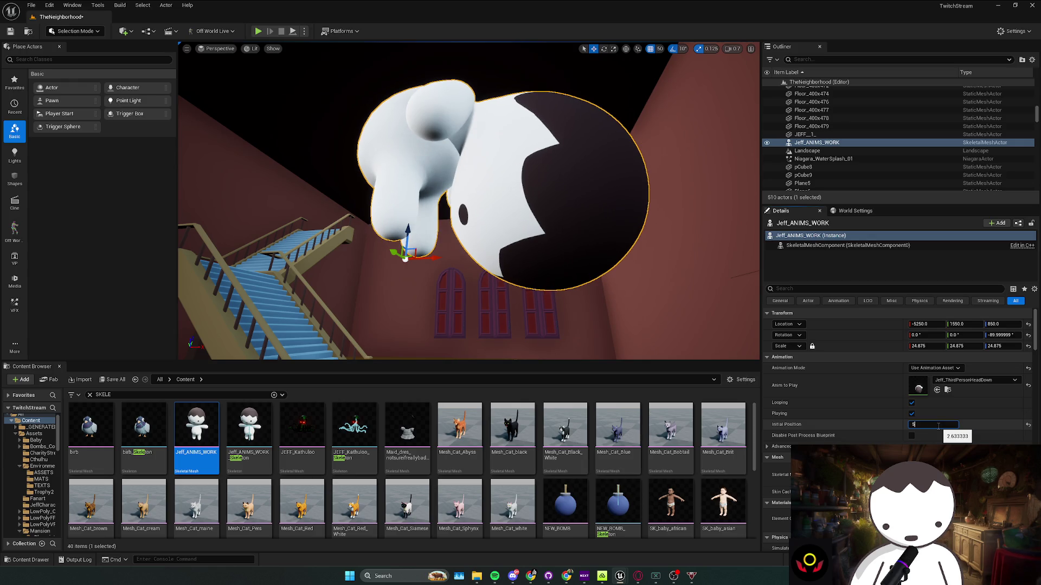
{"action": "type", "text": "1"}
{"action": "key", "text": "Return"}
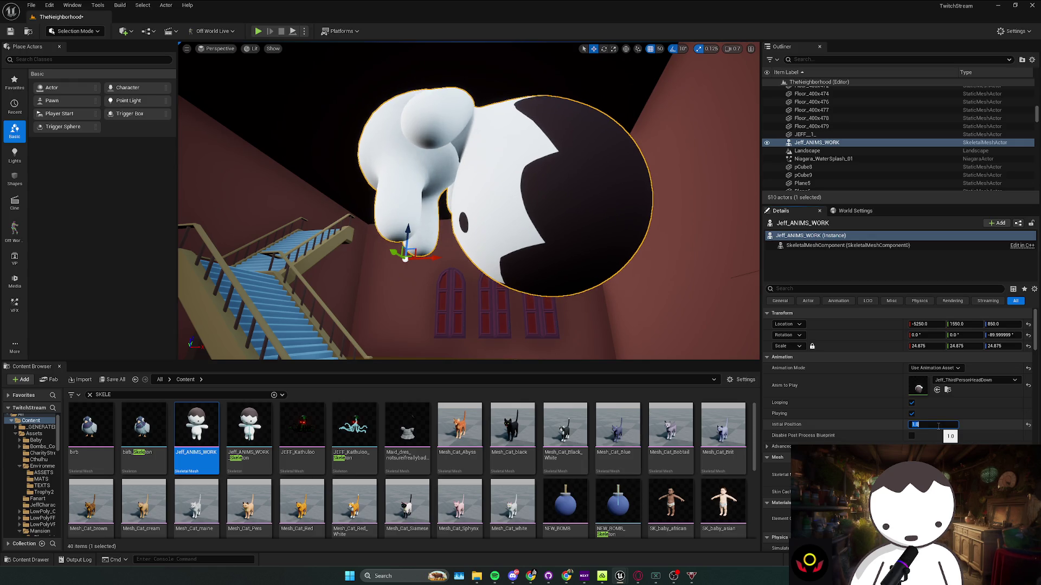
{"action": "type", "text": "0"}
{"action": "key", "text": "Return"}
{"action": "left_click", "coordinate": [948, 390]}
{"action": "scroll", "coordinate": [252, 502], "scroll_direction": "down", "scroll_amount": 1}
Switch Jeff's animation from Jeff_ThirdPersonIdle to Jeff_ThirdPersonJump_Loop
{"action": "left_click", "coordinate": [252, 502]}
{"action": "left_click", "coordinate": [936, 389]}
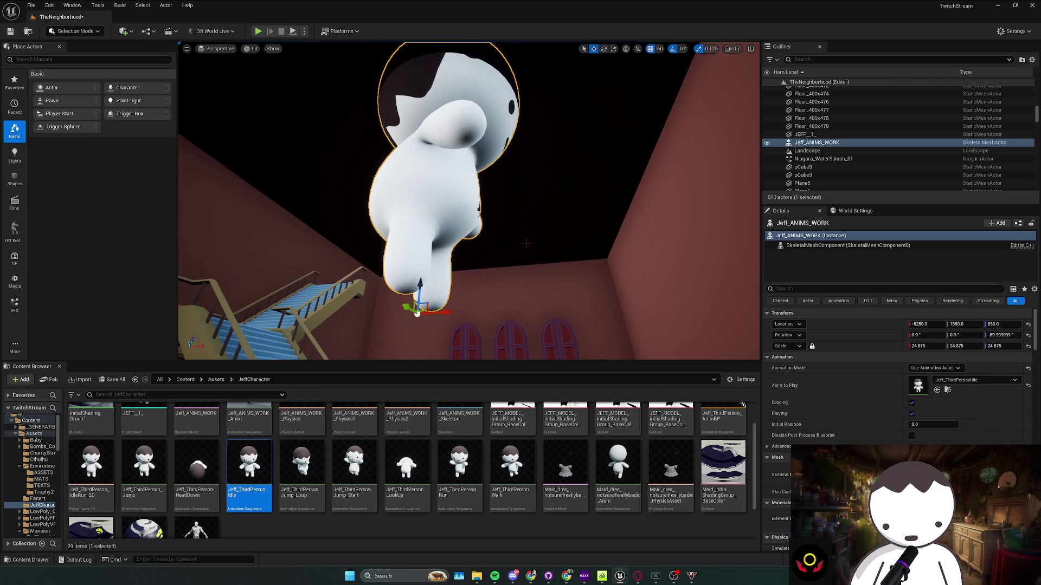
{"action": "left_click", "coordinate": [302, 466]}
{"action": "left_click", "coordinate": [937, 390]}
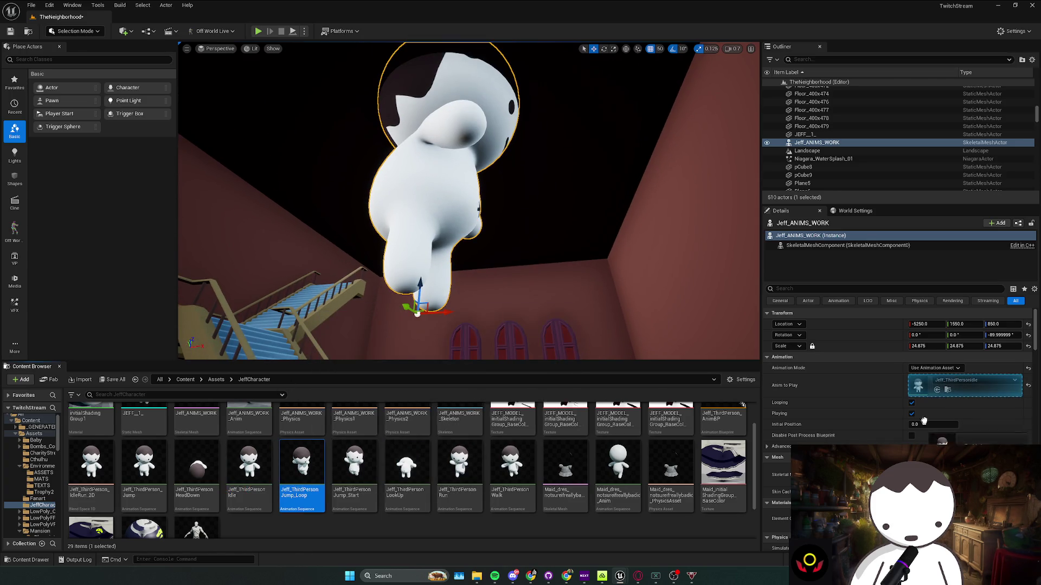
Tilt the giant Jeff forward to a 40° X rotation over the stairs and save
{"action": "key", "text": "e"}
{"action": "mouse_move", "coordinate": [487, 288]}
{"action": "left_mouse_down"}
{"action": "mouse_move", "coordinate": [487, 312]}
{"action": "mouse_move", "coordinate": [450, 287]}
{"action": "mouse_move", "coordinate": [329, 285]}
{"action": "mouse_move", "coordinate": [326, 273]}
{"action": "left_mouse_up"}
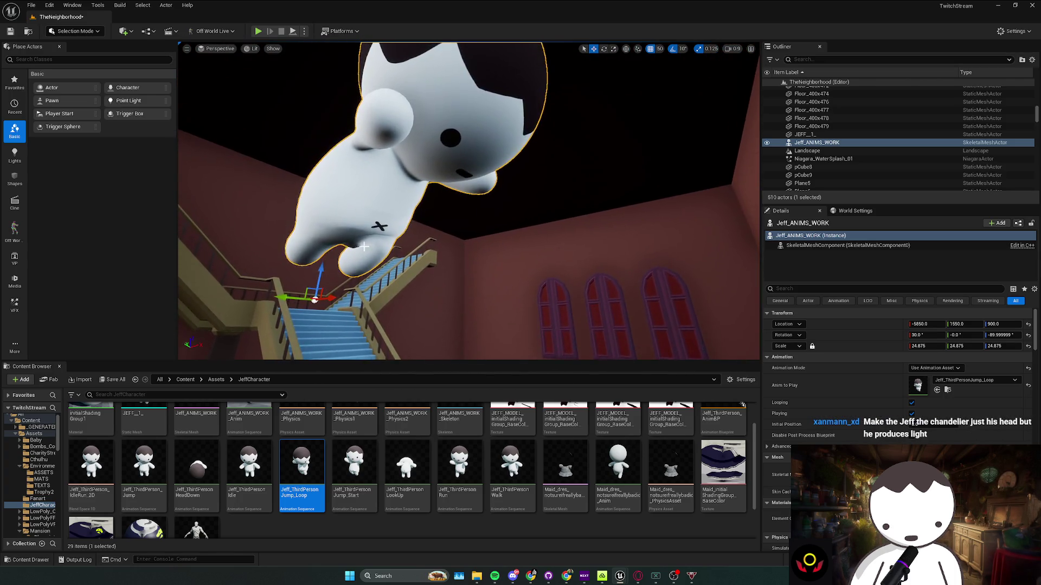
{"action": "key", "text": "ctrl+s"}
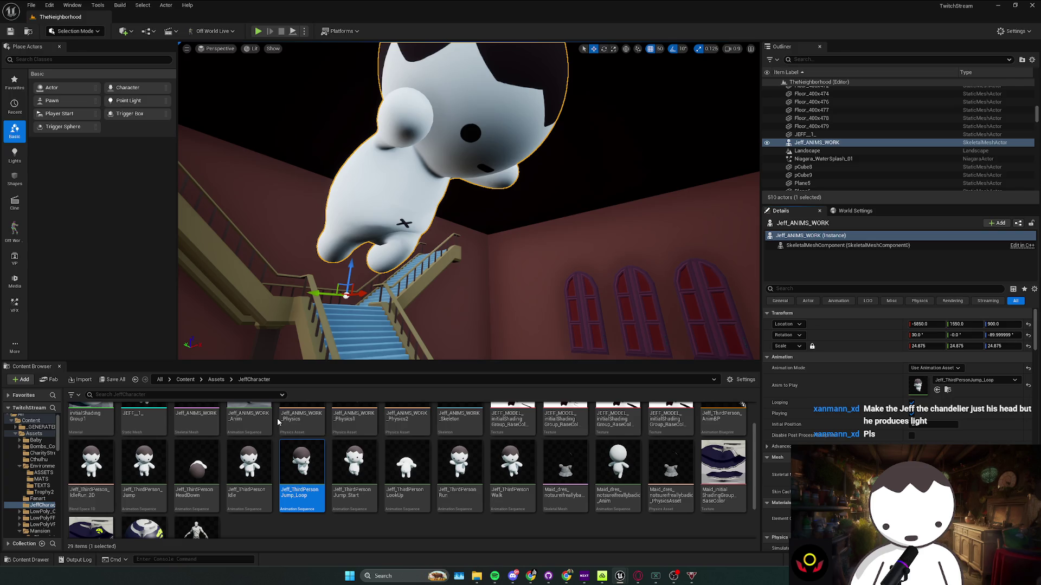
{"action": "mouse_move", "coordinate": [402, 227]}
{"action": "left_mouse_down"}
{"action": "mouse_move", "coordinate": [481, 244]}
{"action": "mouse_move", "coordinate": [455, 290]}
{"action": "mouse_move", "coordinate": [451, 258]}
{"action": "mouse_move", "coordinate": [423, 259]}
{"action": "left_mouse_up"}
{"action": "key", "text": "e"}
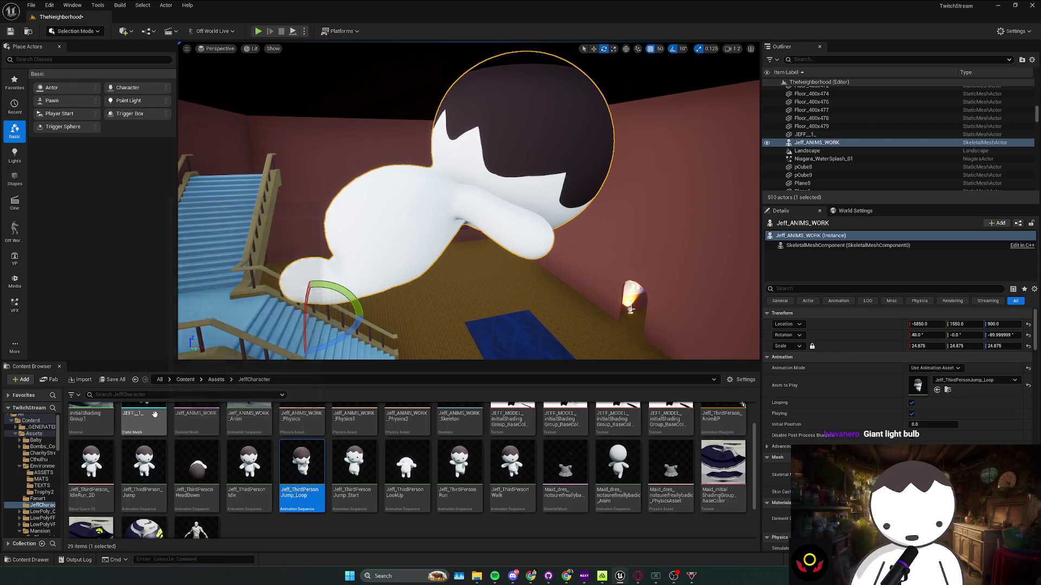
Browse the Place Actors categories and open the basic Shapes list
{"action": "left_click", "coordinate": [17, 107]}
{"action": "left_click", "coordinate": [15, 81]}
{"action": "left_click", "coordinate": [14, 130]}
{"action": "left_click", "coordinate": [21, 156]}
{"action": "left_click", "coordinate": [16, 131]}
{"action": "left_click", "coordinate": [15, 179]}
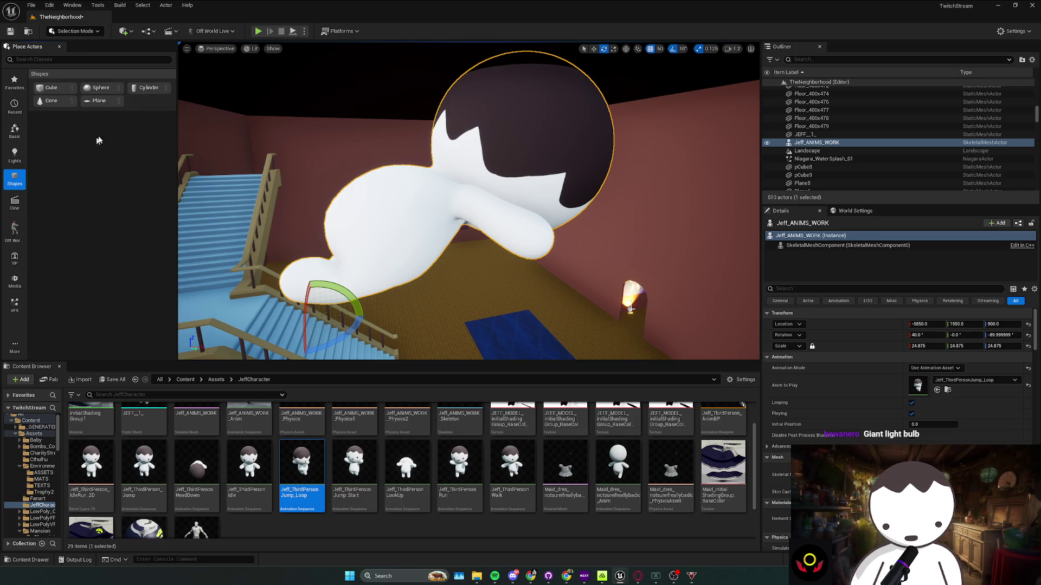
Drop a trial Cylinder onto the giant Jeff, then delete it again
{"action": "mouse_move", "coordinate": [388, 181]}
{"action": "left_mouse_down"}
{"action": "mouse_move", "coordinate": [535, 275]}
{"action": "mouse_move", "coordinate": [493, 302]}
{"action": "mouse_move", "coordinate": [449, 244]}
{"action": "mouse_move", "coordinate": [454, 233]}
{"action": "mouse_move", "coordinate": [445, 260]}
{"action": "mouse_move", "coordinate": [456, 226]}
{"action": "left_mouse_up"}
{"action": "key", "text": "w"}
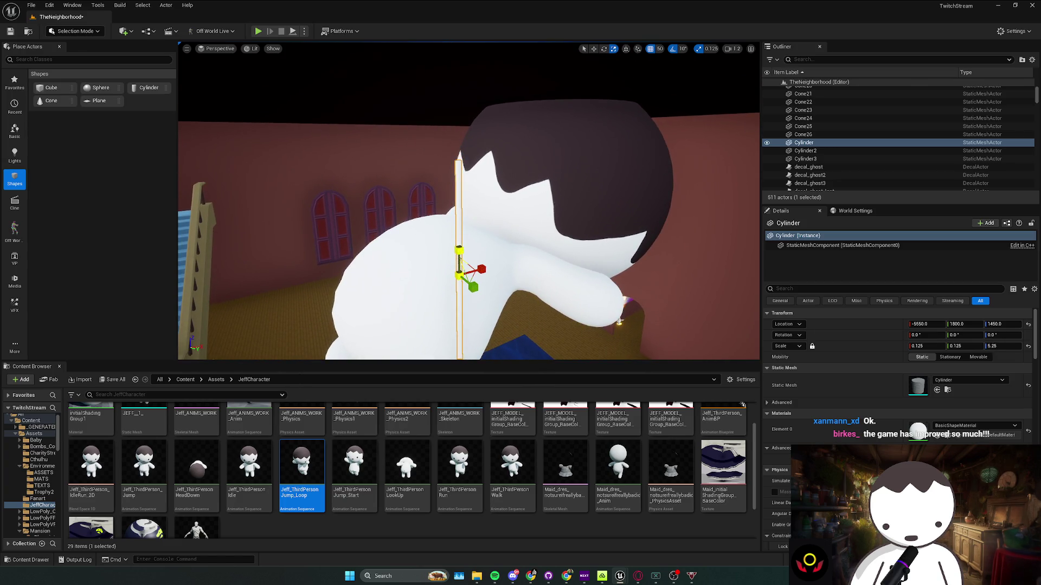
{"action": "key", "text": "Delete"}
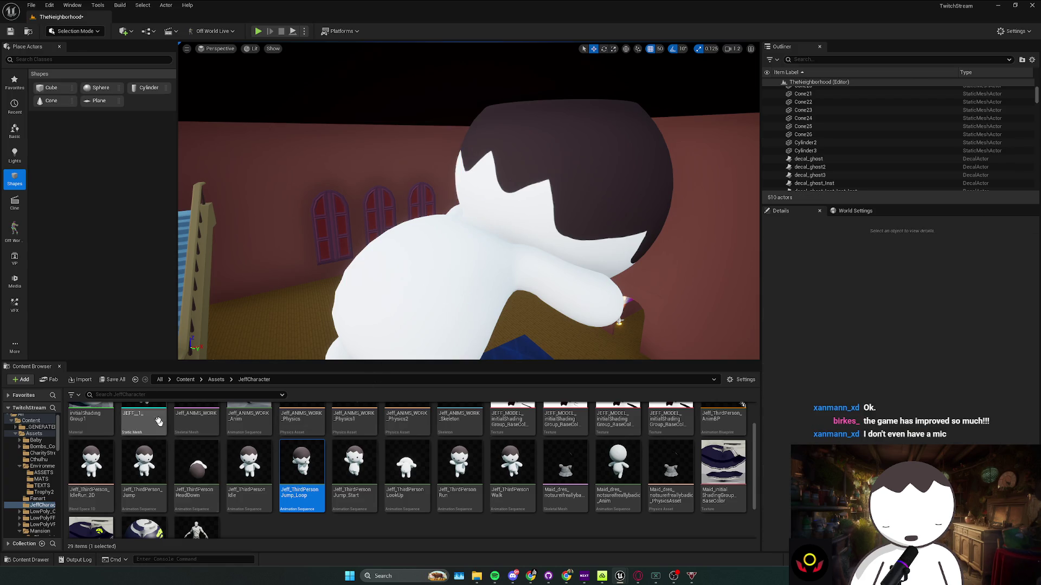
{"action": "left_click", "coordinate": [185, 379]}
Load the TwitchMap level, saving the changed assets, and look around it
{"action": "left_click", "coordinate": [433, 455]}
{"action": "double_click", "coordinate": [531, 434]}
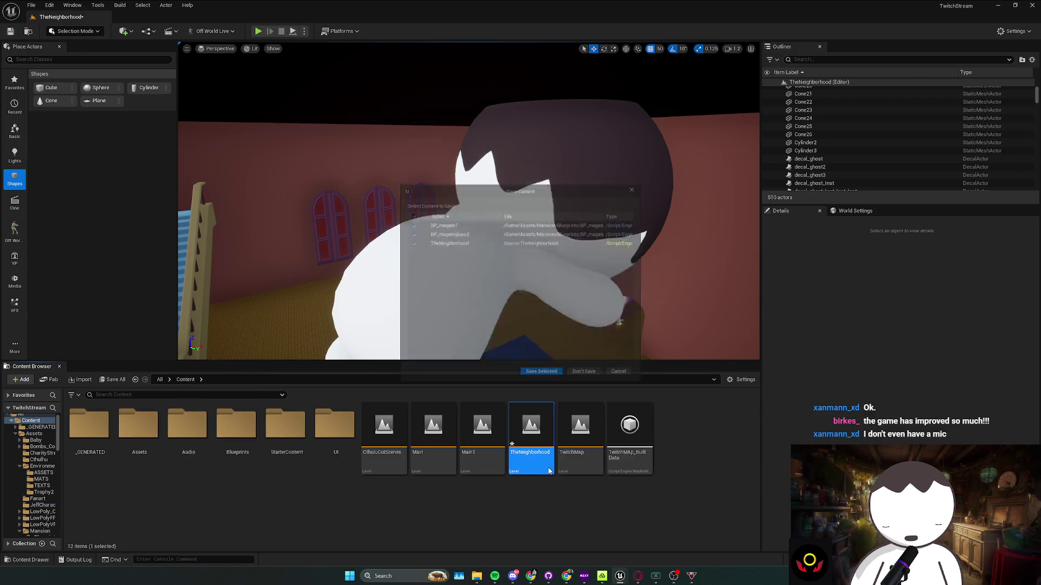
{"action": "left_click", "coordinate": [626, 379]}
{"action": "double_click", "coordinate": [578, 431]}
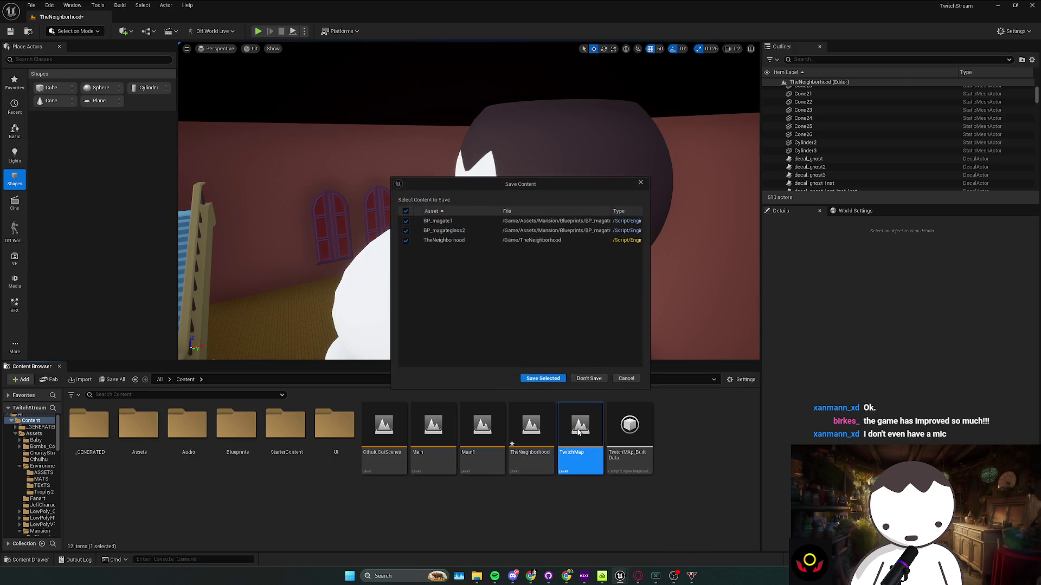
{"action": "left_click", "coordinate": [542, 378]}
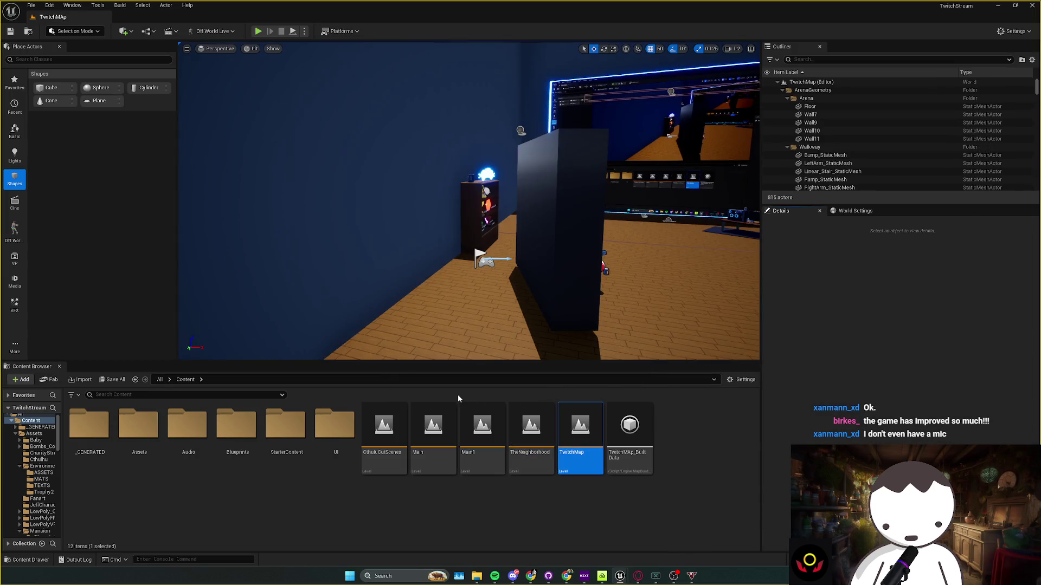
{"action": "left_click_drag", "start_coordinate": [465, 341], "coordinate": [352, 331]}
Reopen TheNeighborhood level, then open the Main level
{"action": "left_click", "coordinate": [433, 433]}
{"action": "double_click", "coordinate": [531, 433]}
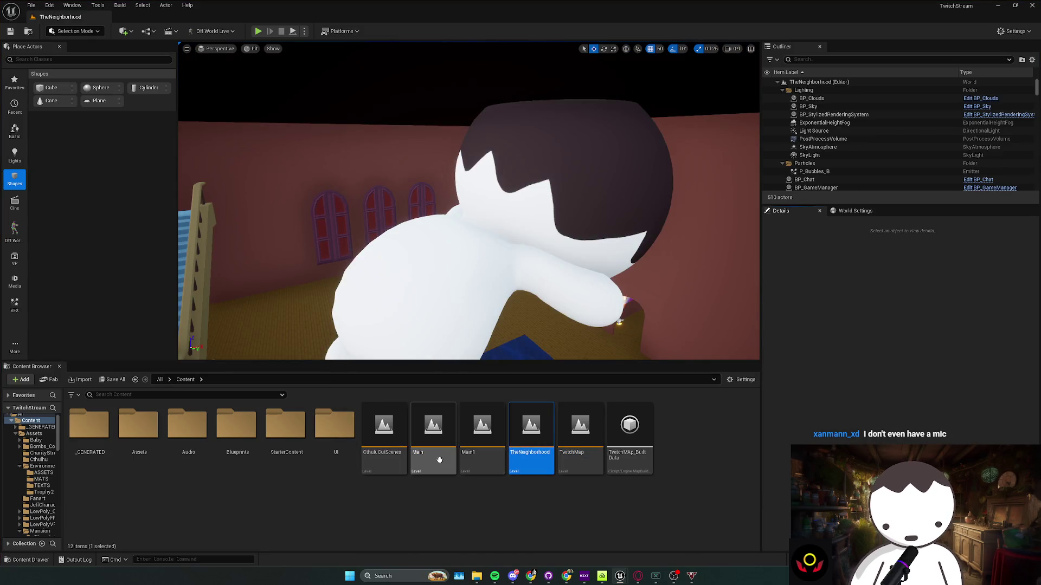
{"action": "double_click", "coordinate": [433, 434]}
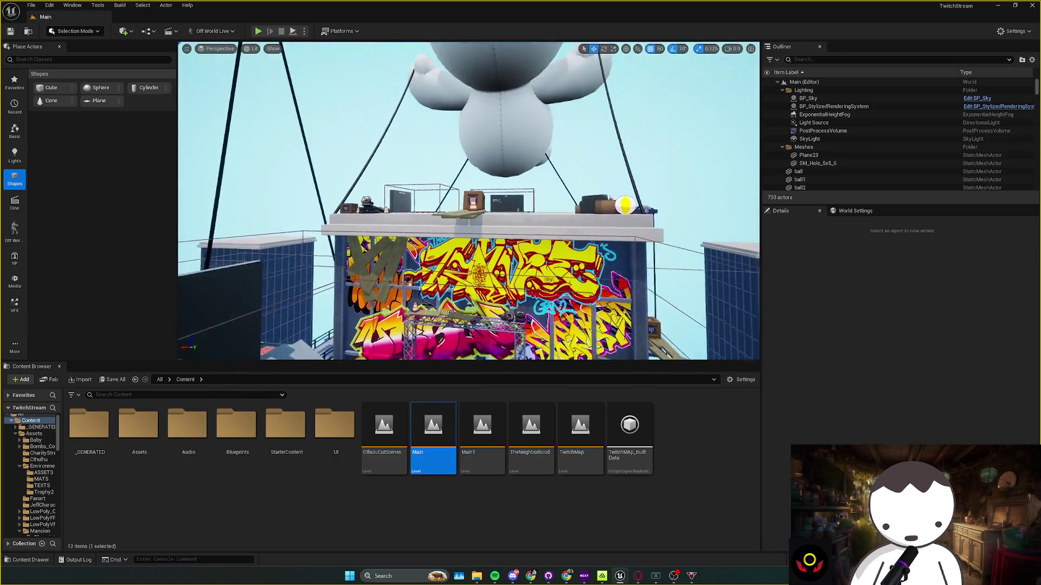
Inspect the balloon's CableActor and FlyBoundingBox in Main, then load TwitchMap
{"action": "left_click", "coordinate": [374, 157]}
{"action": "scroll", "coordinate": [373, 220], "scroll_direction": "down", "scroll_amount": 3}
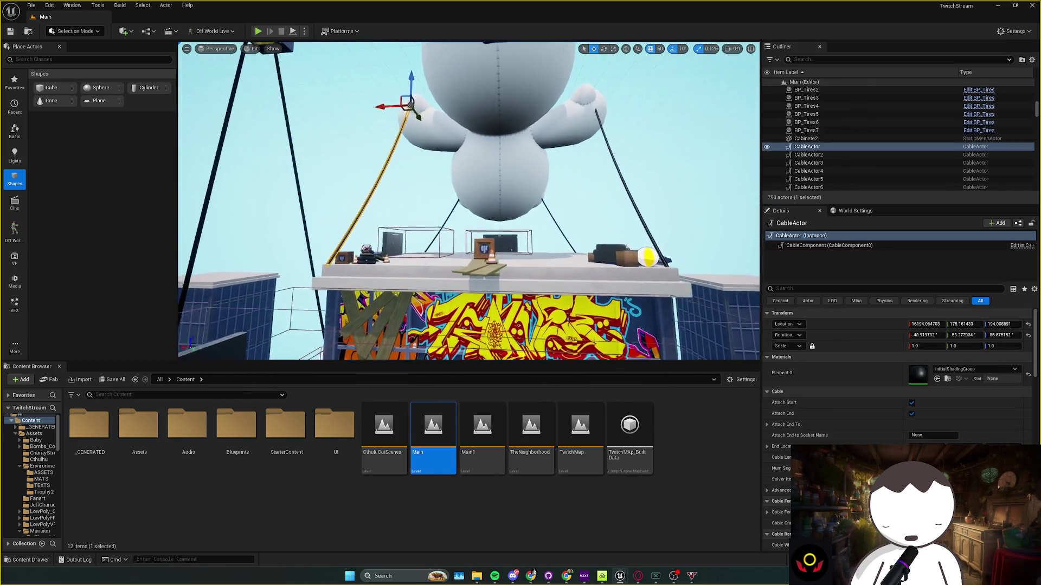
{"action": "mouse_move", "coordinate": [373, 223]}
{"action": "left_mouse_down"}
{"action": "mouse_move", "coordinate": [353, 218]}
{"action": "mouse_move", "coordinate": [379, 227]}
{"action": "left_mouse_up"}
{"action": "left_click", "coordinate": [358, 218]}
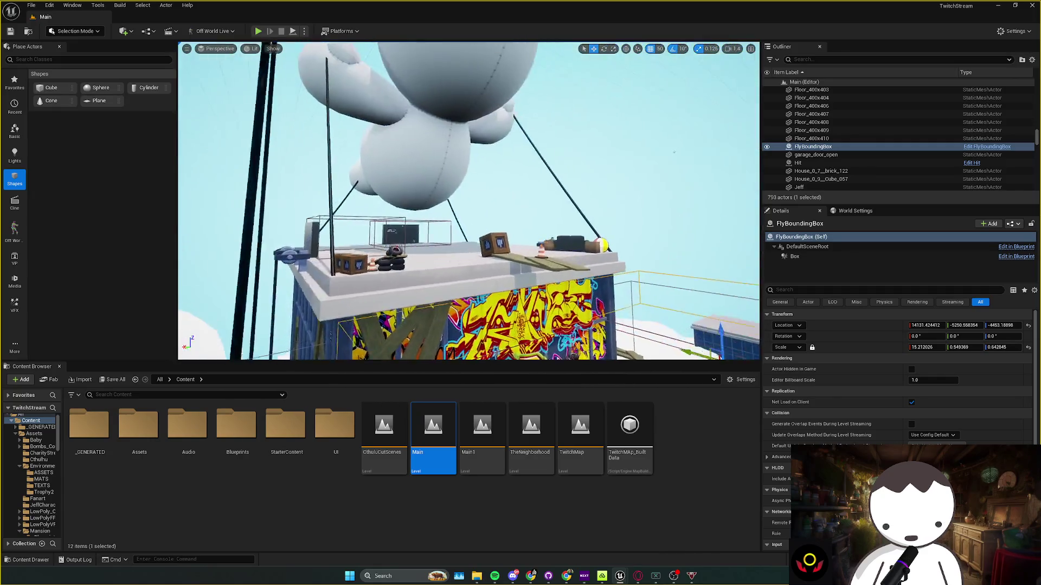
{"action": "left_click", "coordinate": [437, 237]}
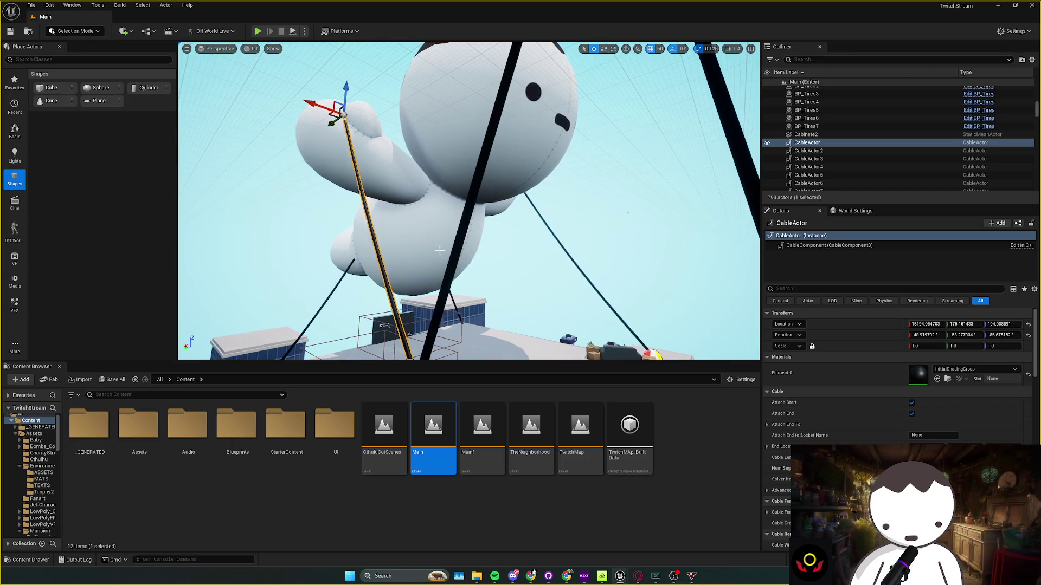
{"action": "double_click", "coordinate": [580, 428]}
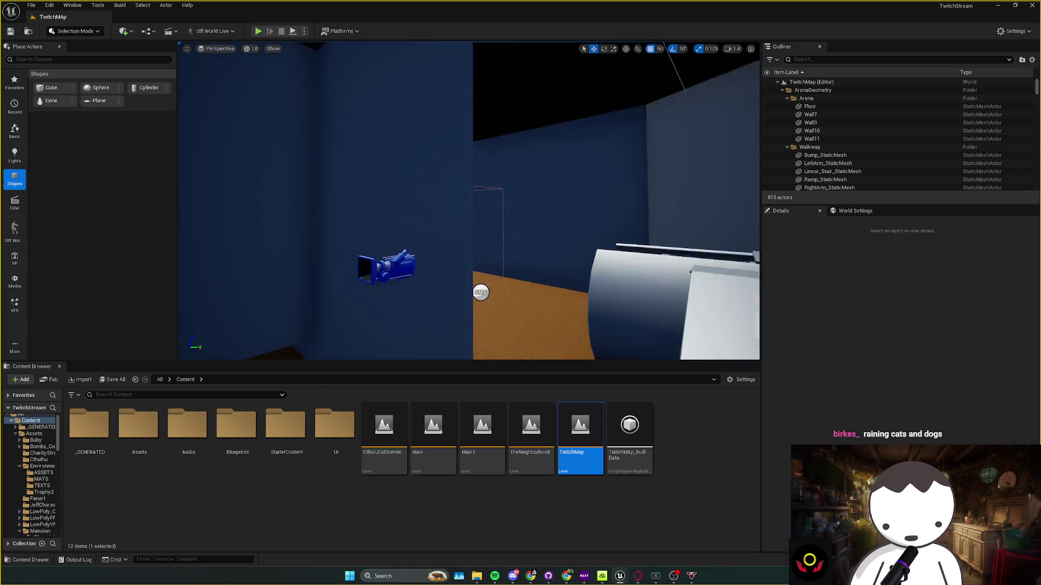
Reopen TheNeighborhood and place a Cable Actor high on the wall by the staircase
{"action": "double_click", "coordinate": [531, 428]}
{"action": "right_click", "coordinate": [536, 297]}
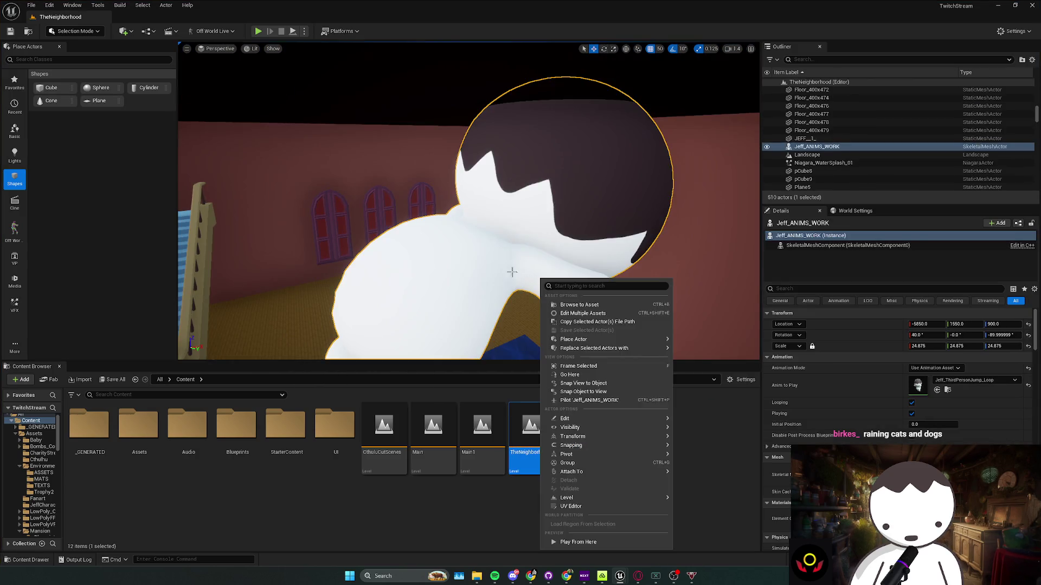
{"action": "left_click_drag", "start_coordinate": [512, 272], "coordinate": [520, 244]}
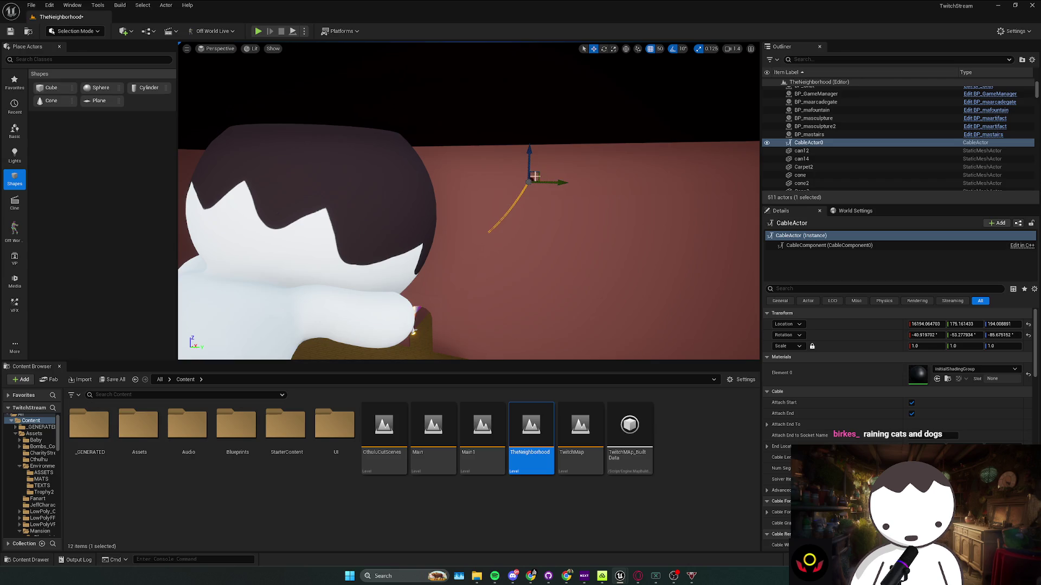
{"action": "left_click_drag", "start_coordinate": [412, 279], "coordinate": [372, 226]}
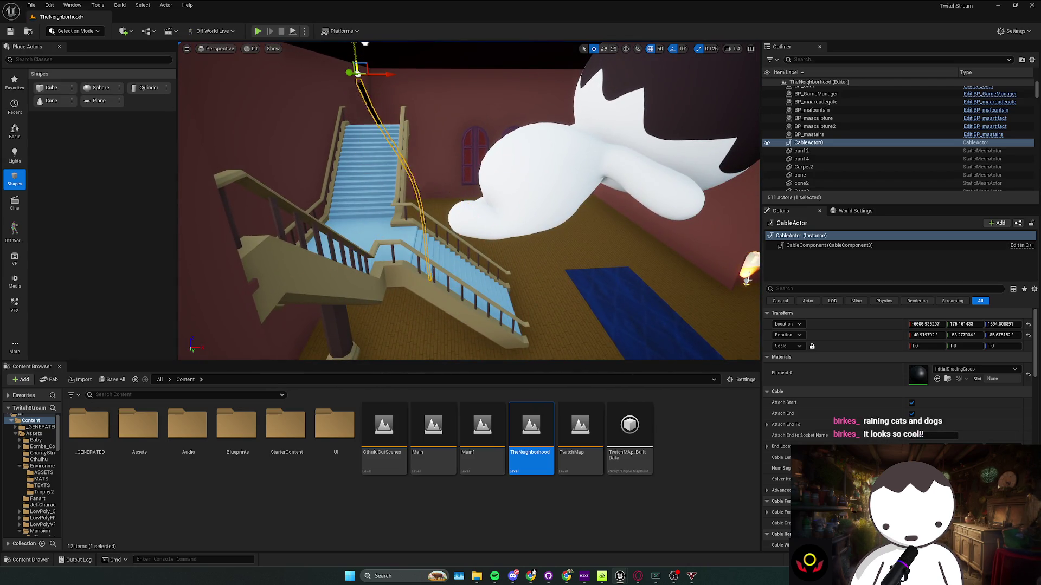
{"action": "left_click_drag", "start_coordinate": [376, 83], "coordinate": [368, 107]}
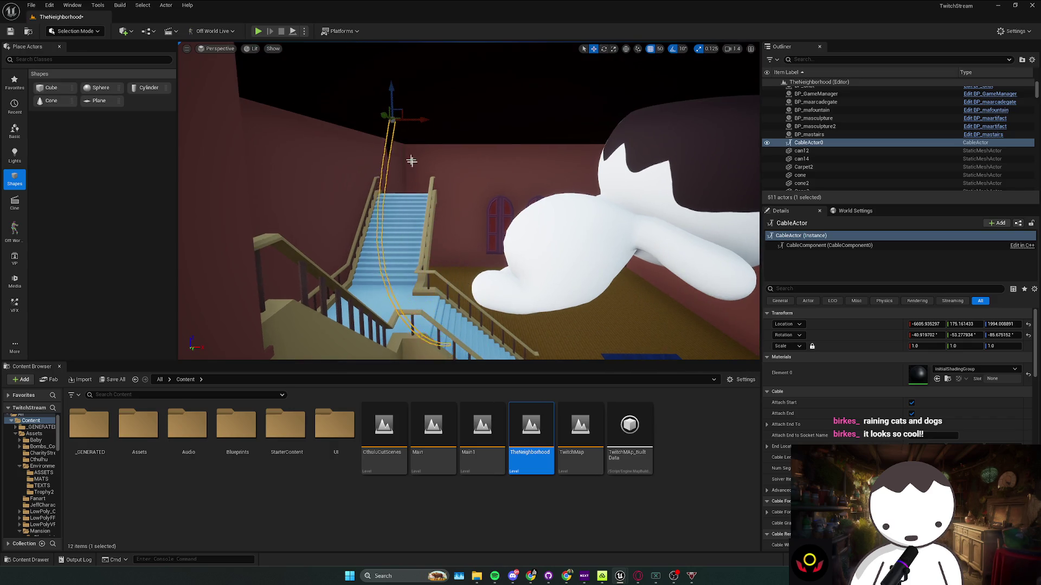
{"action": "left_click_drag", "start_coordinate": [407, 150], "coordinate": [452, 241]}
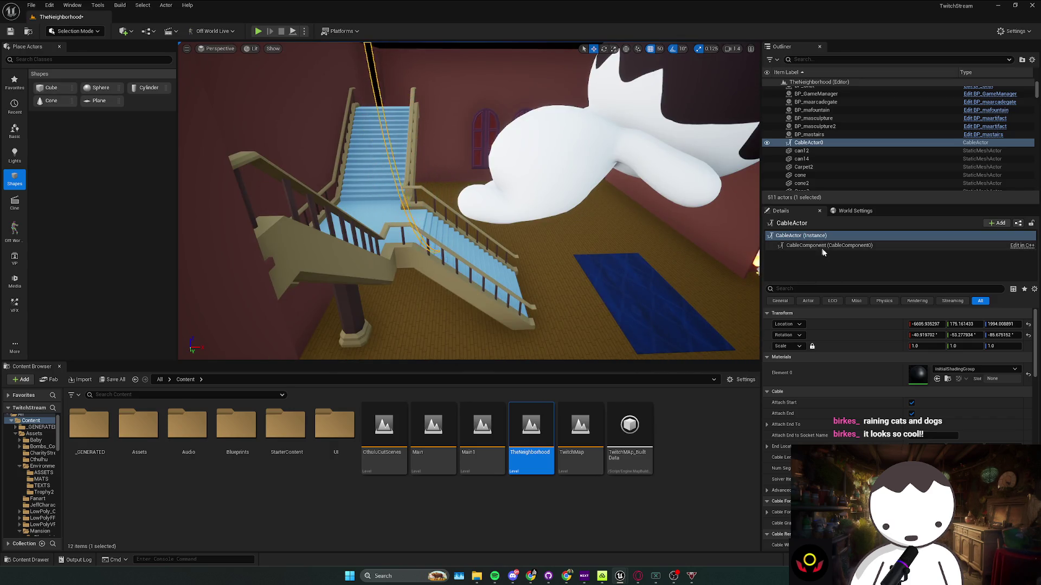
Drag the CableComponent's End Location down onto the stairs and adjust the cable
{"action": "left_click", "coordinate": [835, 248]}
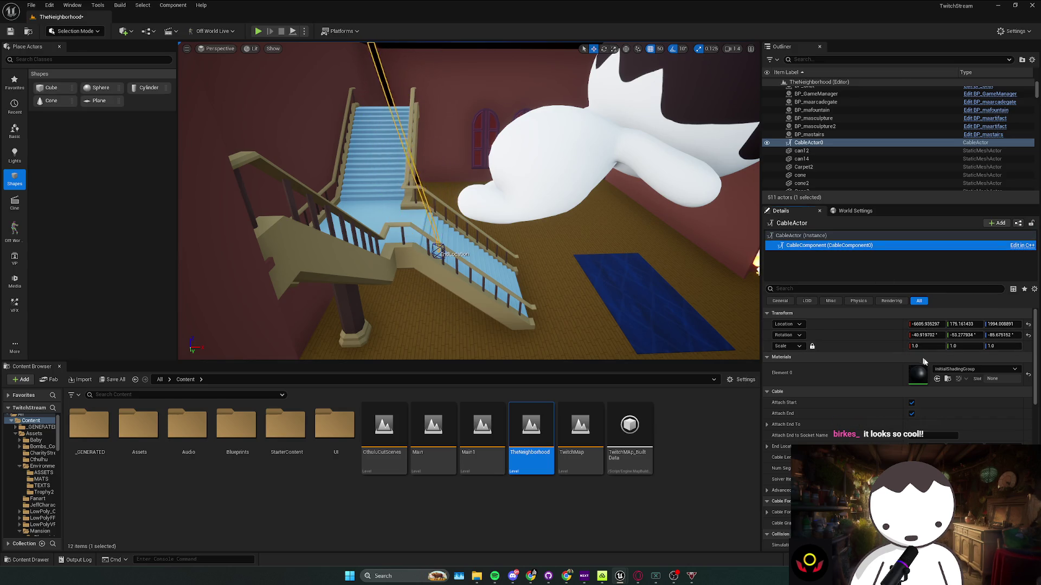
{"action": "left_click_drag", "start_coordinate": [926, 446], "coordinate": [954, 446]}
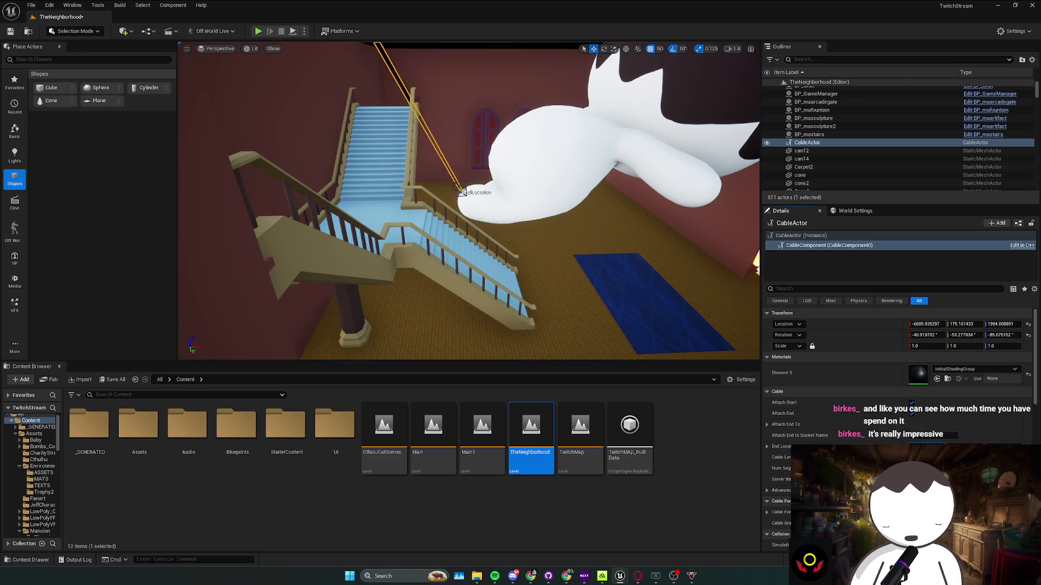
{"action": "key", "text": "f"}
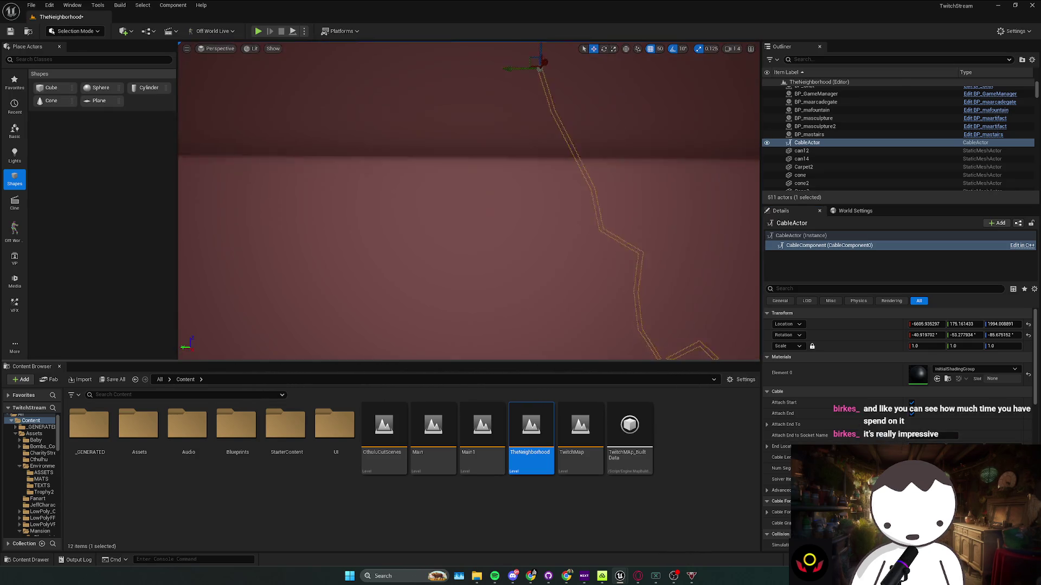
{"action": "mouse_move", "coordinate": [509, 309]}
{"action": "left_mouse_down"}
{"action": "mouse_move", "coordinate": [477, 282]}
{"action": "mouse_move", "coordinate": [499, 304]}
{"action": "mouse_move", "coordinate": [488, 315]}
{"action": "mouse_move", "coordinate": [530, 287]}
{"action": "mouse_move", "coordinate": [529, 271]}
{"action": "mouse_move", "coordinate": [530, 296]}
{"action": "mouse_move", "coordinate": [552, 299]}
{"action": "left_mouse_up"}
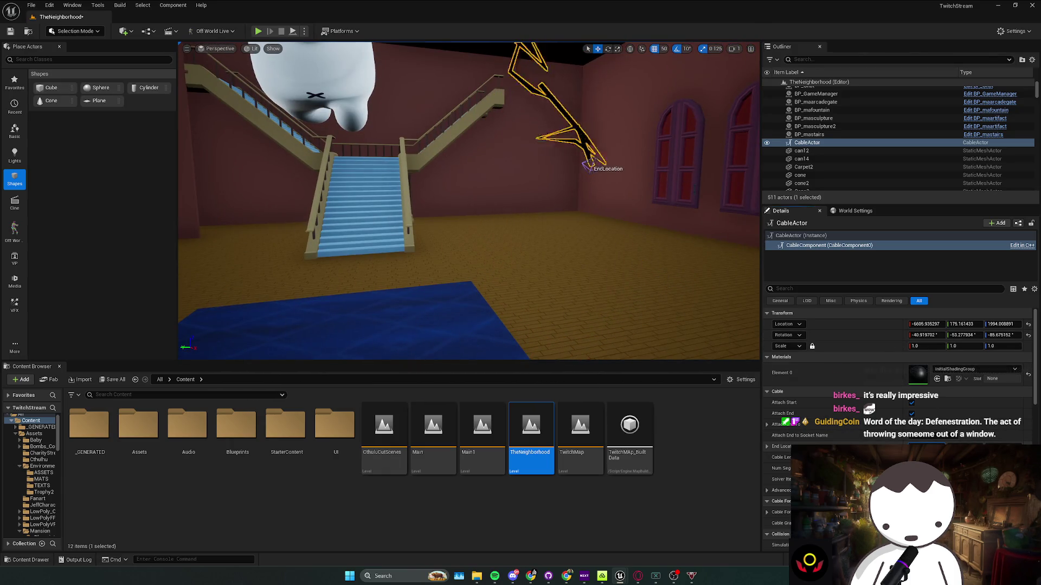
{"action": "mouse_move", "coordinate": [710, 264]}
{"action": "left_mouse_down"}
{"action": "mouse_move", "coordinate": [704, 254]}
{"action": "mouse_move", "coordinate": [710, 264]}
{"action": "mouse_move", "coordinate": [675, 264]}
{"action": "left_mouse_up"}
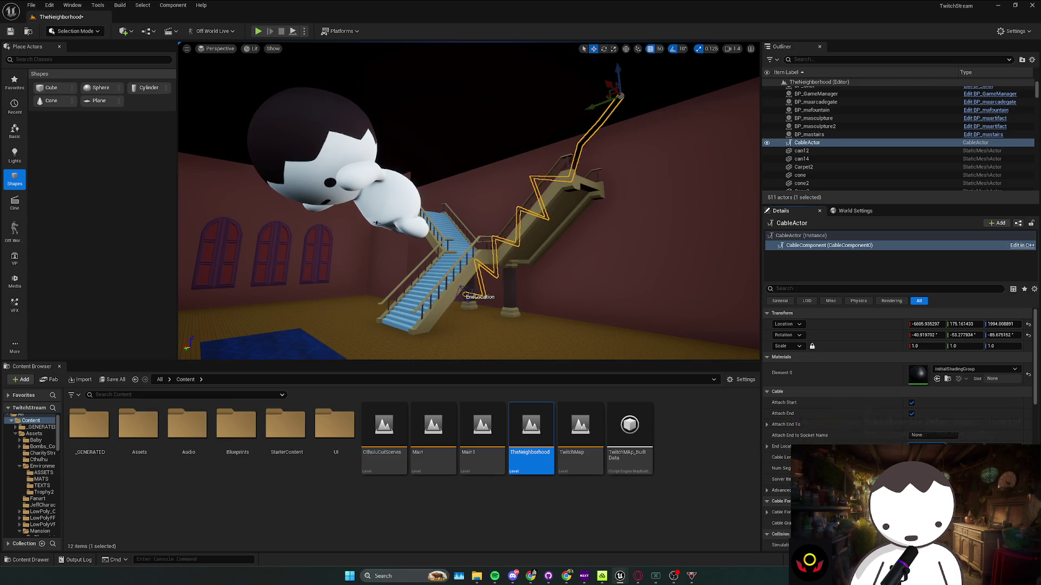
{"action": "mouse_move", "coordinate": [376, 222]}
{"action": "left_mouse_down"}
{"action": "mouse_move", "coordinate": [591, 325]}
{"action": "mouse_move", "coordinate": [534, 248]}
{"action": "mouse_move", "coordinate": [542, 271]}
{"action": "left_mouse_up"}
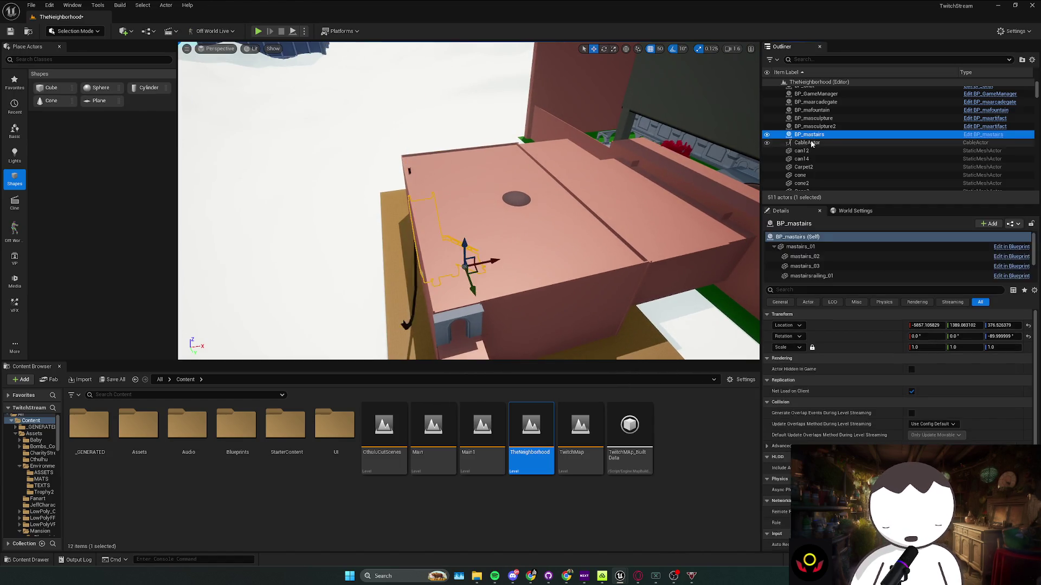
Delete the CableActor and place a Cylinder at the ghost character's hand
{"action": "key", "text": "Delete"}
{"action": "left_click_drag", "start_coordinate": [526, 426], "coordinate": [573, 284]}
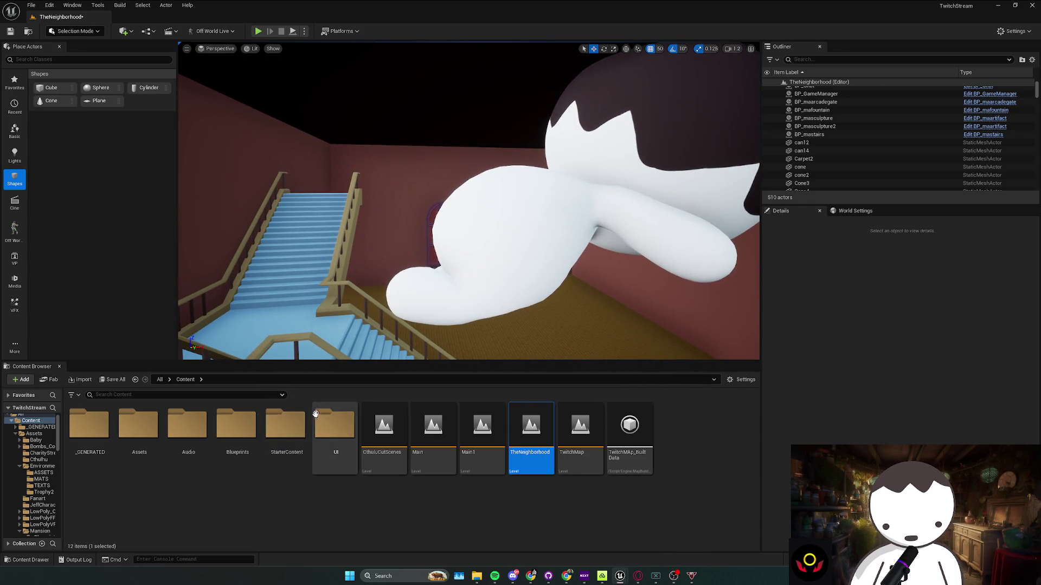
{"action": "left_click", "coordinate": [42, 505]}
{"action": "mouse_move", "coordinate": [302, 507]}
{"action": "left_mouse_down"}
{"action": "mouse_move", "coordinate": [99, 88]}
{"action": "mouse_move", "coordinate": [348, 233]}
{"action": "mouse_move", "coordinate": [484, 173]}
{"action": "left_mouse_up"}
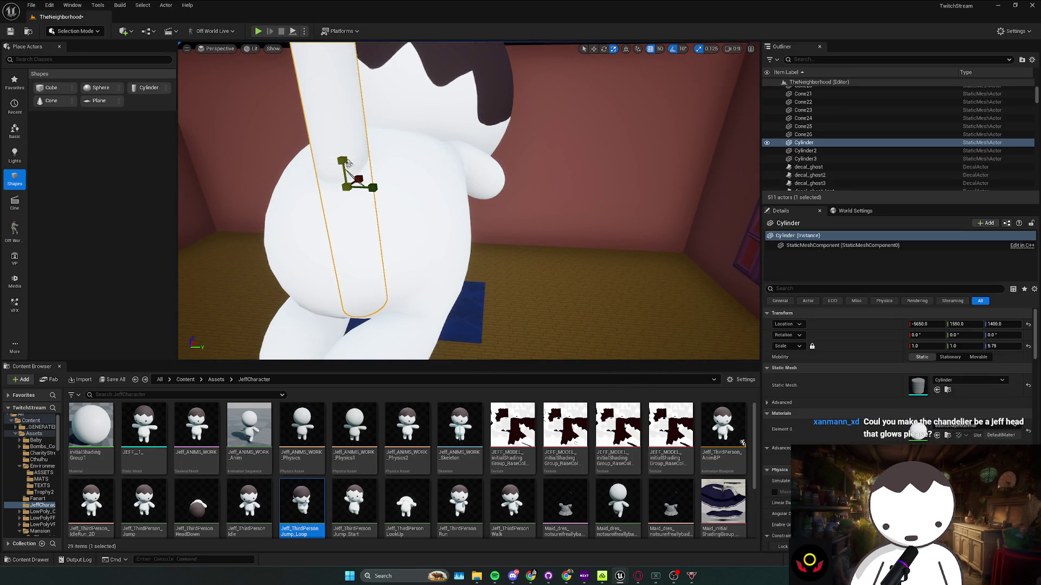
Raise the cylinder 100 units and stretch it into a tall pole (Z scale 5.0)
{"action": "mouse_move", "coordinate": [344, 148]}
{"action": "left_mouse_down"}
{"action": "mouse_move", "coordinate": [388, 219]}
{"action": "mouse_move", "coordinate": [426, 193]}
{"action": "left_mouse_up"}
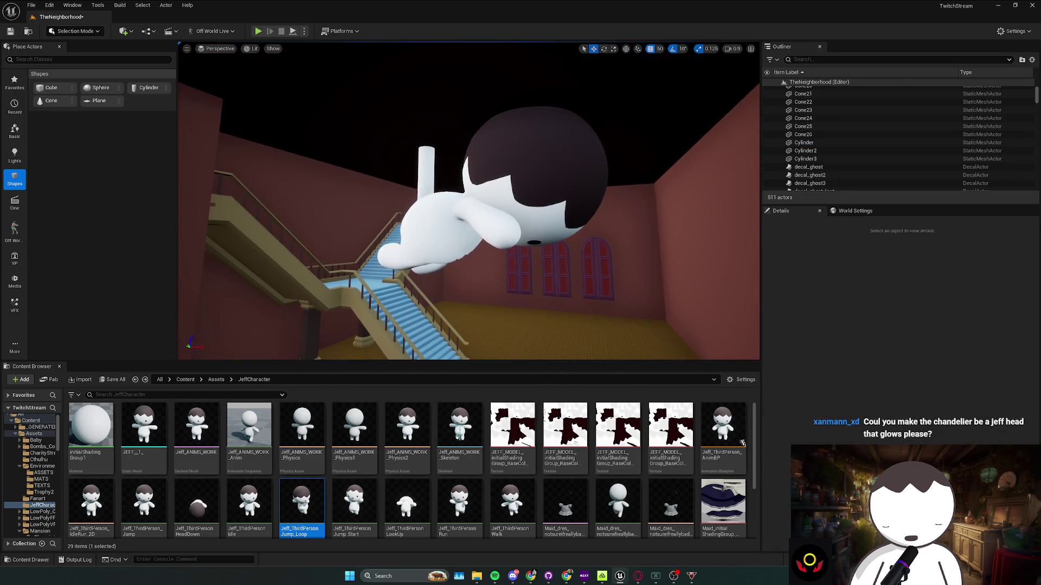
{"action": "key", "text": "r"}
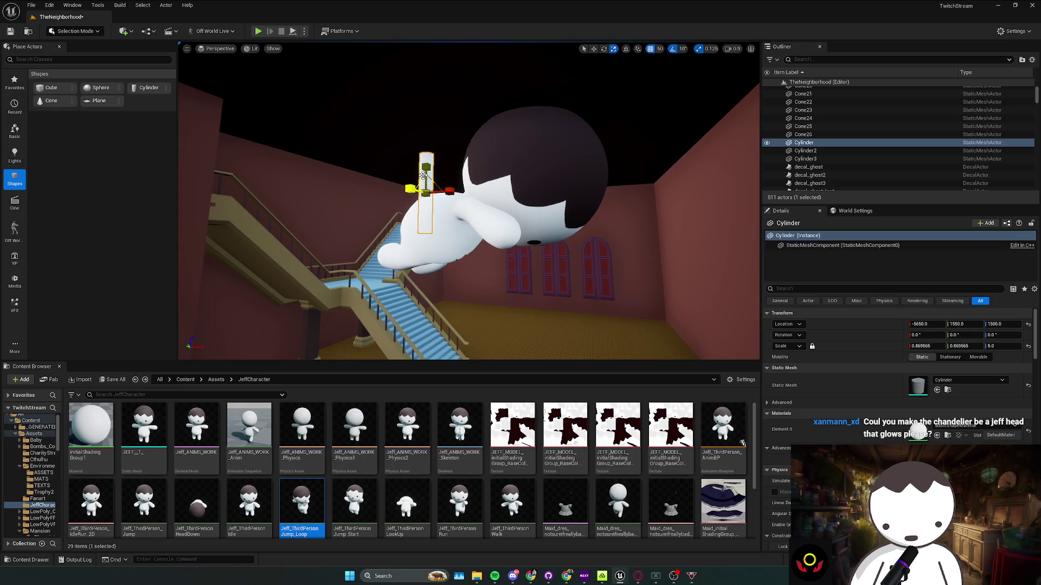
{"action": "mouse_move", "coordinate": [424, 150]}
{"action": "left_mouse_down"}
{"action": "mouse_move", "coordinate": [437, 163]}
{"action": "mouse_move", "coordinate": [463, 134]}
{"action": "mouse_move", "coordinate": [455, 125]}
{"action": "mouse_move", "coordinate": [412, 206]}
{"action": "left_mouse_up"}
{"action": "key", "text": "r"}
{"action": "key", "text": "Escape"}
Save the level and select the middle arched window door
{"action": "key", "text": "ctrl+s"}
{"action": "key", "text": "alt+Left"}
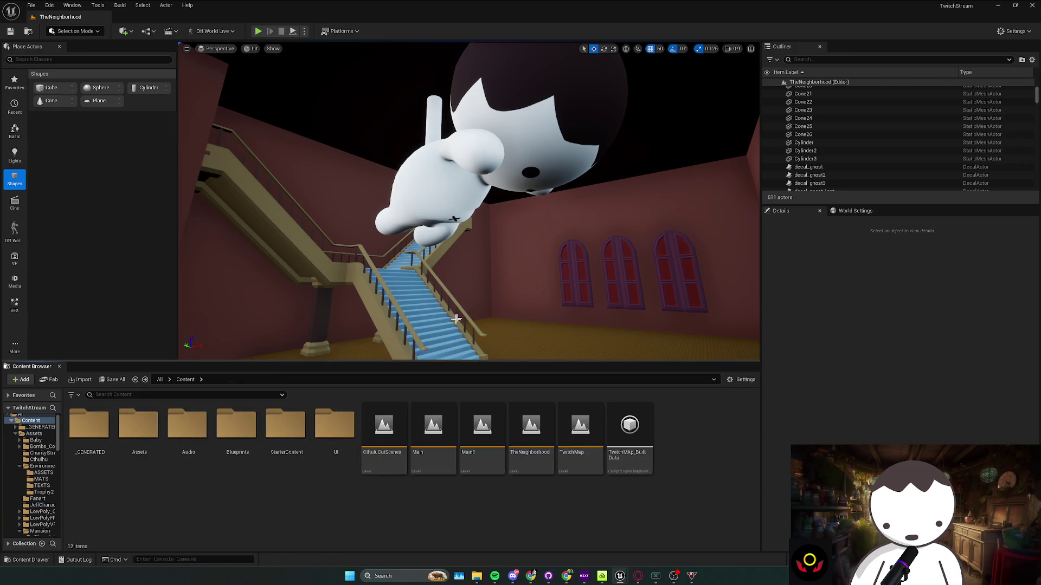
{"action": "left_click", "coordinate": [619, 280]}
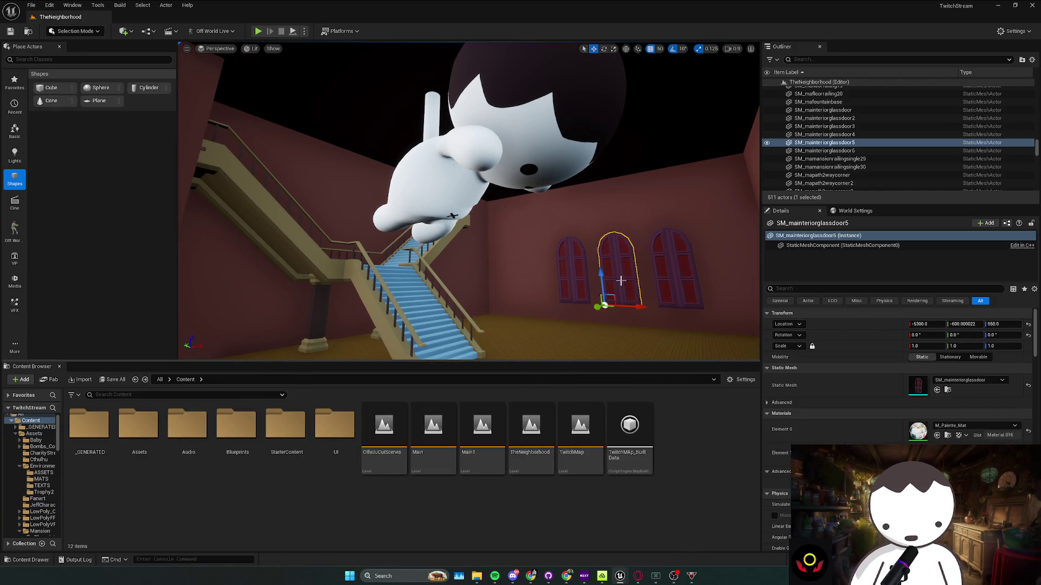
Locate the arched door's palette material and mesh in the Content Browser
{"action": "left_click", "coordinate": [948, 435]}
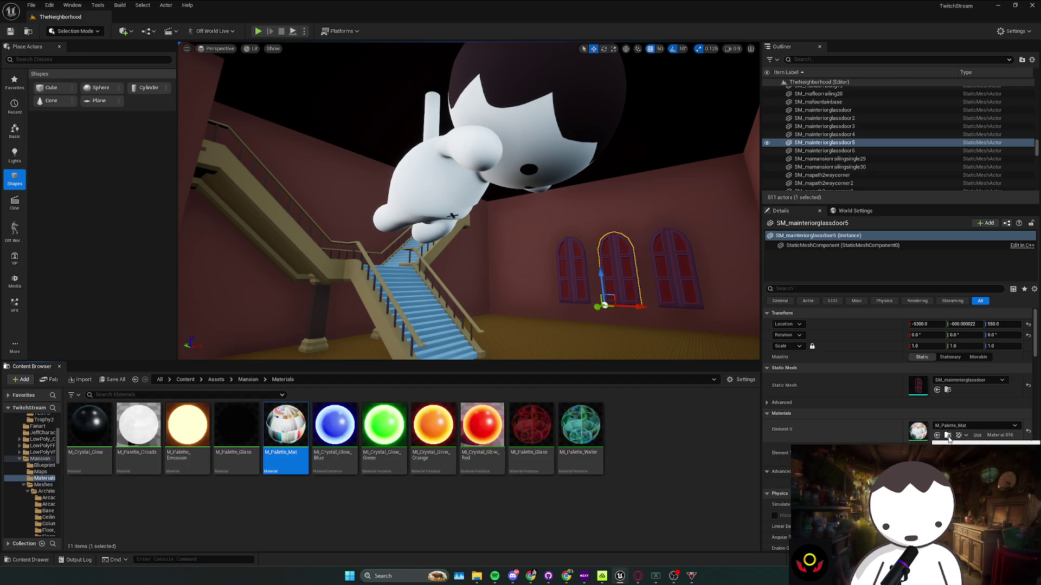
{"action": "left_click", "coordinate": [947, 390]}
{"action": "left_click_drag", "start_coordinate": [591, 342], "coordinate": [573, 322]}
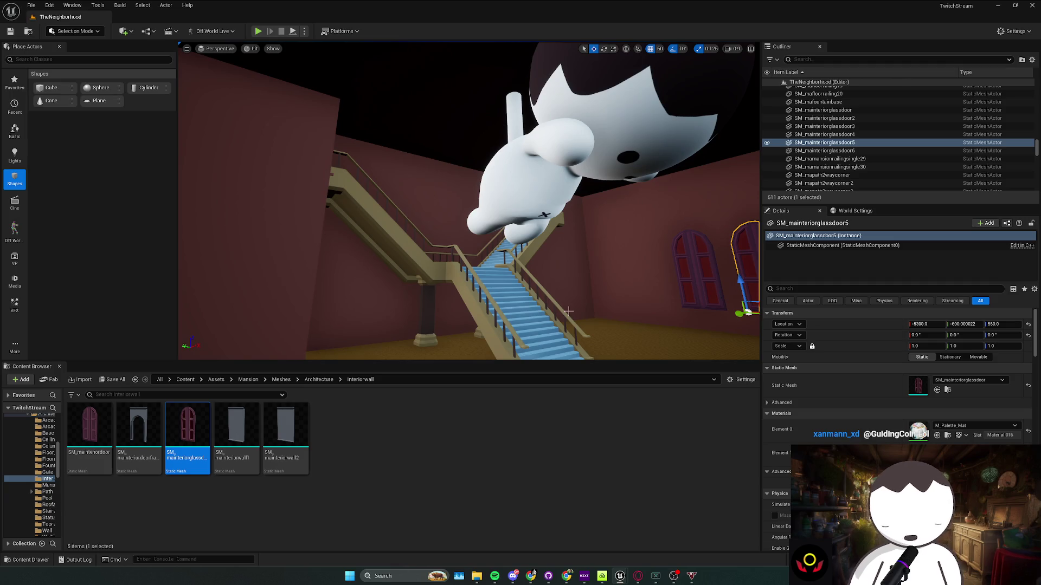
{"action": "mouse_move", "coordinate": [563, 310]}
{"action": "left_mouse_down"}
{"action": "mouse_move", "coordinate": [548, 325]}
{"action": "mouse_move", "coordinate": [515, 293]}
{"action": "left_mouse_up"}
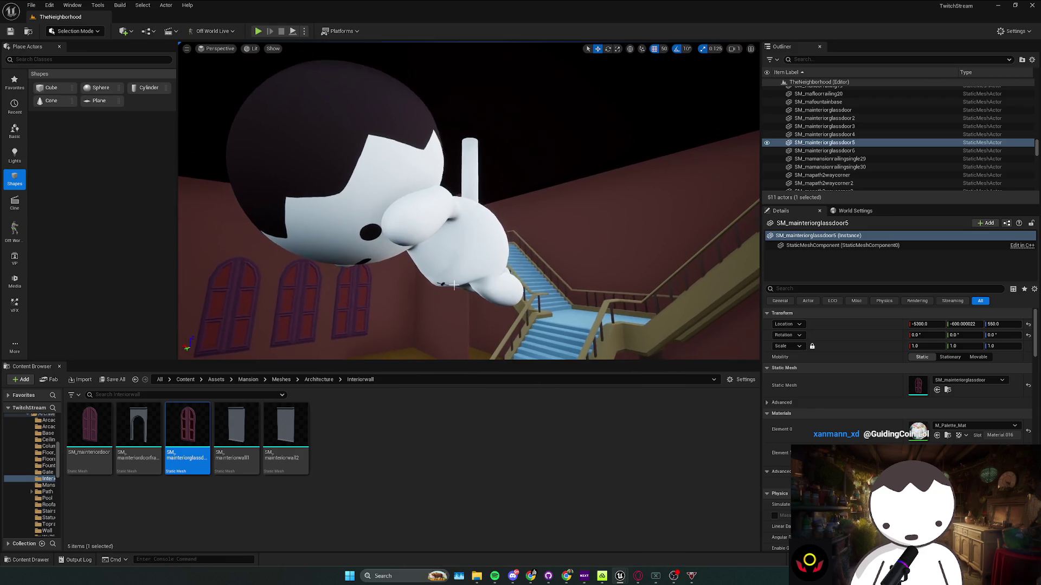
Move the ghost character together with its cylinder and save the level
{"action": "left_click", "coordinate": [412, 162]}
{"action": "mouse_move", "coordinate": [449, 174]}
{"action": "left_mouse_down"}
{"action": "mouse_move", "coordinate": [425, 179]}
{"action": "mouse_move", "coordinate": [450, 174]}
{"action": "mouse_move", "coordinate": [450, 195]}
{"action": "mouse_move", "coordinate": [450, 179]}
{"action": "mouse_move", "coordinate": [464, 211]}
{"action": "mouse_move", "coordinate": [485, 217]}
{"action": "left_mouse_up"}
{"action": "scroll", "coordinate": [464, 210], "scroll_direction": "up", "scroll_amount": 3}
{"action": "scroll", "coordinate": [464, 210], "scroll_direction": "down", "scroll_amount": 2}
{"action": "scroll", "coordinate": [464, 211], "scroll_direction": "up", "scroll_amount": 1}
{"action": "scroll", "coordinate": [464, 210], "scroll_direction": "down", "scroll_amount": 1}
{"action": "left_click", "coordinate": [485, 217]}
{"action": "key", "text": "ctrl+s"}
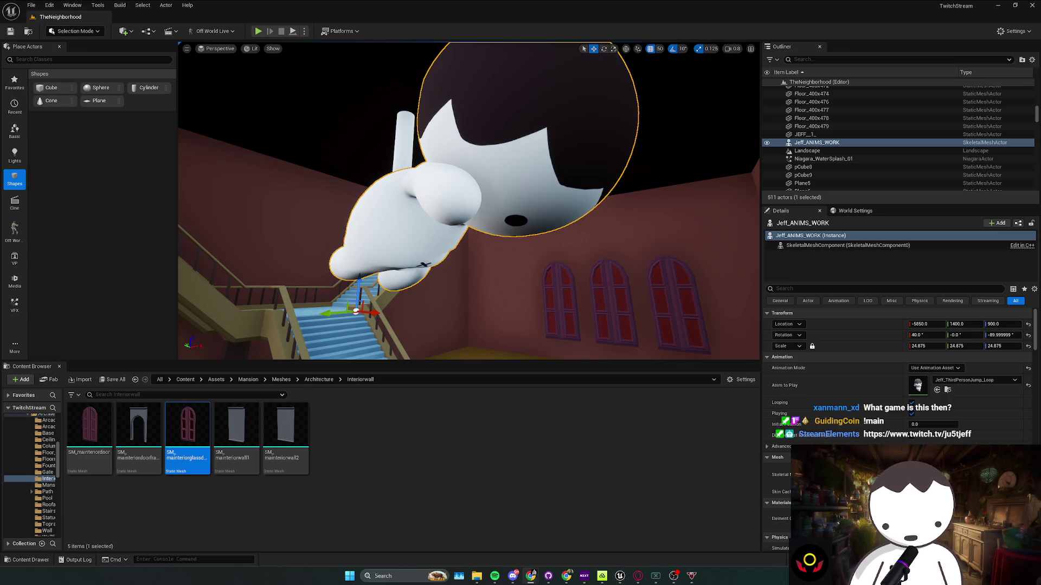
Fly back toward the three arched windows and browse to Jeff's asset folder
{"action": "key", "text": "s"}
{"action": "scroll", "coordinate": [468, 201], "scroll_direction": "up", "scroll_amount": 1}
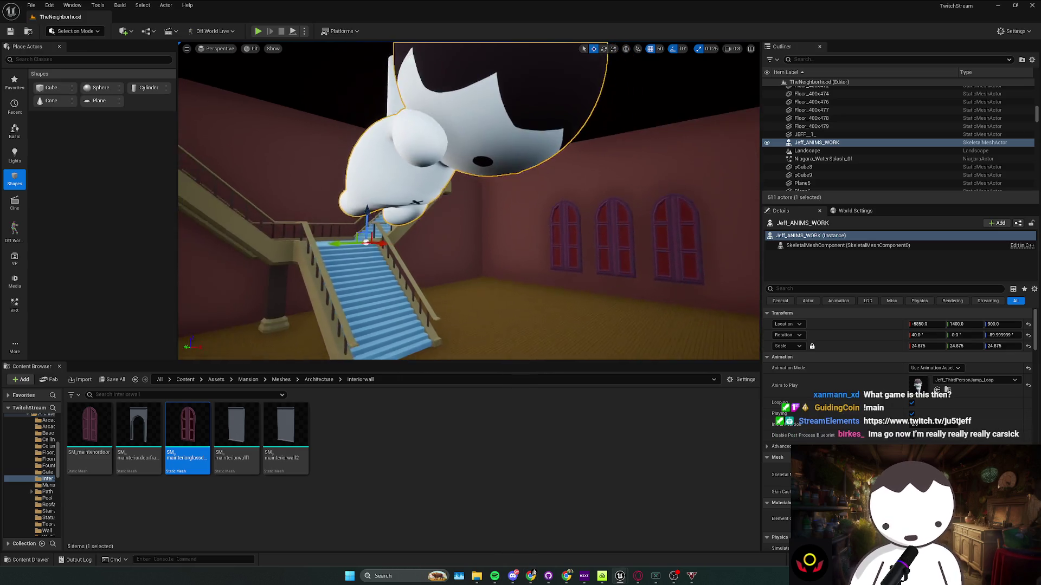
{"action": "key", "text": "w"}
{"action": "scroll", "coordinate": [468, 200], "scroll_direction": "down", "scroll_amount": 2}
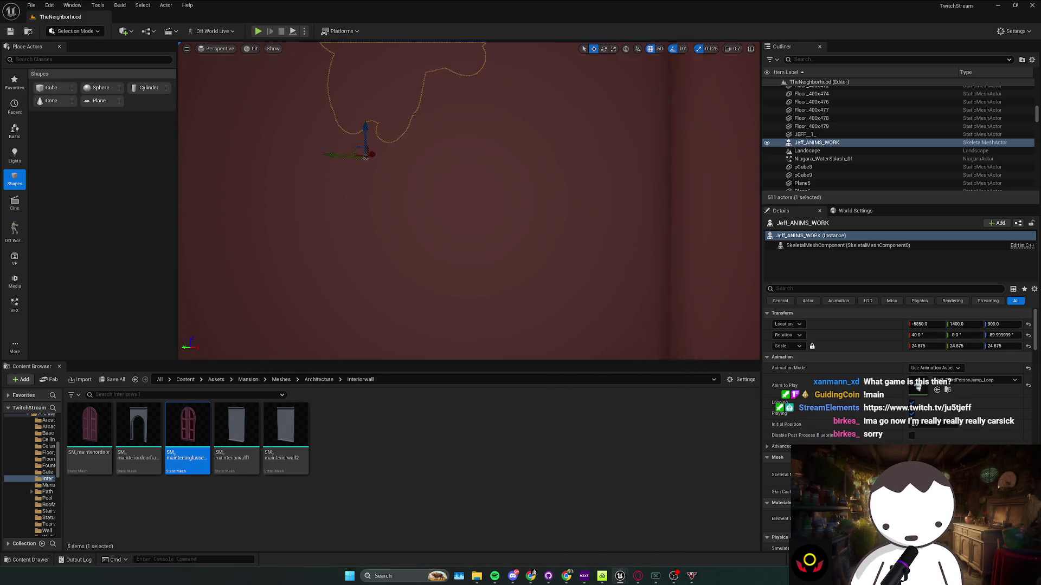
{"action": "key", "text": "s"}
{"action": "scroll", "coordinate": [469, 200], "scroll_direction": "up", "scroll_amount": 1}
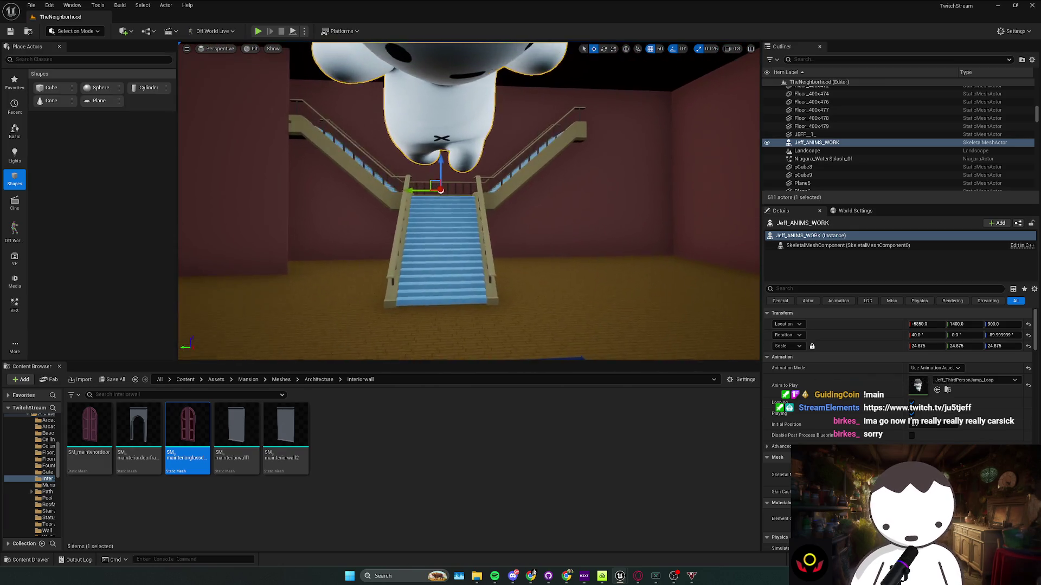
{"action": "left_click_drag", "start_coordinate": [418, 286], "coordinate": [466, 277]}
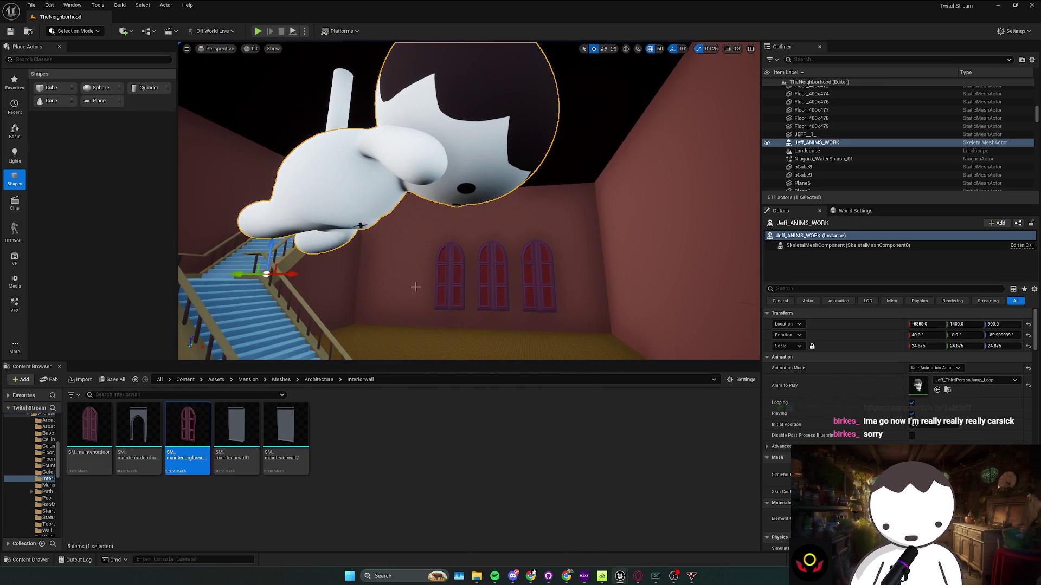
{"action": "key", "text": "ctrl+b"}
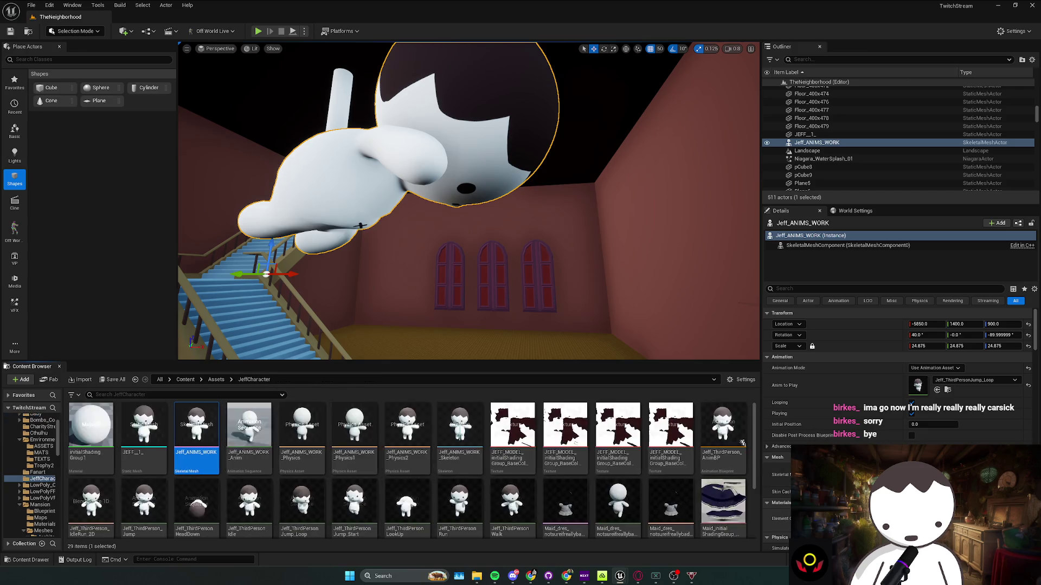
Duplicate JustJeffTextureBase as JustJeffTextureGLOW and open it in the Material Editor
{"action": "scroll", "coordinate": [542, 472], "scroll_direction": "down", "scroll_amount": 1}
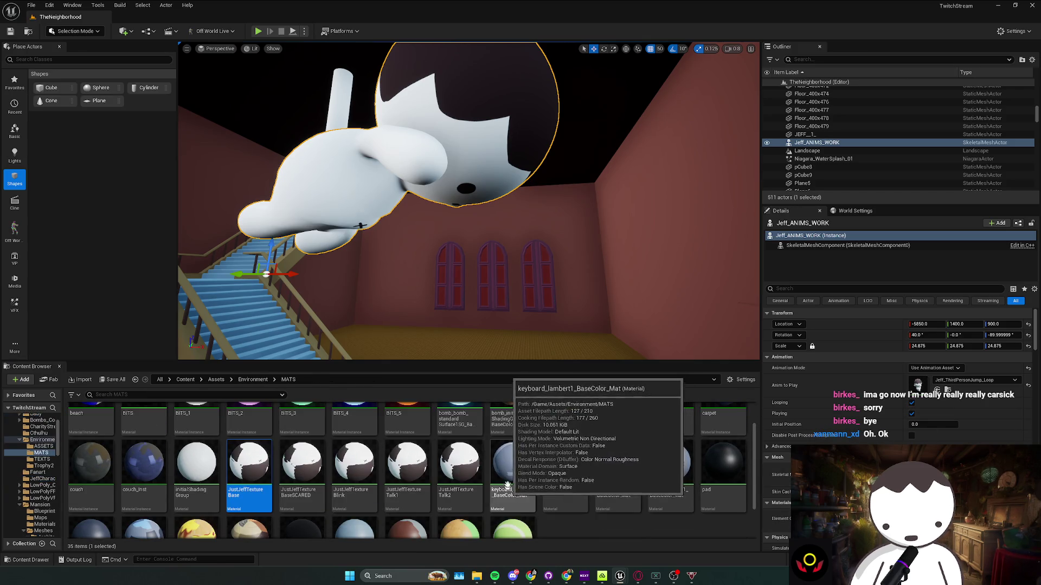
{"action": "right_click", "coordinate": [245, 478]}
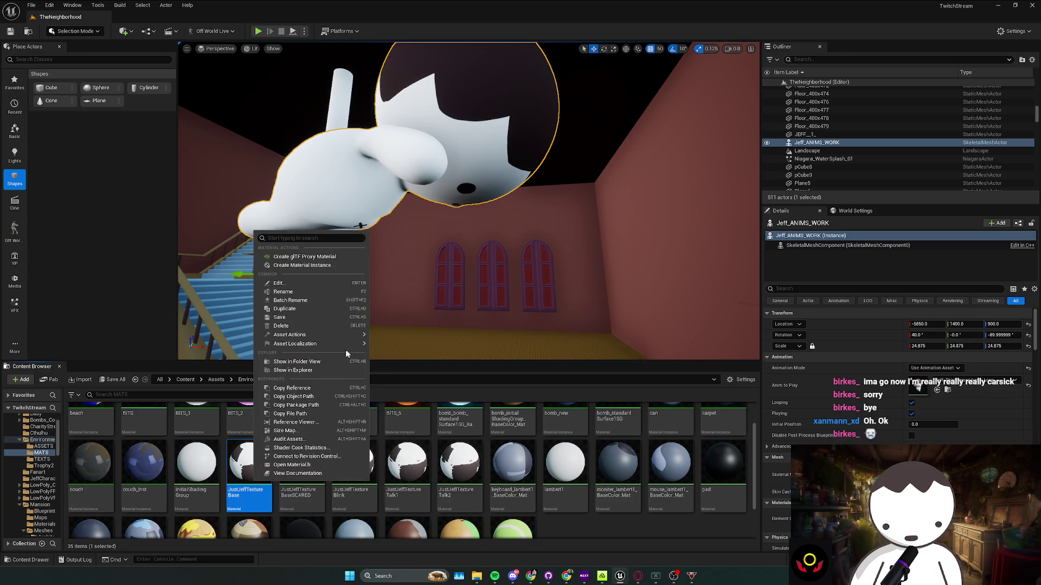
{"action": "left_click", "coordinate": [298, 309]}
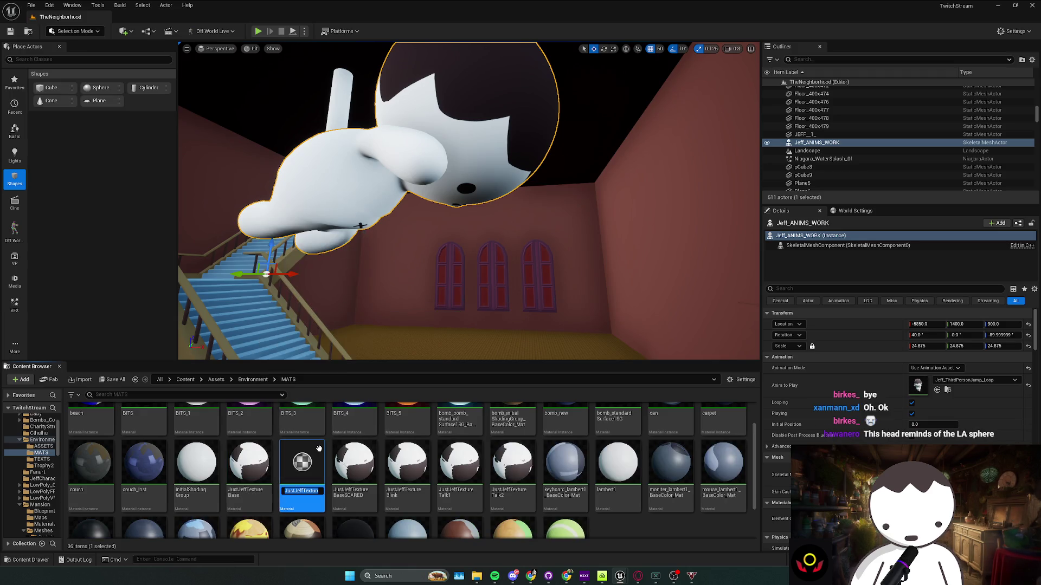
{"action": "type", "text": "JustJeffTextur"}
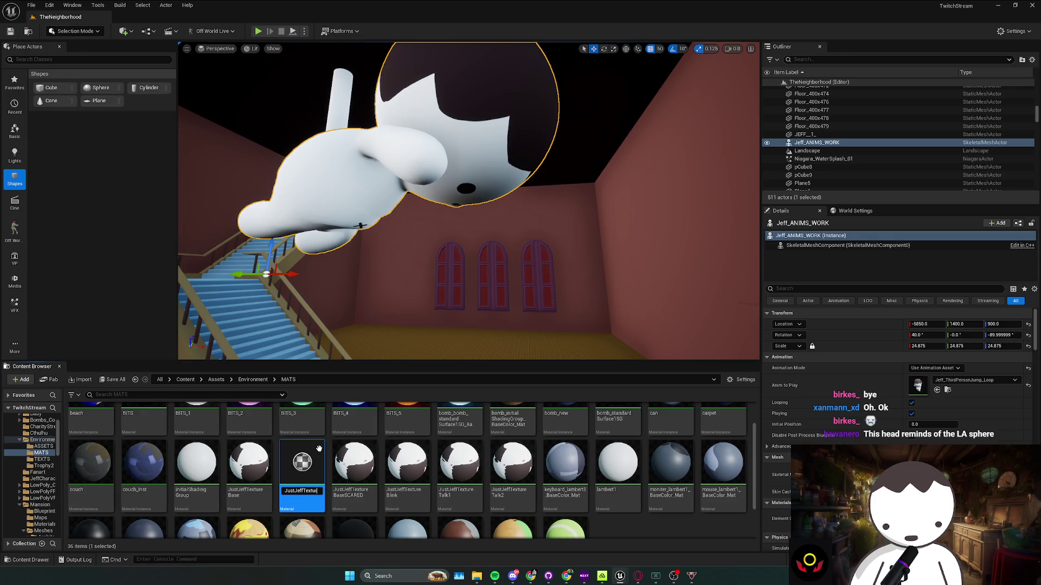
{"action": "type", "text": "eGLOW"}
{"action": "key", "text": "Return"}
{"action": "double_click", "coordinate": [406, 463]}
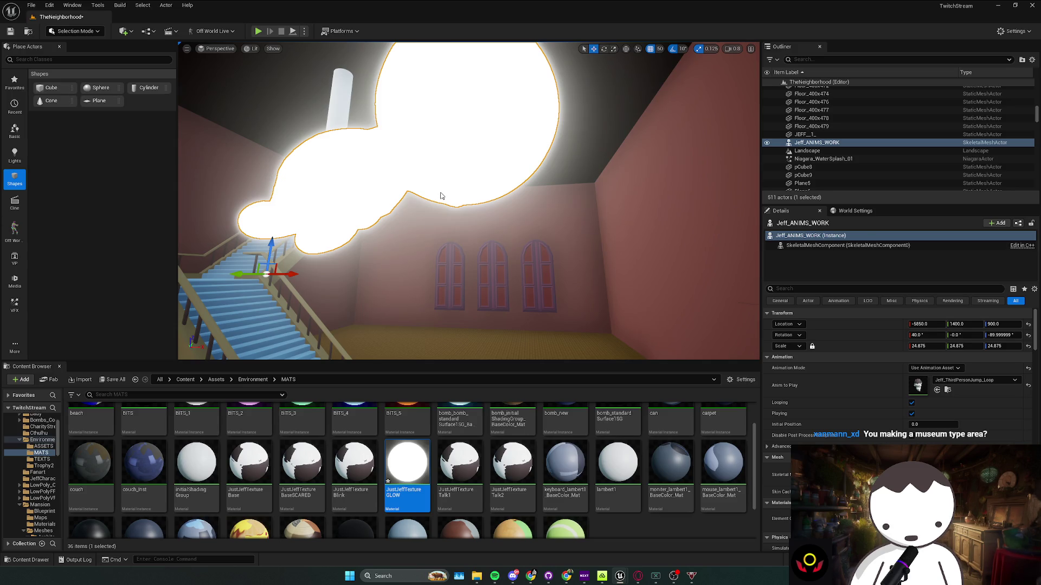
{"action": "left_click_drag", "start_coordinate": [455, 205], "coordinate": [431, 139]}
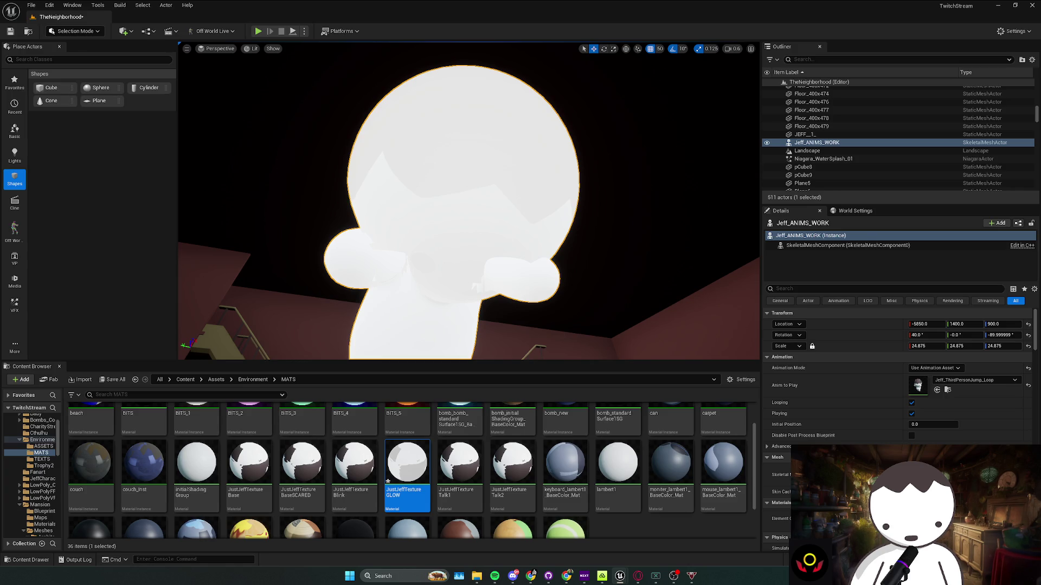
{"action": "scroll", "coordinate": [468, 200], "scroll_direction": "down", "scroll_amount": 2}
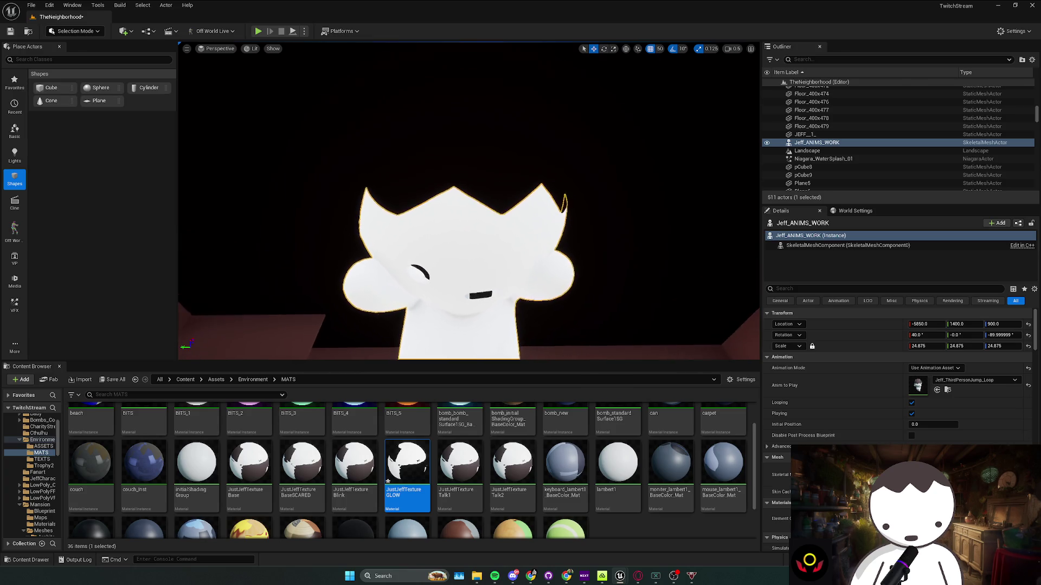
{"action": "scroll", "coordinate": [469, 200], "scroll_direction": "up", "scroll_amount": 3}
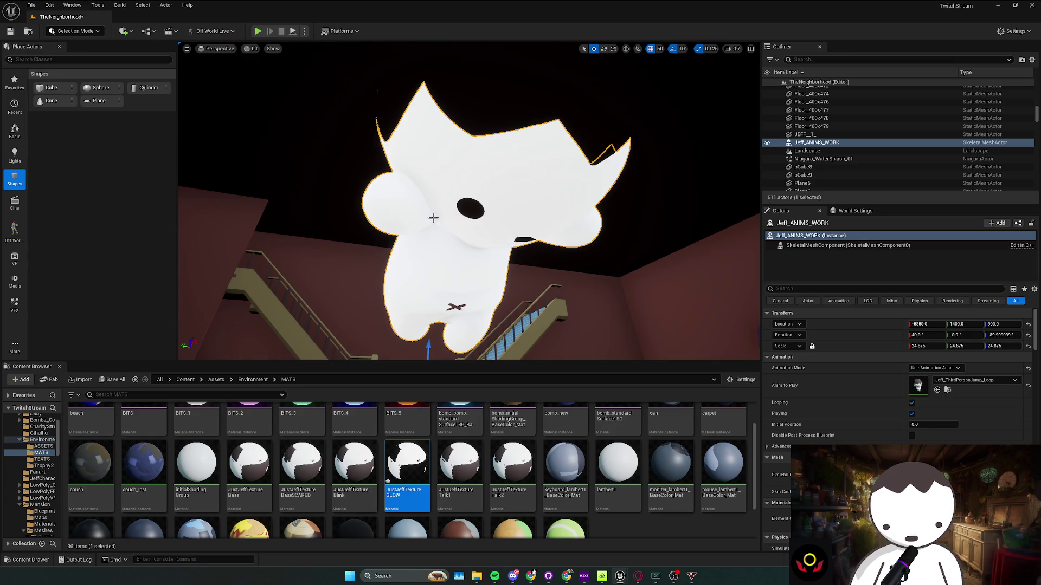
{"action": "key", "text": "ctrl+d"}
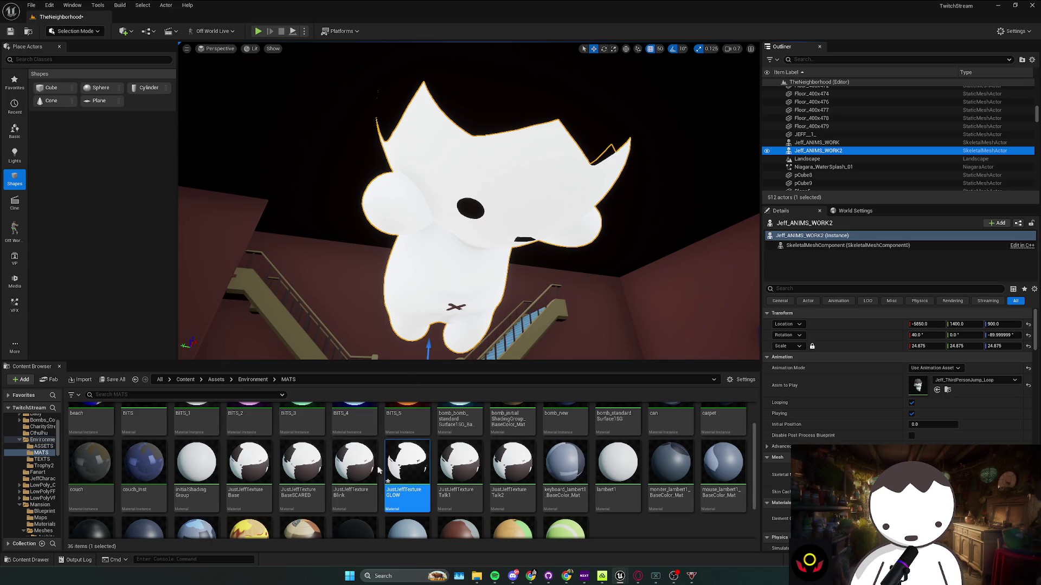
Give the duplicate Jeff the JustJeffTexture Base material and select the original Jeff_ANIMS_WORK
{"action": "mouse_move", "coordinate": [255, 480]}
{"action": "left_mouse_down"}
{"action": "mouse_move", "coordinate": [291, 488]}
{"action": "mouse_move", "coordinate": [480, 256]}
{"action": "left_mouse_up"}
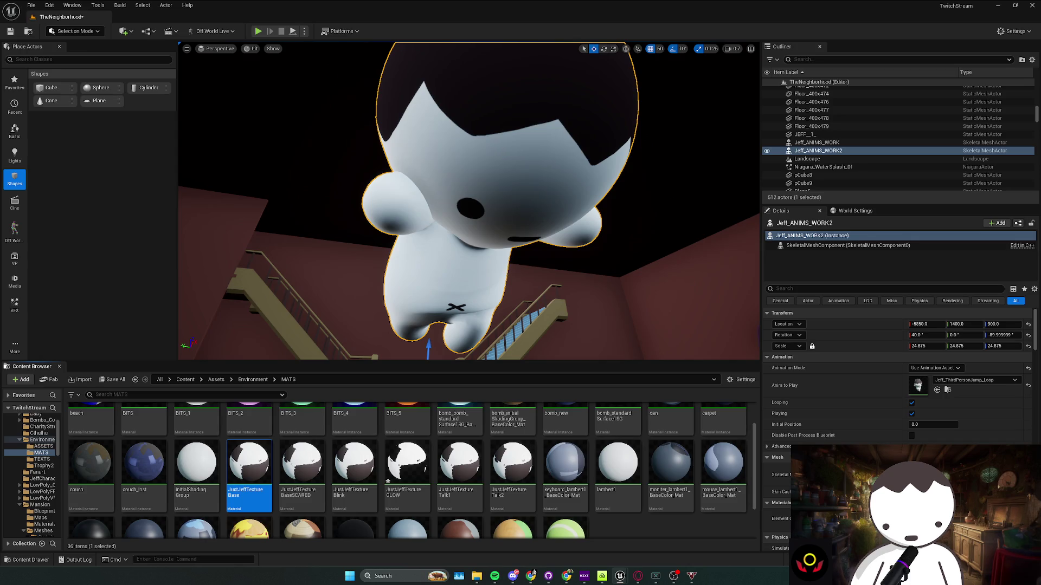
{"action": "left_click", "coordinate": [468, 257]}
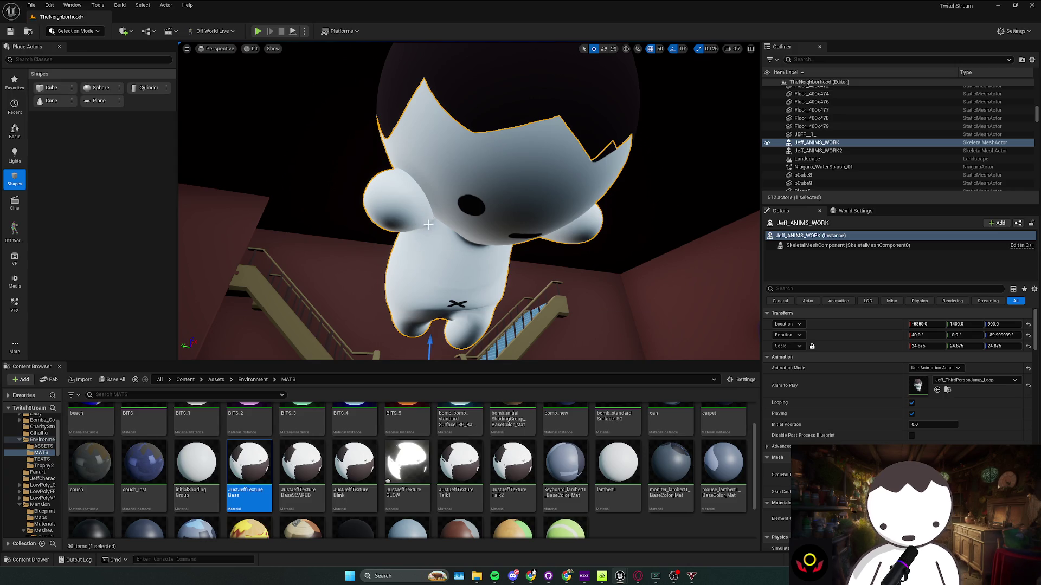
{"action": "left_click", "coordinate": [833, 143]}
{"action": "key", "text": "f"}
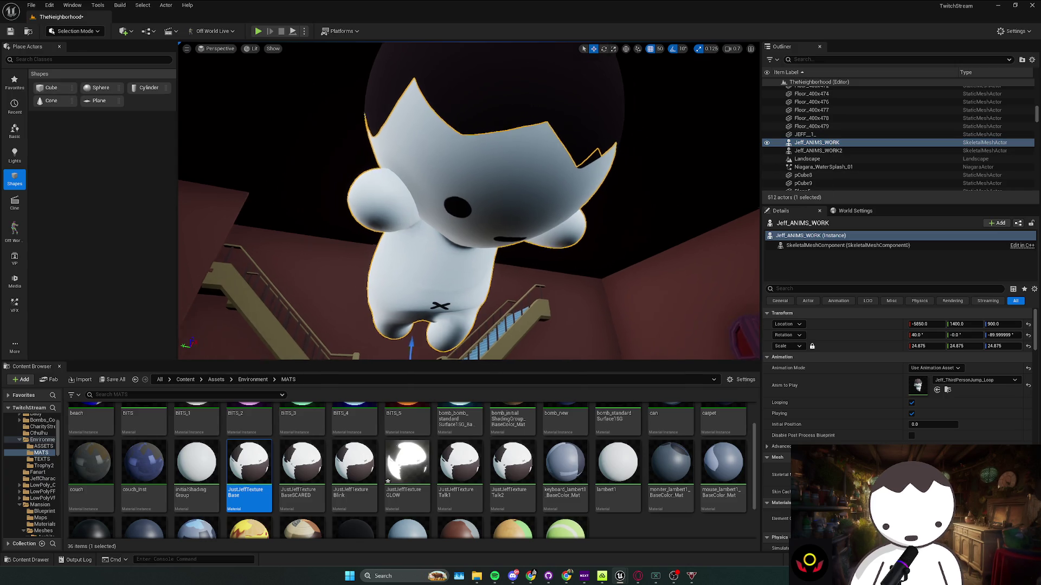
Lower the glowing Jeff slightly, to about Z 896.45, below its duplicate
{"action": "left_click_drag", "start_coordinate": [406, 325], "coordinate": [404, 347]}
{"action": "key", "text": "ctrl+z"}
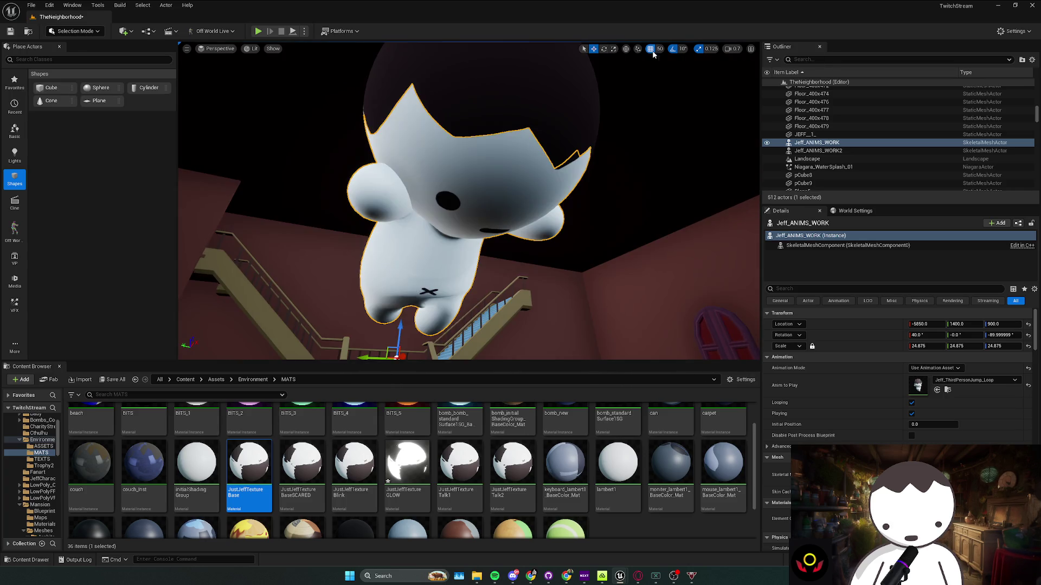
{"action": "left_click_drag", "start_coordinate": [399, 325], "coordinate": [419, 327]}
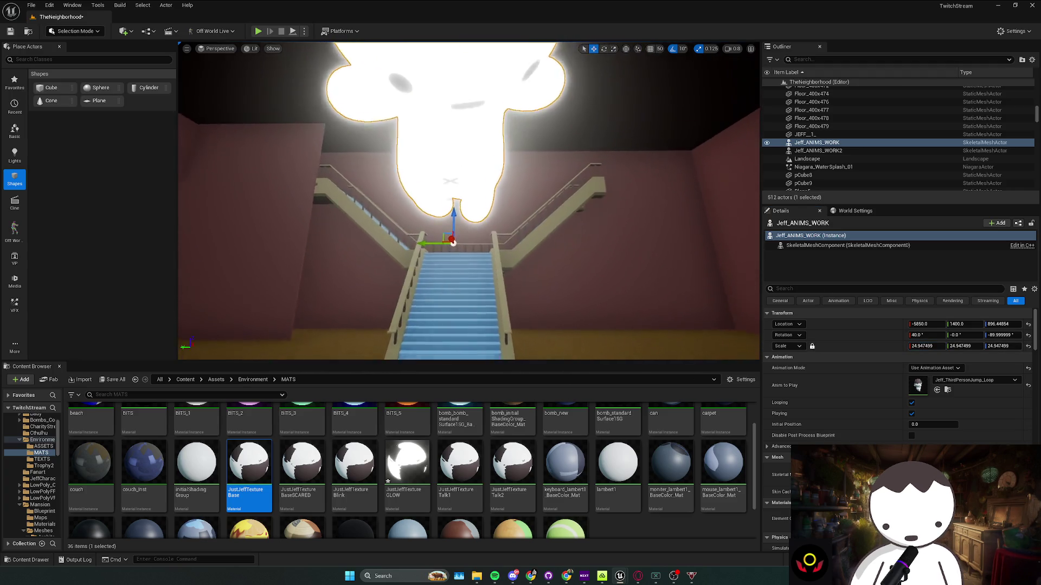
{"action": "scroll", "coordinate": [469, 201], "scroll_direction": "down", "scroll_amount": 1}
{"action": "scroll", "coordinate": [468, 200], "scroll_direction": "up", "scroll_amount": 3}
{"action": "key", "text": "Escape"}
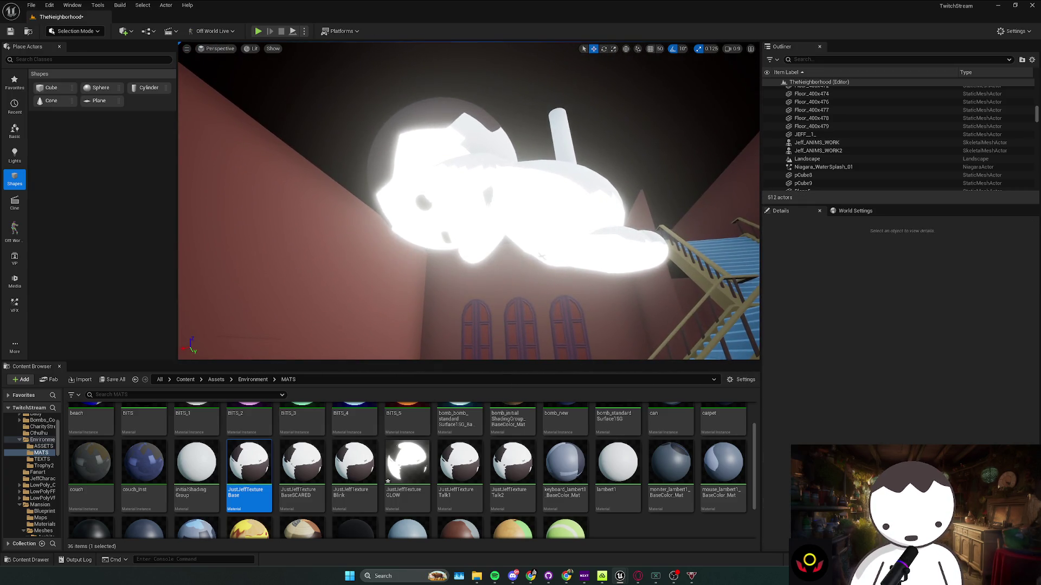
Alt-drag the glowing Jeff upward to create Jeff_ANIMS_WORK3 and enlarge it slightly
{"action": "left_click", "coordinate": [571, 206]}
{"action": "left_click_drag", "start_coordinate": [662, 273], "coordinate": [659, 264], "text": "alt"}
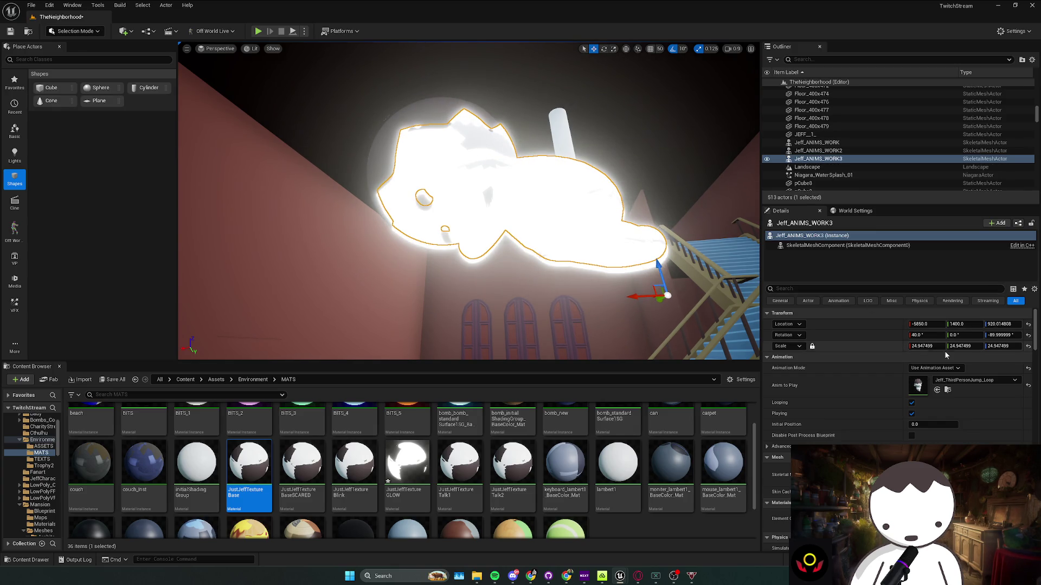
{"action": "left_click_drag", "start_coordinate": [927, 346], "coordinate": [921, 346]}
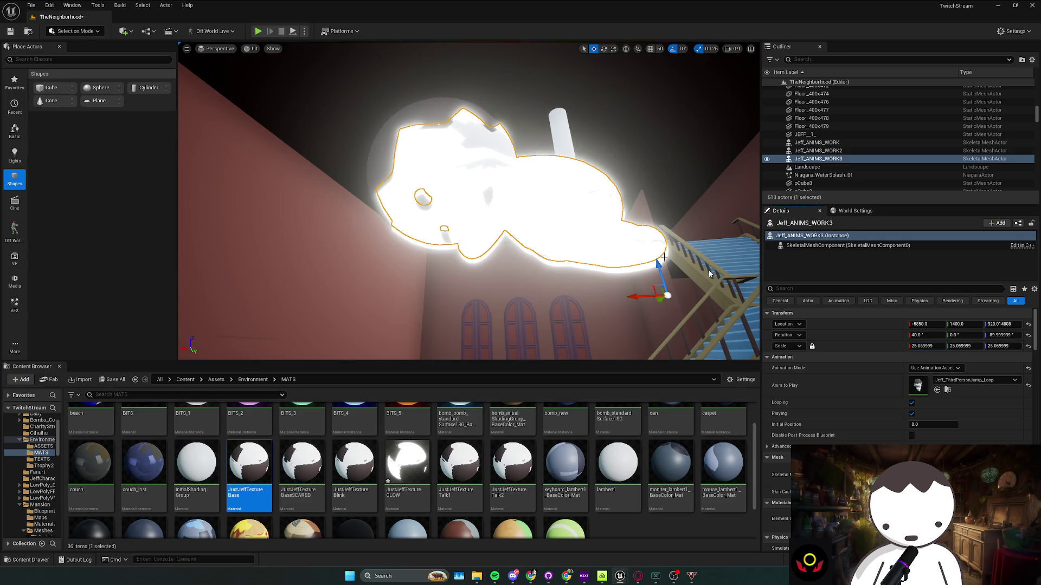
{"action": "mouse_move", "coordinate": [467, 227]}
{"action": "left_mouse_down"}
{"action": "mouse_move", "coordinate": [466, 185]}
{"action": "mouse_move", "coordinate": [442, 197]}
{"action": "mouse_move", "coordinate": [466, 214]}
{"action": "left_mouse_up"}
Nudge Jeff_ANIMS_WORK3 slightly along X, undoing trial Y moves and enlargements
{"action": "left_click", "coordinate": [442, 196]}
{"action": "left_click", "coordinate": [479, 201]}
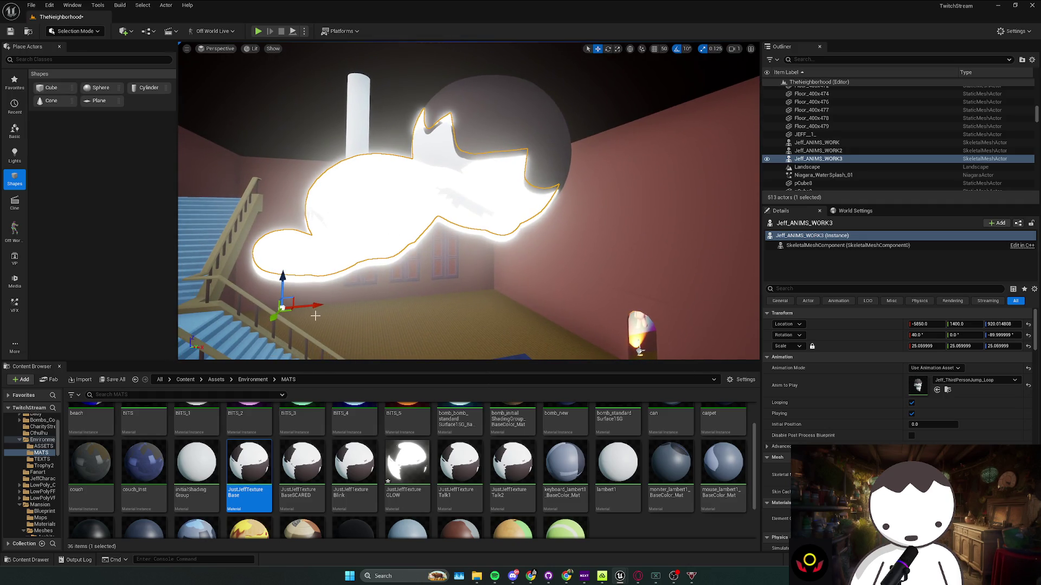
{"action": "left_click_drag", "start_coordinate": [310, 308], "coordinate": [314, 306]}
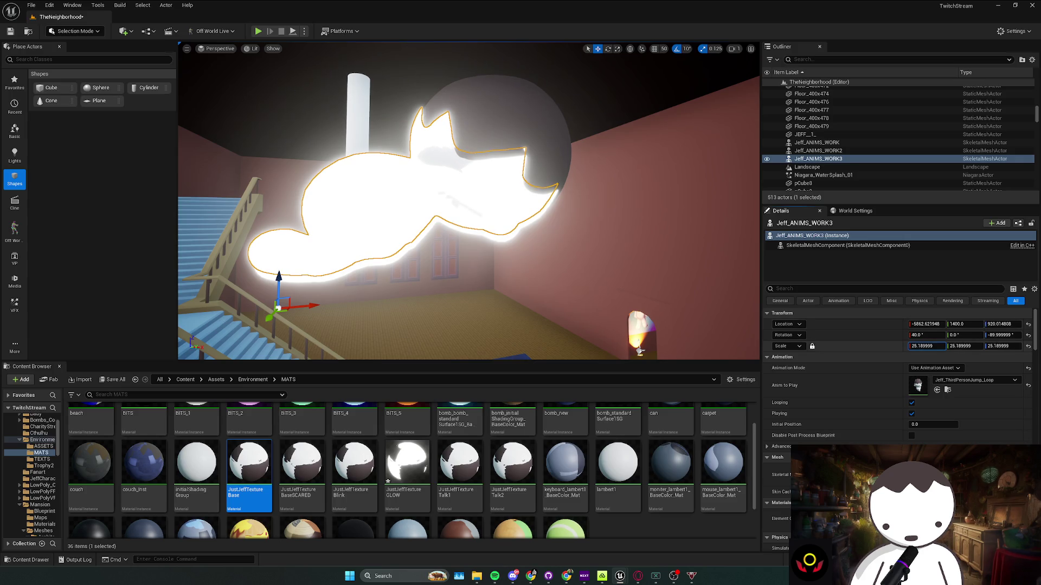
{"action": "key", "text": "f"}
{"action": "left_click_drag", "start_coordinate": [377, 295], "coordinate": [441, 287]}
{"action": "key", "text": "ctrl+z"}
{"action": "left_click_drag", "start_coordinate": [921, 345], "coordinate": [932, 345]}
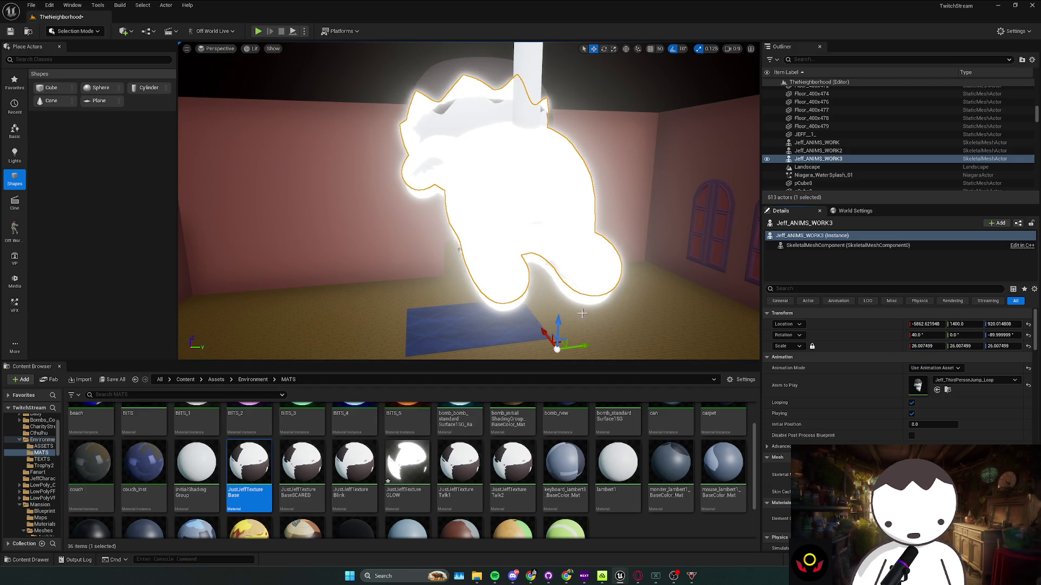
{"action": "key", "text": "ctrl+z"}
{"action": "left_click_drag", "start_coordinate": [538, 318], "coordinate": [543, 320]}
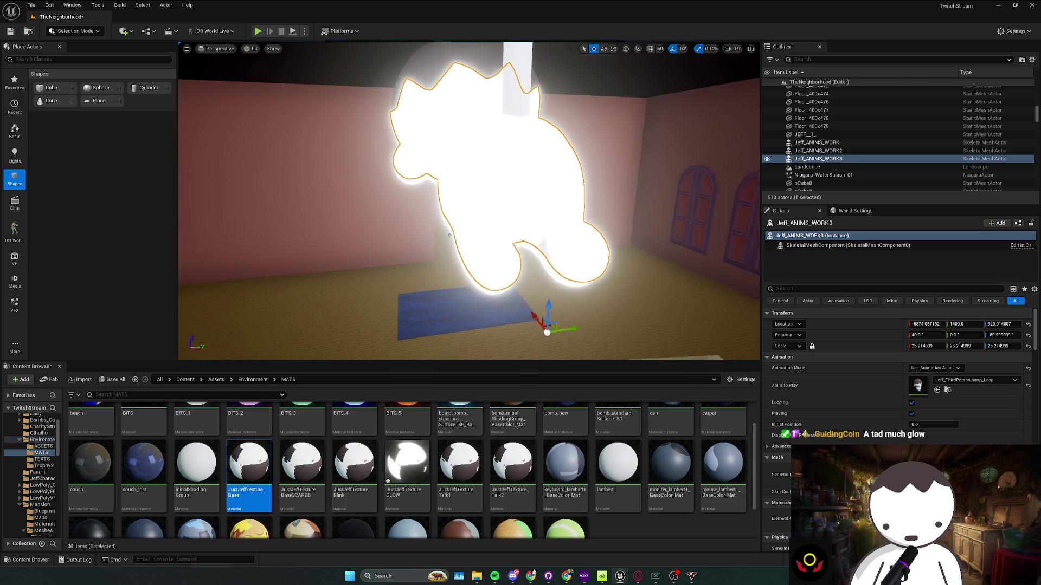
{"action": "scroll", "coordinate": [543, 320], "scroll_direction": "up", "scroll_amount": 6}
{"action": "scroll", "coordinate": [469, 201], "scroll_direction": "down", "scroll_amount": 6}
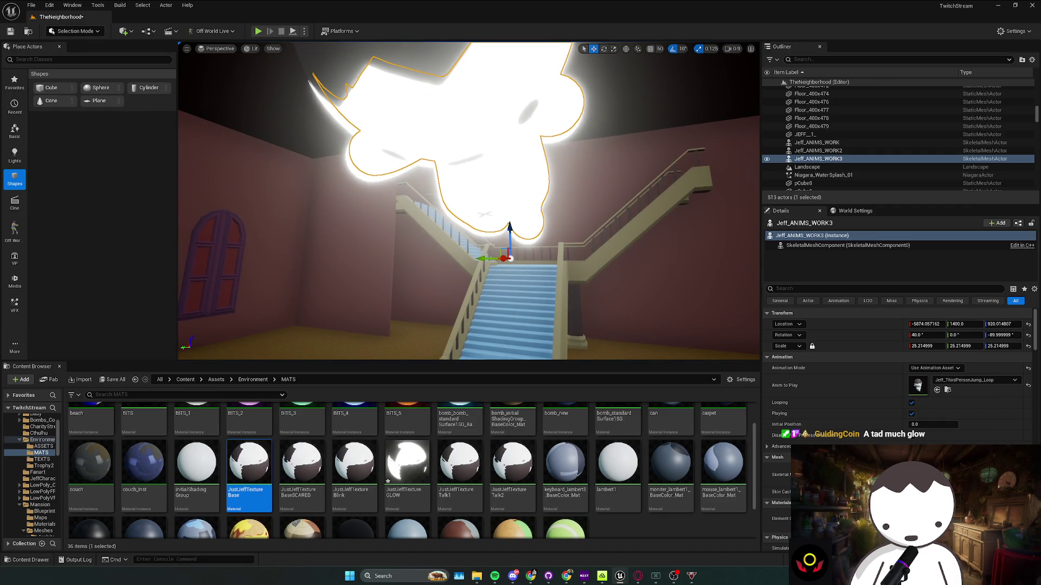
{"action": "left_click", "coordinate": [429, 234]}
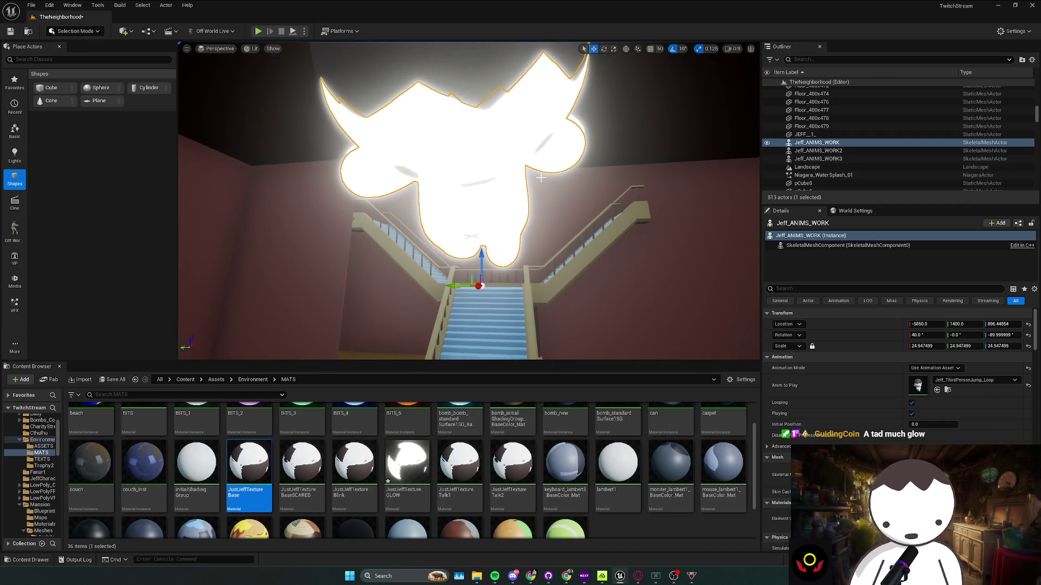
Try a Y nudge on the original Jeff, undo it, and view JustJeffTextureBase's actions
{"action": "left_click_drag", "start_coordinate": [411, 284], "coordinate": [407, 286]}
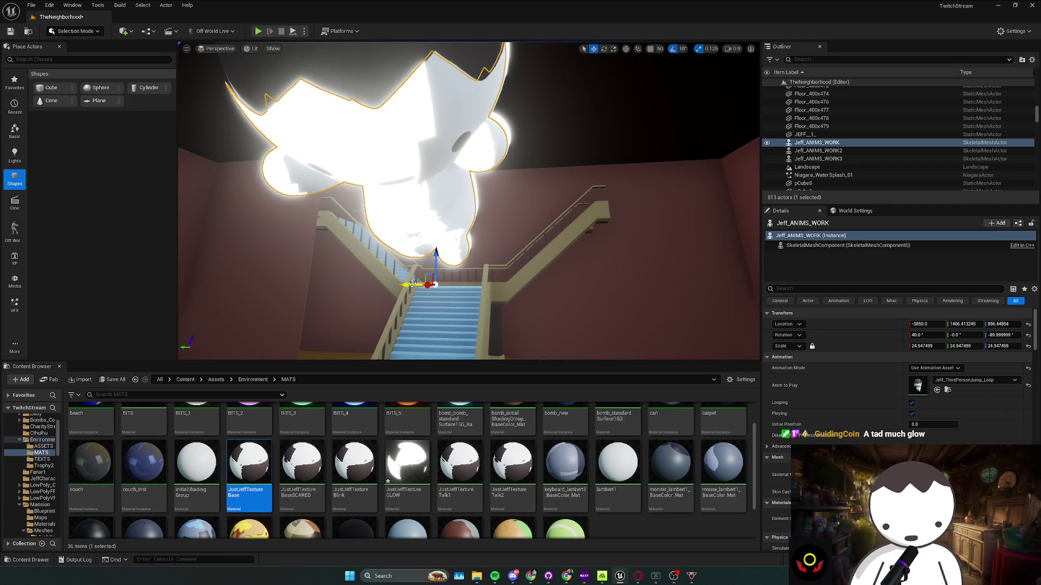
{"action": "key", "text": "ctrl+z"}
{"action": "right_click", "coordinate": [253, 476]}
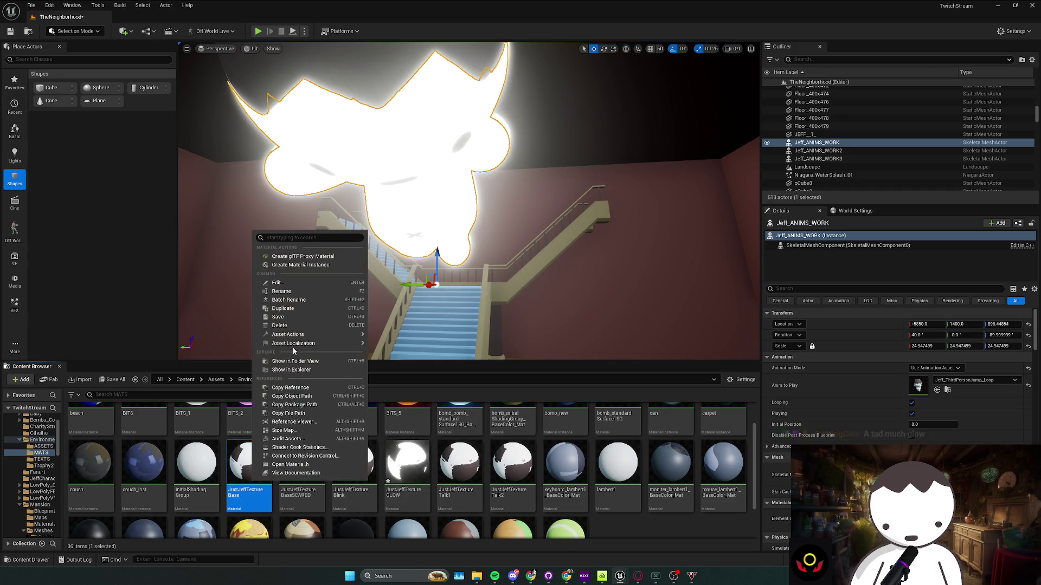
{"action": "mouse_move", "coordinate": [303, 335]}
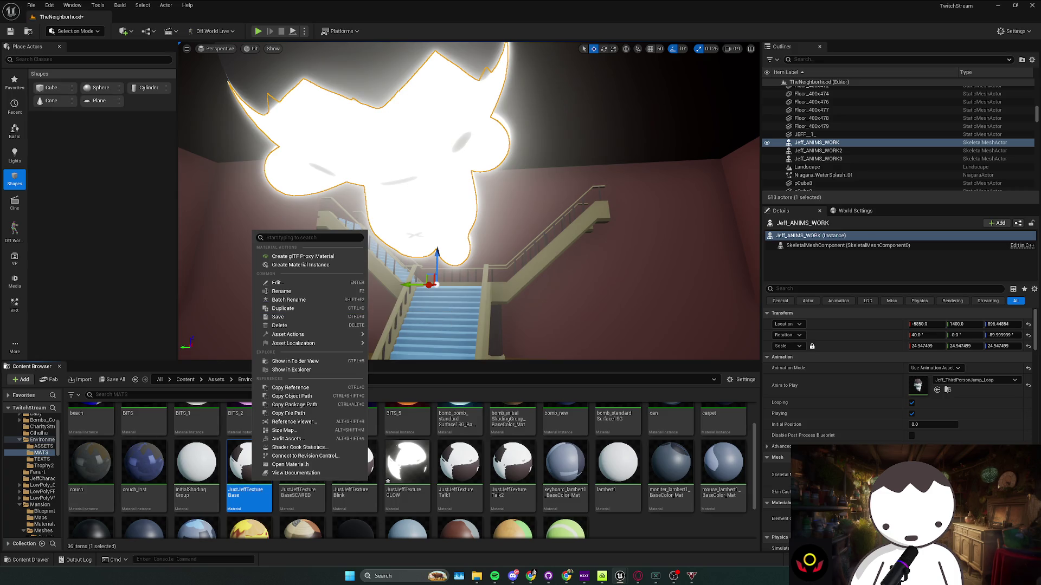
Change the JustJeffTextureGLOW constant from 22 to 10 and apply the material
{"action": "double_click", "coordinate": [407, 460]}
{"action": "left_click", "coordinate": [580, 203]}
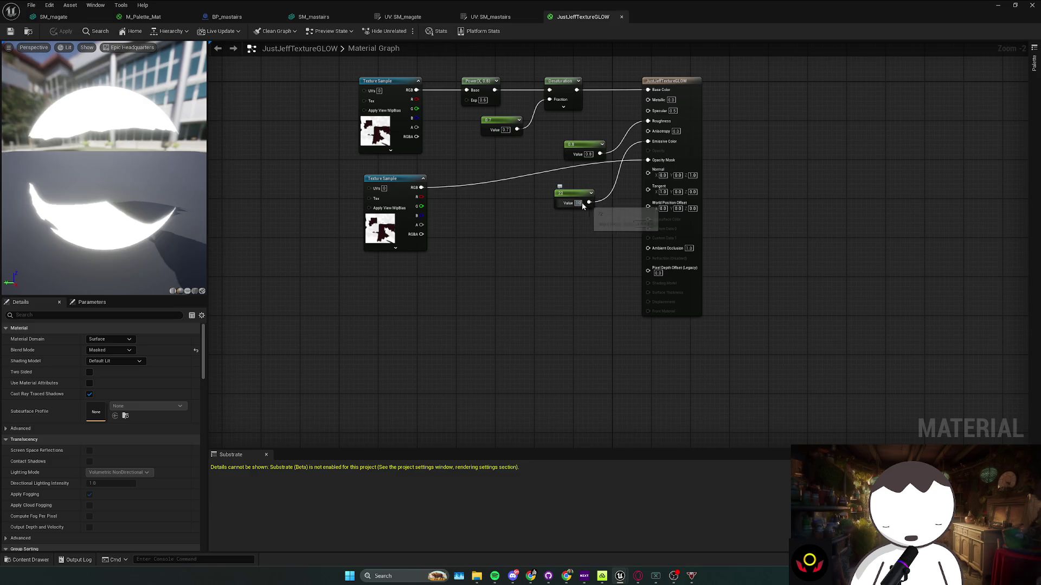
{"action": "type", "text": "10"}
{"action": "key", "text": "Return"}
{"action": "left_click", "coordinate": [64, 31]}
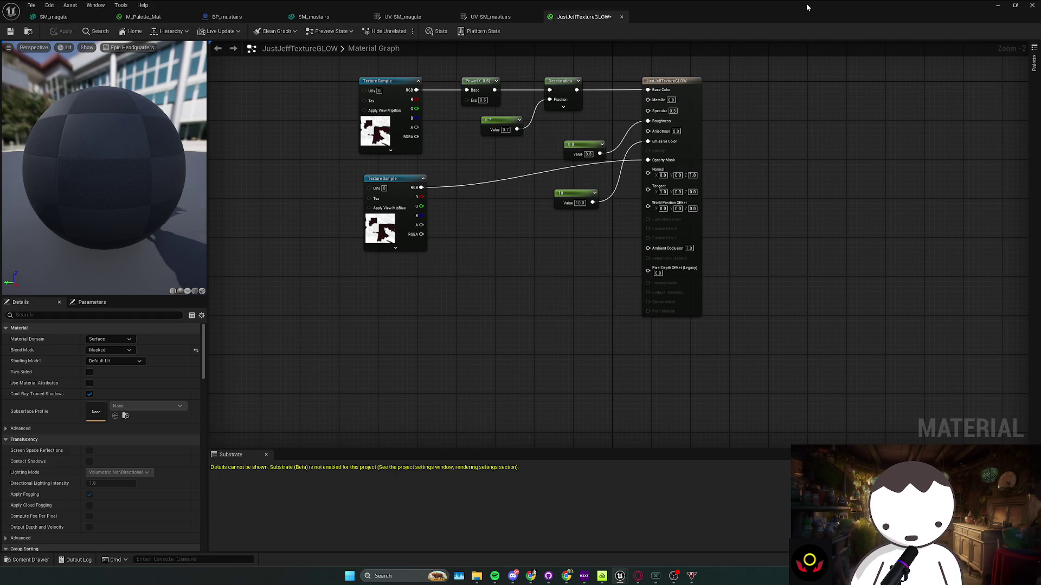
{"action": "key", "text": "alt+Tab"}
{"action": "left_click_drag", "start_coordinate": [466, 217], "coordinate": [423, 271]}
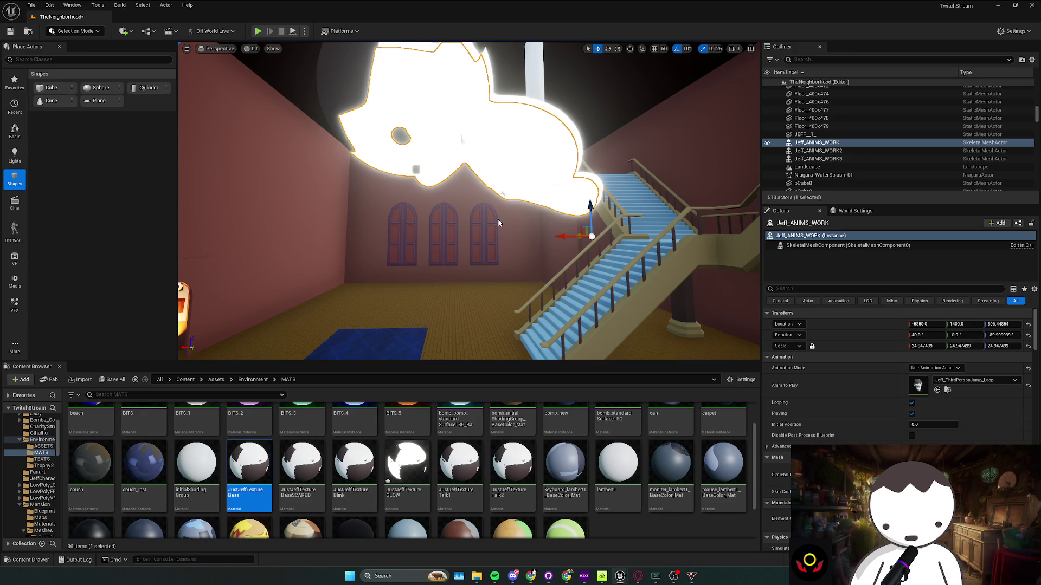
Tidy the JustJeffTextureGLOW graph by moving the 5.0 constant and lower texture sample, then apply
{"action": "mouse_move", "coordinate": [495, 221]}
{"action": "left_mouse_down"}
{"action": "mouse_move", "coordinate": [471, 222]}
{"action": "mouse_move", "coordinate": [500, 217]}
{"action": "mouse_move", "coordinate": [482, 218]}
{"action": "left_mouse_up"}
{"action": "key", "text": "Escape"}
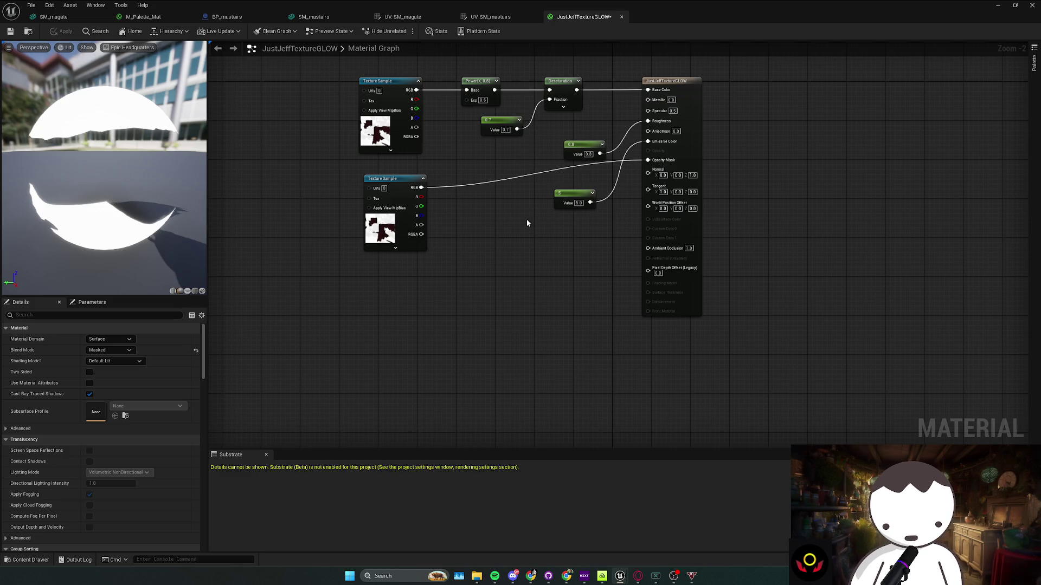
{"action": "left_click_drag", "start_coordinate": [581, 194], "coordinate": [591, 163]}
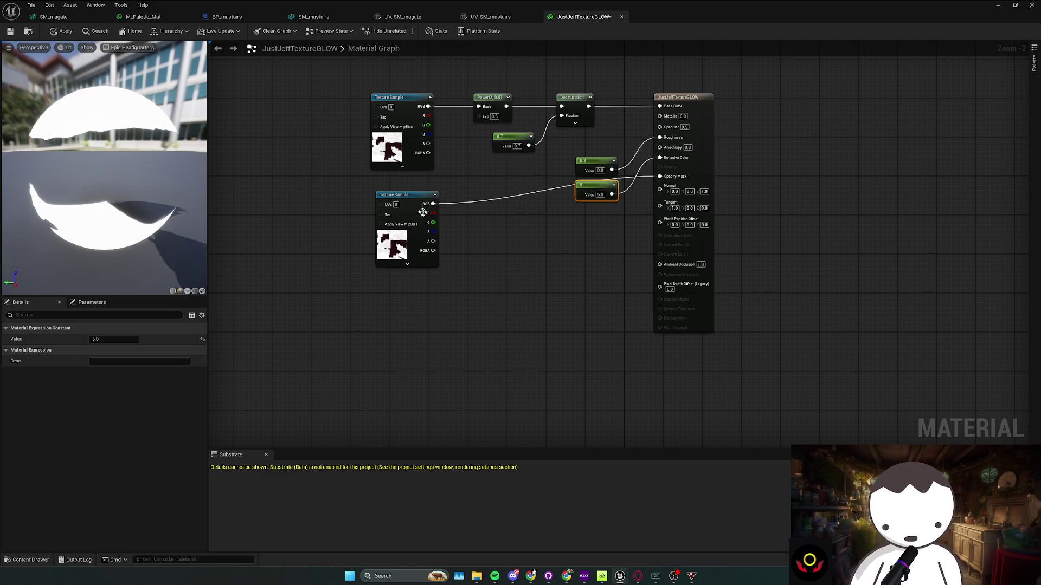
{"action": "left_click_drag", "start_coordinate": [408, 196], "coordinate": [402, 184]}
{"action": "left_click", "coordinate": [61, 31]}
{"action": "left_click", "coordinate": [1032, 5]}
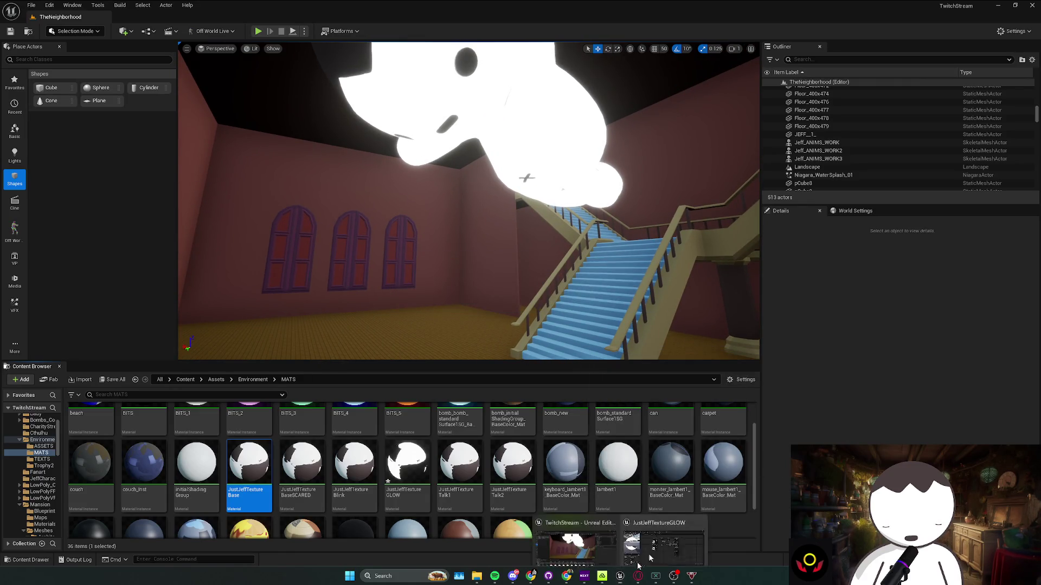
Reopen JustJeffTextureGLOW, change the glow constant from 5.0 to 7, apply, and minimize it
{"action": "double_click", "coordinate": [407, 463]}
{"action": "left_click", "coordinate": [600, 194]}
{"action": "type", "text": "7"}
{"action": "left_click", "coordinate": [530, 245]}
{"action": "left_click", "coordinate": [61, 31]}
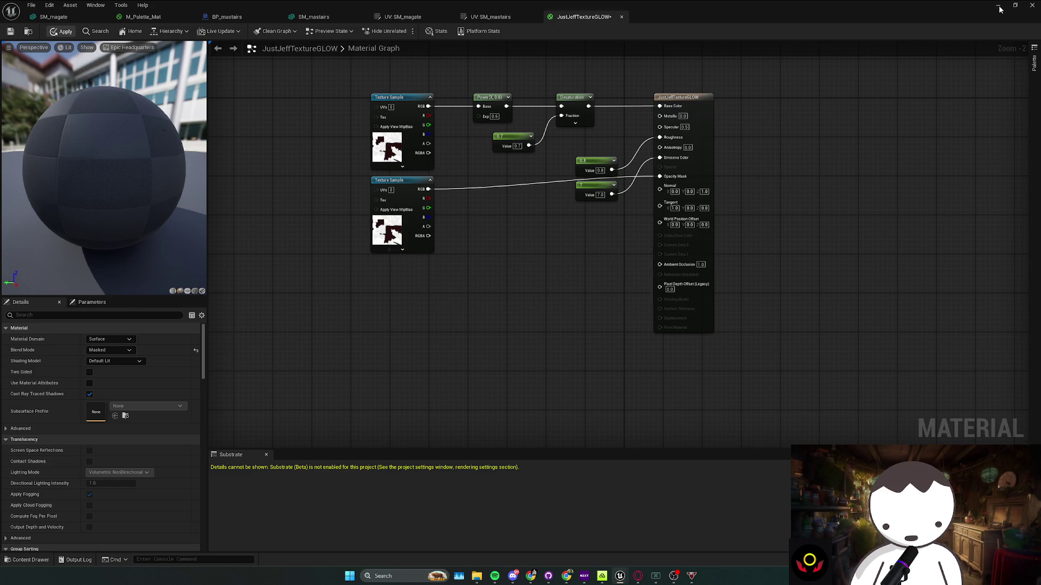
{"action": "left_click", "coordinate": [1000, 10]}
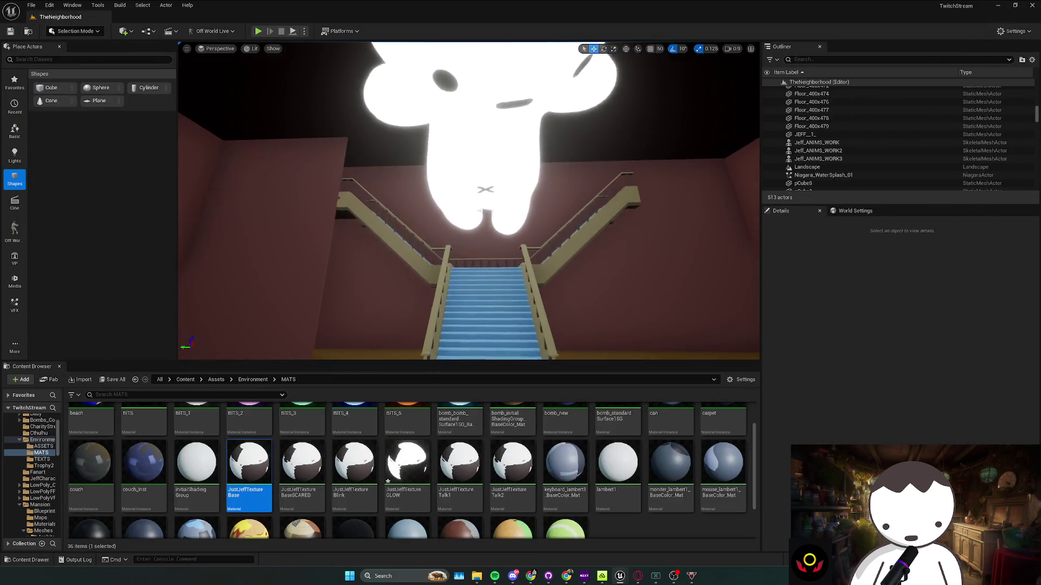
Square the Floor_400x475 wall panel's rotation to -180 and slide it along the side wall
{"action": "left_click", "coordinate": [532, 167]}
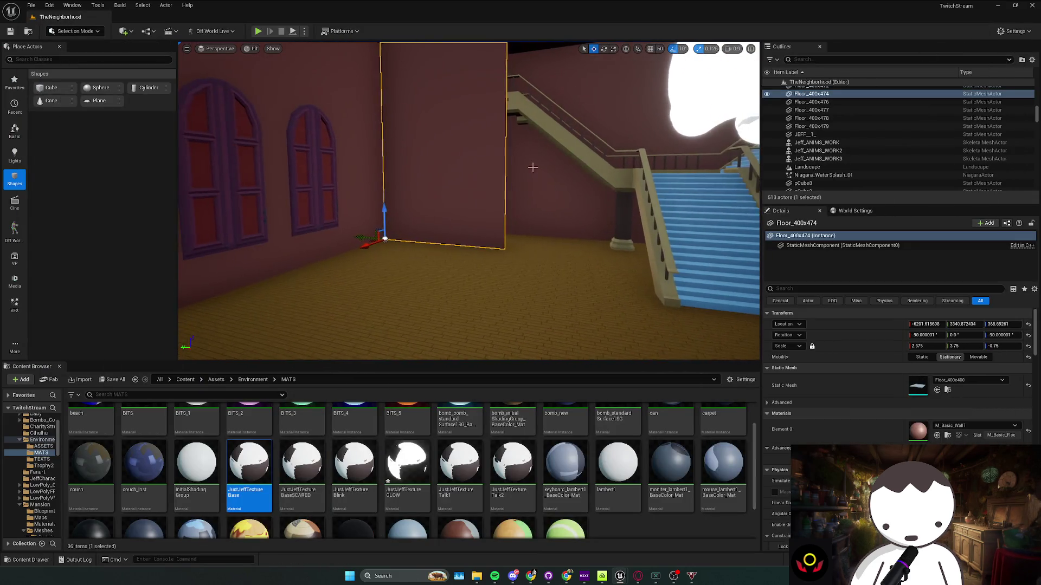
{"action": "scroll", "coordinate": [532, 167], "scroll_direction": "down", "scroll_amount": 5}
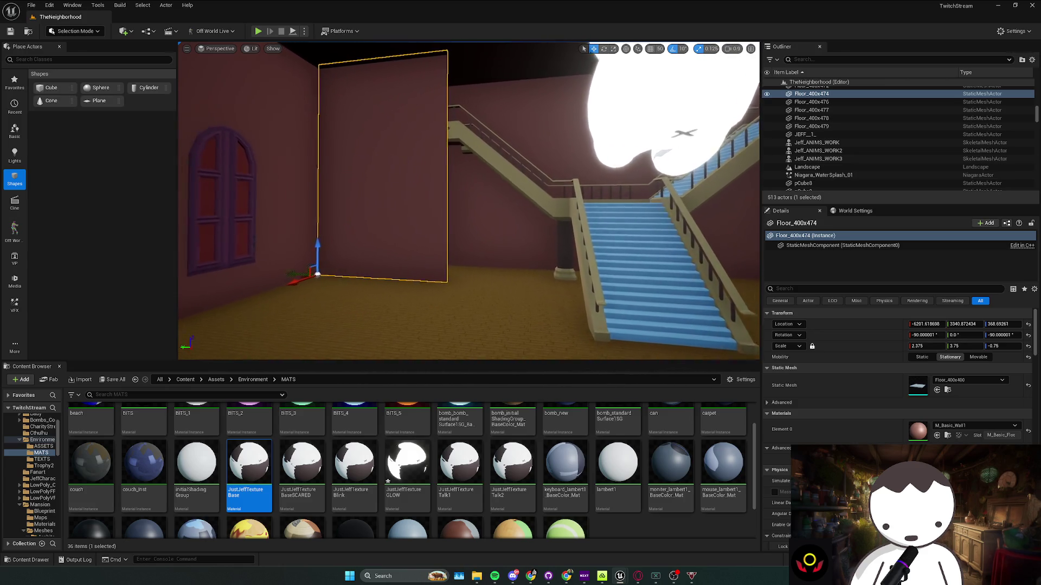
{"action": "key", "text": "e"}
{"action": "left_click_drag", "start_coordinate": [314, 288], "coordinate": [360, 285]}
{"action": "left_click", "coordinate": [313, 288]}
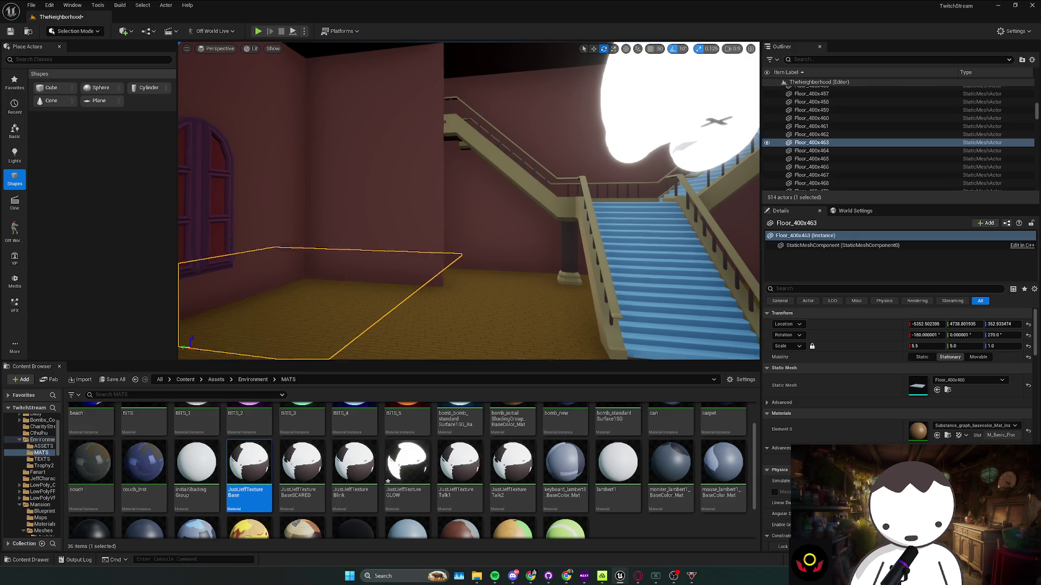
{"action": "left_click", "coordinate": [443, 254]}
{"action": "key", "text": "w"}
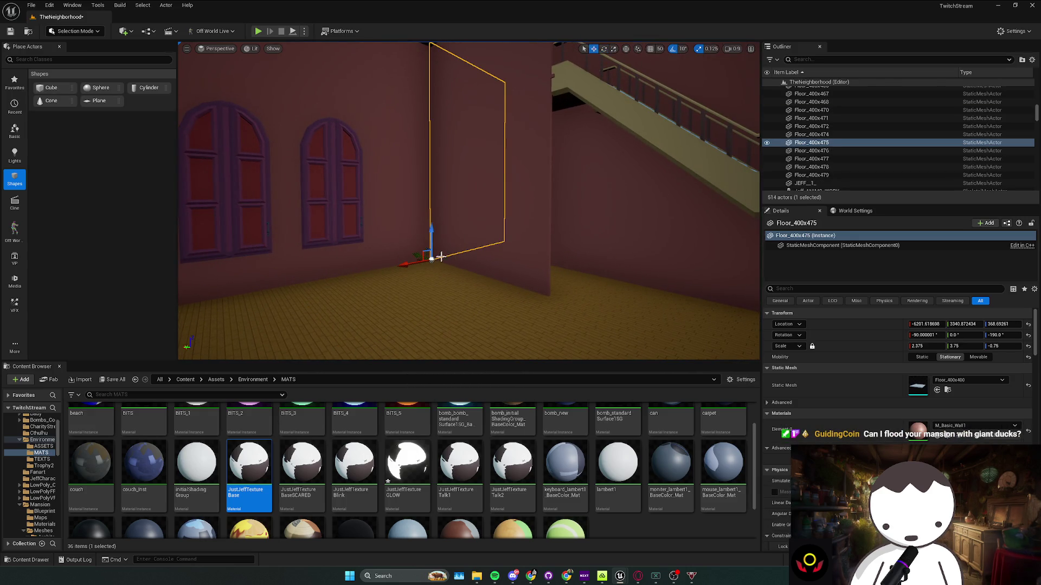
{"action": "key", "text": "ctrl+z"}
{"action": "mouse_move", "coordinate": [416, 254]}
{"action": "left_mouse_down"}
{"action": "mouse_move", "coordinate": [514, 272]}
{"action": "mouse_move", "coordinate": [558, 303]}
{"action": "mouse_move", "coordinate": [568, 262]}
{"action": "mouse_move", "coordinate": [432, 288]}
{"action": "mouse_move", "coordinate": [464, 290]}
{"action": "mouse_move", "coordinate": [456, 288]}
{"action": "mouse_move", "coordinate": [504, 212]}
{"action": "left_mouse_up"}
Reselect Floor_400x475 beside the BP_mastairs staircase and swing the view to face the stairs
{"action": "key", "text": "w"}
{"action": "key", "text": "r"}
{"action": "key", "text": "Escape"}
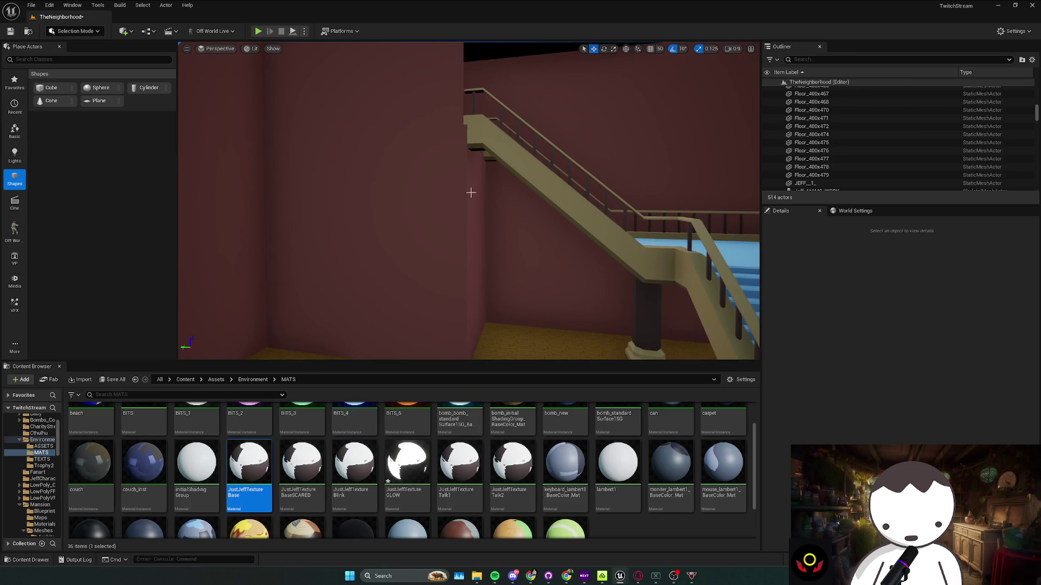
{"action": "left_click", "coordinate": [472, 196]}
{"action": "left_click", "coordinate": [508, 167]}
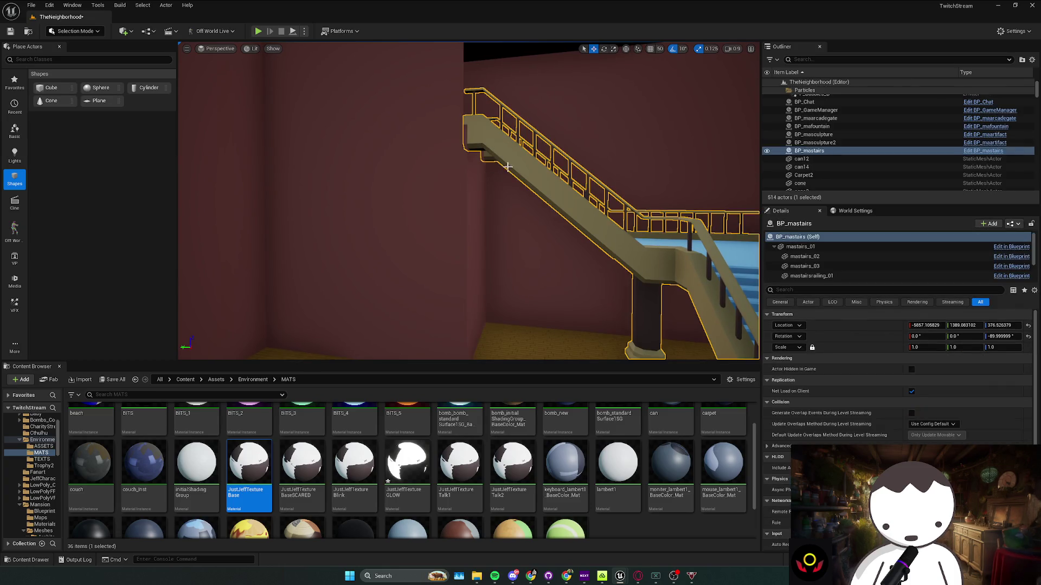
{"action": "left_click", "coordinate": [475, 247]}
{"action": "mouse_move", "coordinate": [474, 278]}
{"action": "left_mouse_down"}
{"action": "mouse_move", "coordinate": [515, 267]}
{"action": "mouse_move", "coordinate": [423, 260]}
{"action": "mouse_move", "coordinate": [380, 239]}
{"action": "mouse_move", "coordinate": [256, 59]}
{"action": "left_mouse_up"}
{"action": "key", "text": "Escape"}
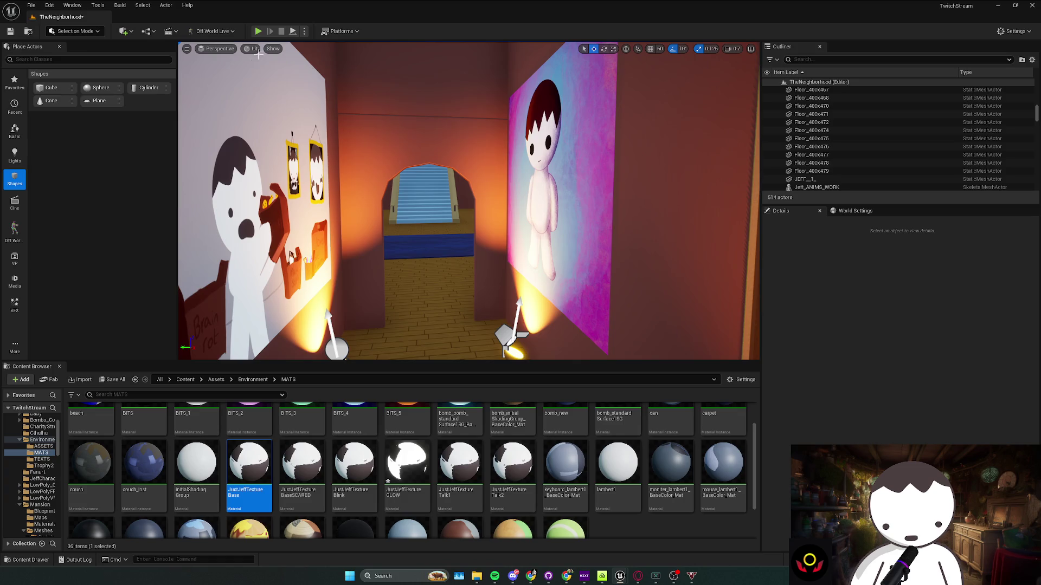
Play-test, then uncheck Playing on the three Jeff_ANIMS_WORK characters
{"action": "left_click", "coordinate": [259, 31]}
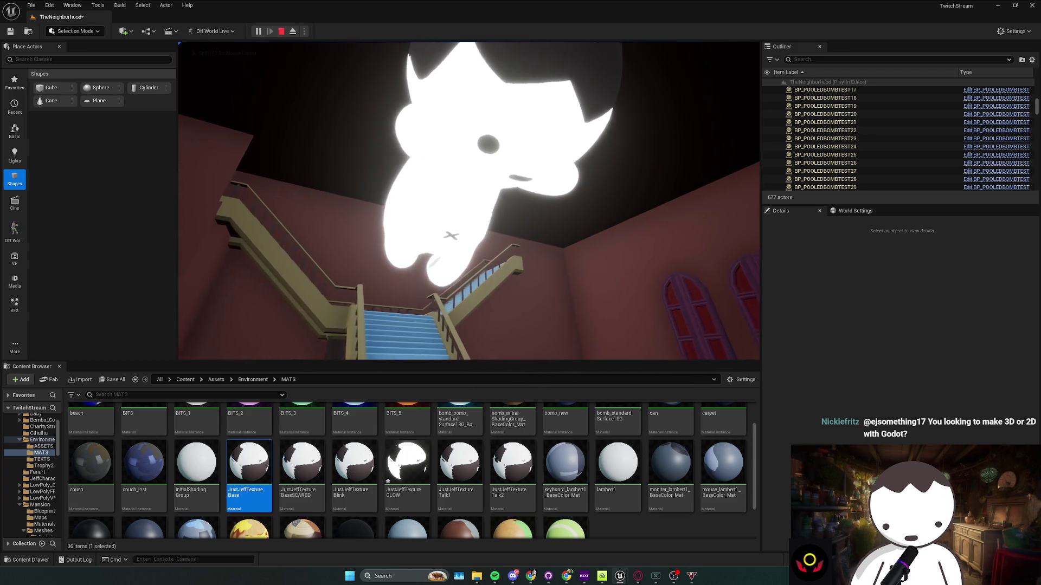
{"action": "key", "text": "Escape"}
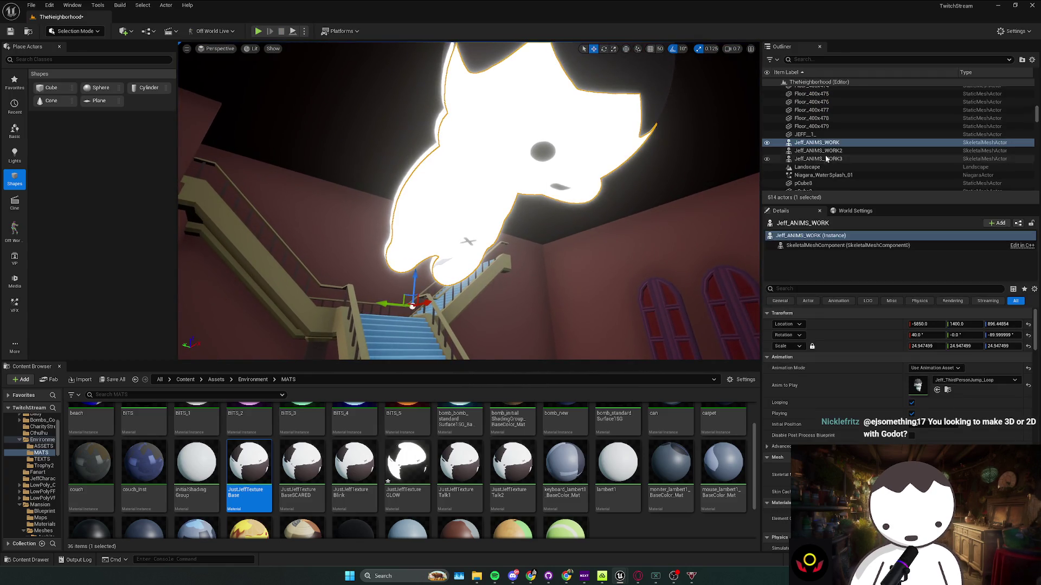
{"action": "left_click", "coordinate": [823, 159], "text": "shift"}
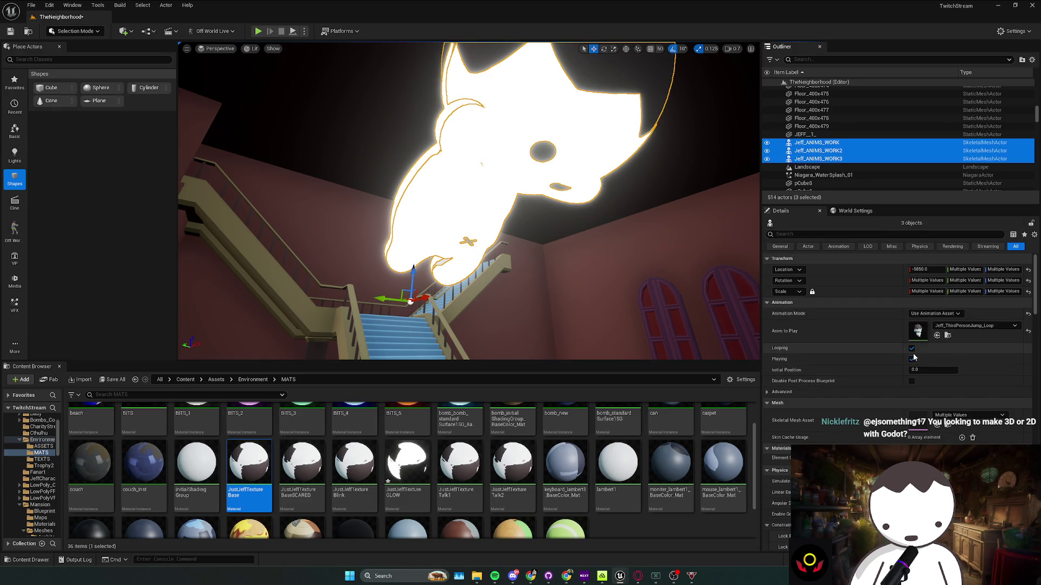
{"action": "left_click", "coordinate": [912, 359]}
Deselect the characters and play-test the mansion level again
{"action": "key", "text": "Escape"}
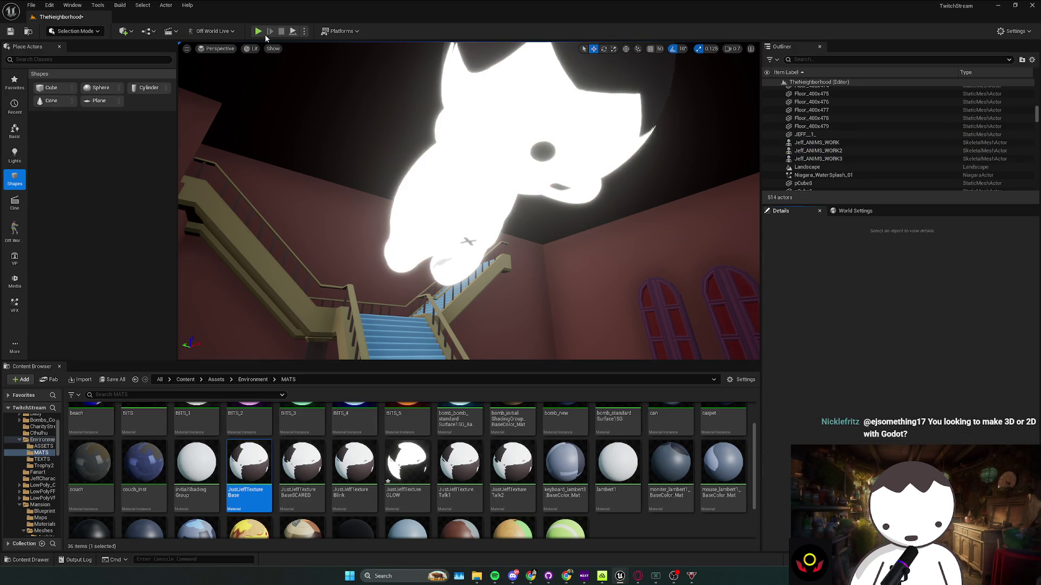
{"action": "left_click", "coordinate": [259, 31]}
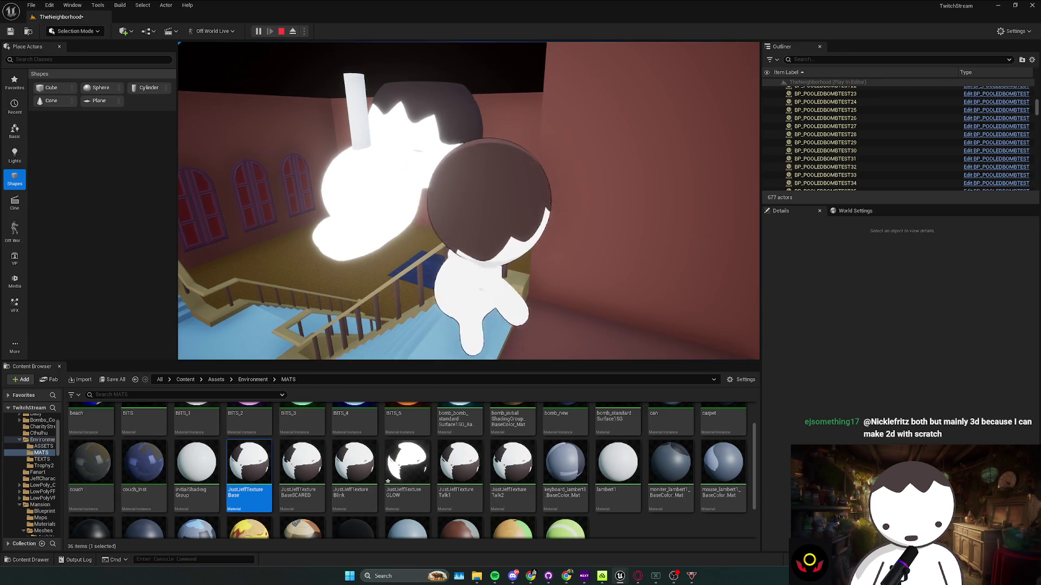
{"action": "key", "text": "Escape"}
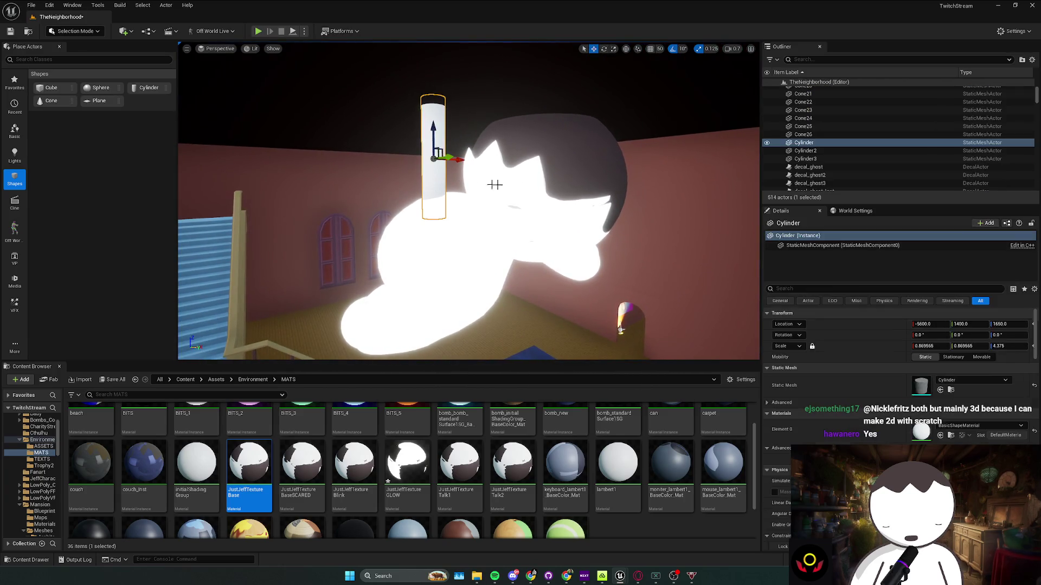
{"action": "scroll", "coordinate": [824, 143], "scroll_direction": "down", "scroll_amount": 5}
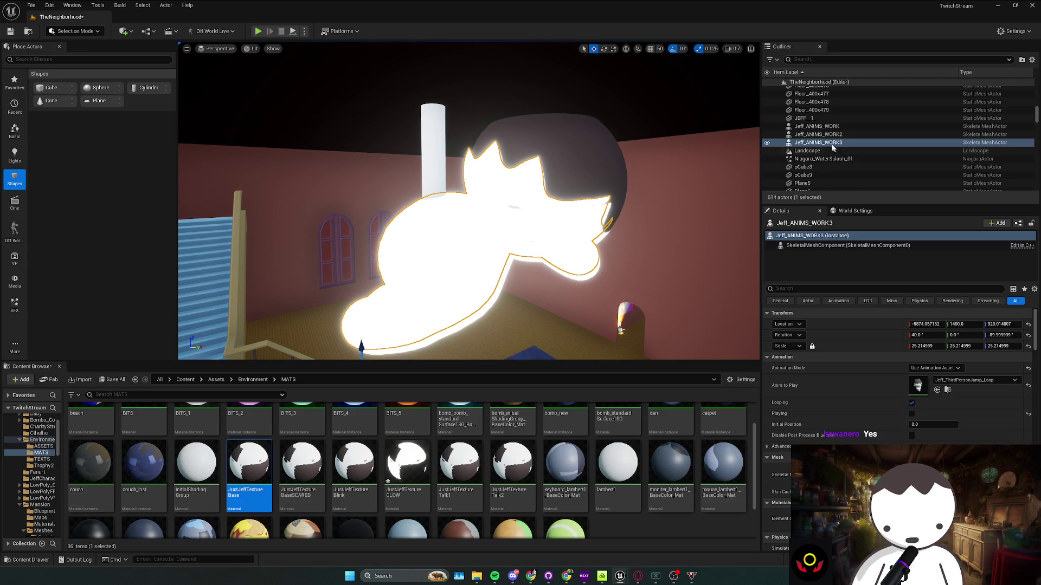
{"action": "left_click", "coordinate": [817, 125]}
{"action": "key", "text": "shift+Down"}
{"action": "key", "text": "shift+Down"}
{"action": "key", "text": "shift+Down"}
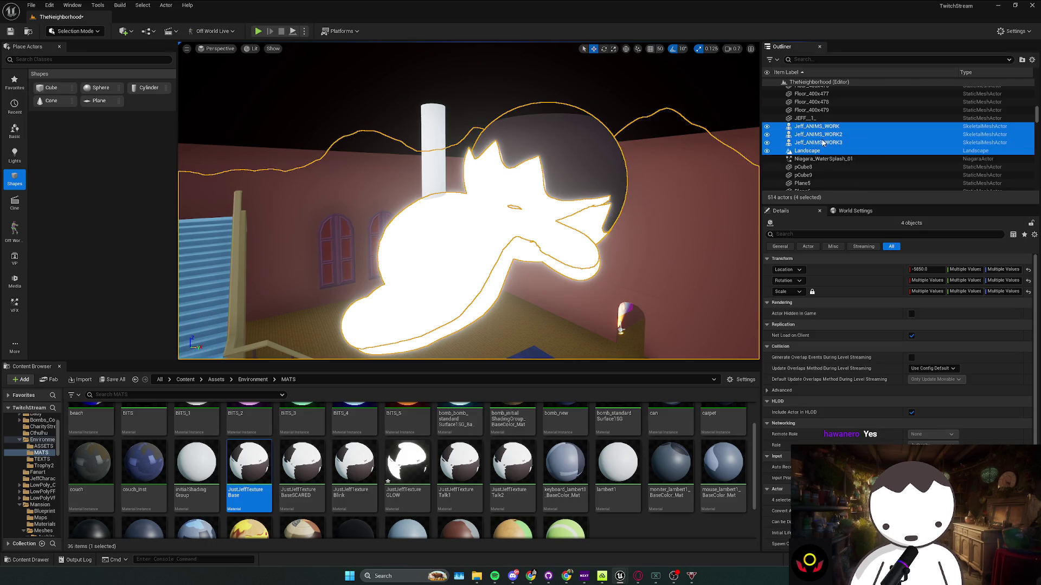
{"action": "key", "text": "shift+Up"}
{"action": "key", "text": "f"}
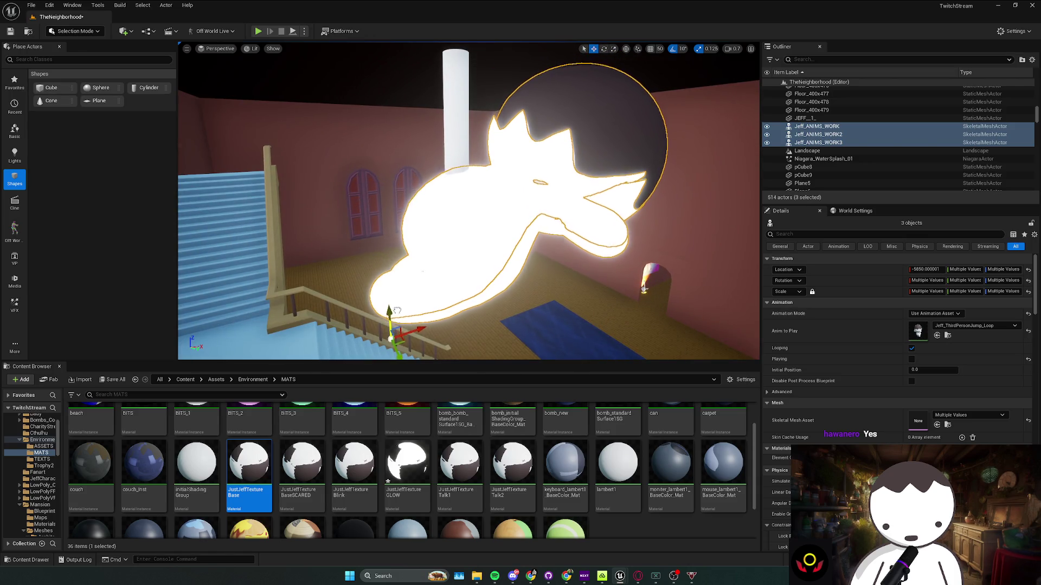
{"action": "left_click_drag", "start_coordinate": [399, 310], "coordinate": [298, 297]}
{"action": "left_click", "coordinate": [258, 31]}
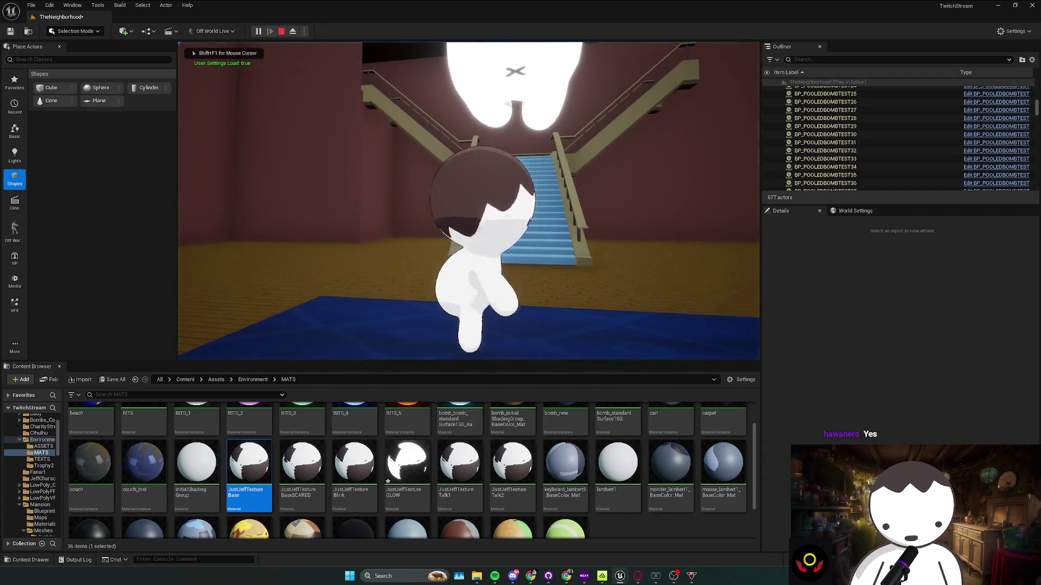
{"action": "key", "text": "w"}
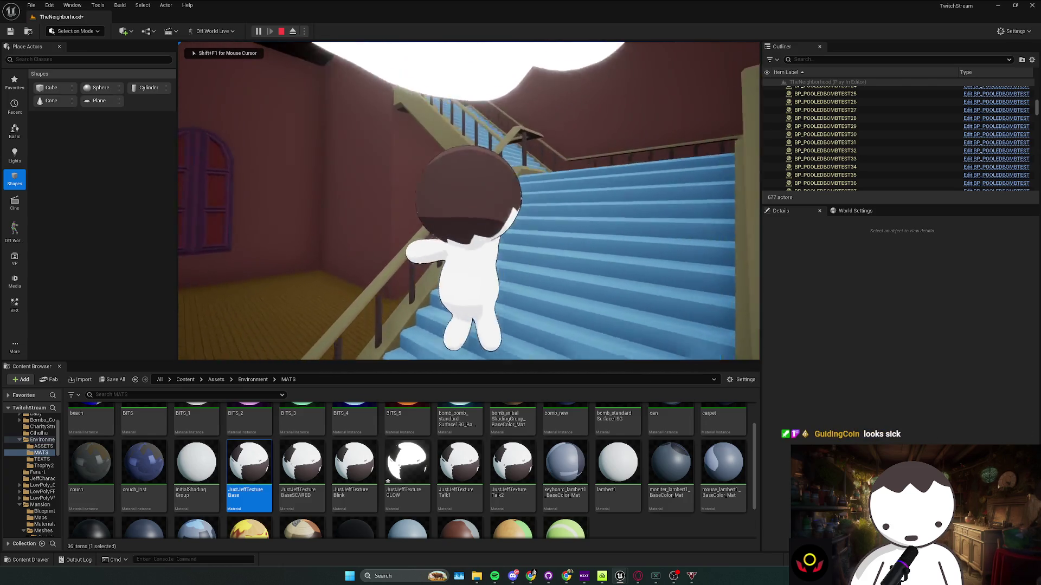
{"action": "key", "text": "w"}
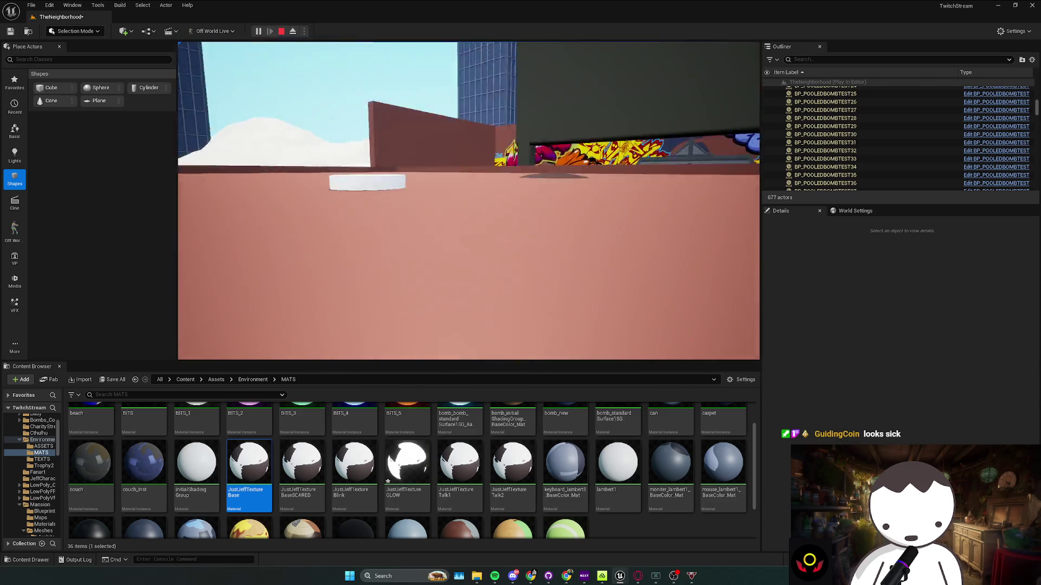
{"action": "key", "text": "w"}
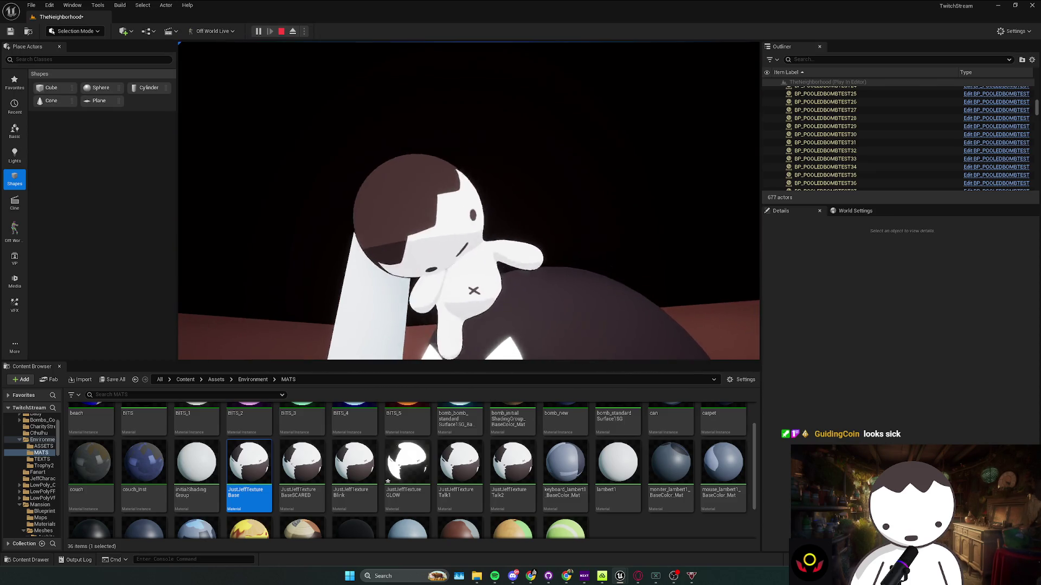
{"action": "key", "text": "w"}
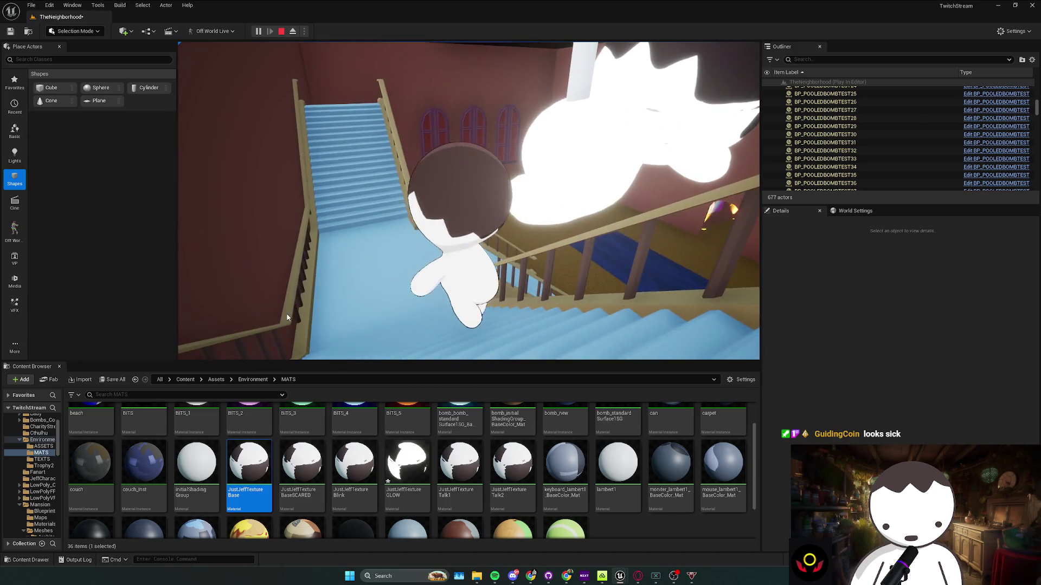
{"action": "key", "text": "Escape"}
{"action": "key", "text": "Escape"}
{"action": "mouse_move", "coordinate": [560, 319]}
{"action": "left_mouse_down"}
{"action": "mouse_move", "coordinate": [488, 319]}
{"action": "mouse_move", "coordinate": [569, 315]}
{"action": "mouse_move", "coordinate": [574, 336]}
{"action": "mouse_move", "coordinate": [466, 325]}
{"action": "mouse_move", "coordinate": [466, 353]}
{"action": "left_mouse_up"}
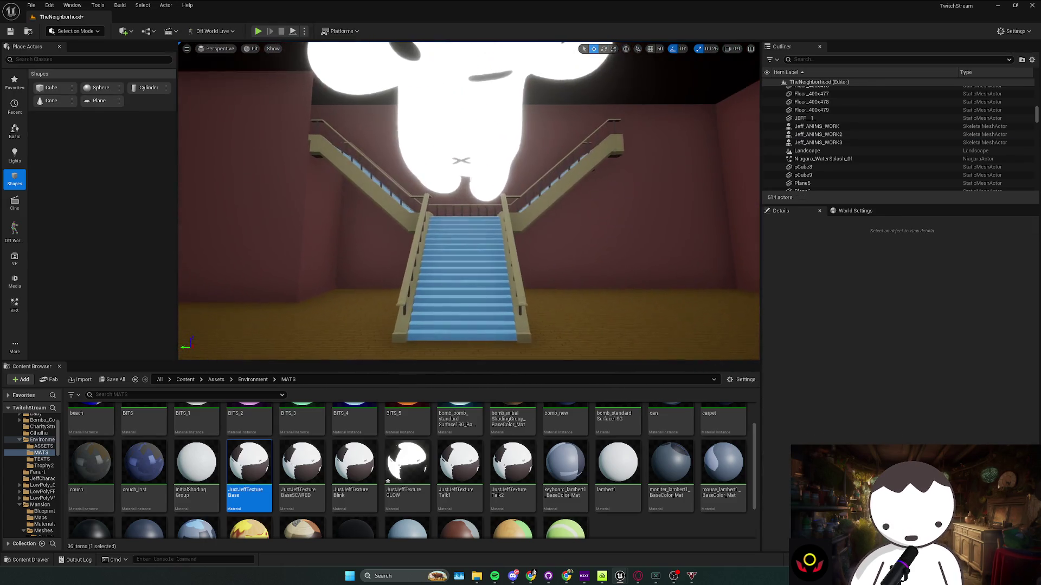
Place a point light above the staircase and raise its intensity to 160 cd
{"action": "left_click", "coordinate": [11, 158]}
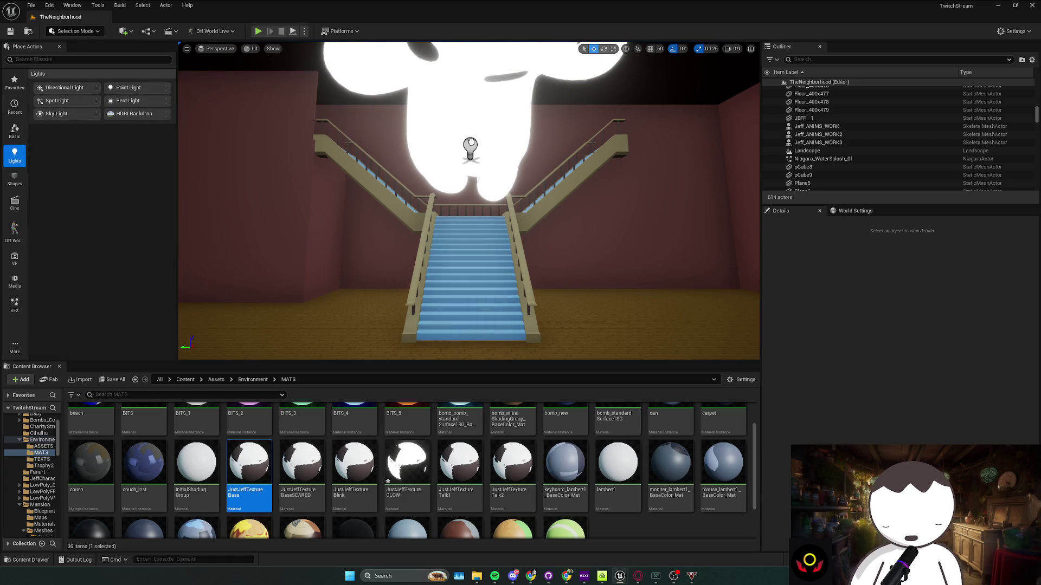
{"action": "left_click_drag", "start_coordinate": [470, 145], "coordinate": [466, 142]}
{"action": "scroll", "coordinate": [466, 142], "scroll_direction": "down", "scroll_amount": 5}
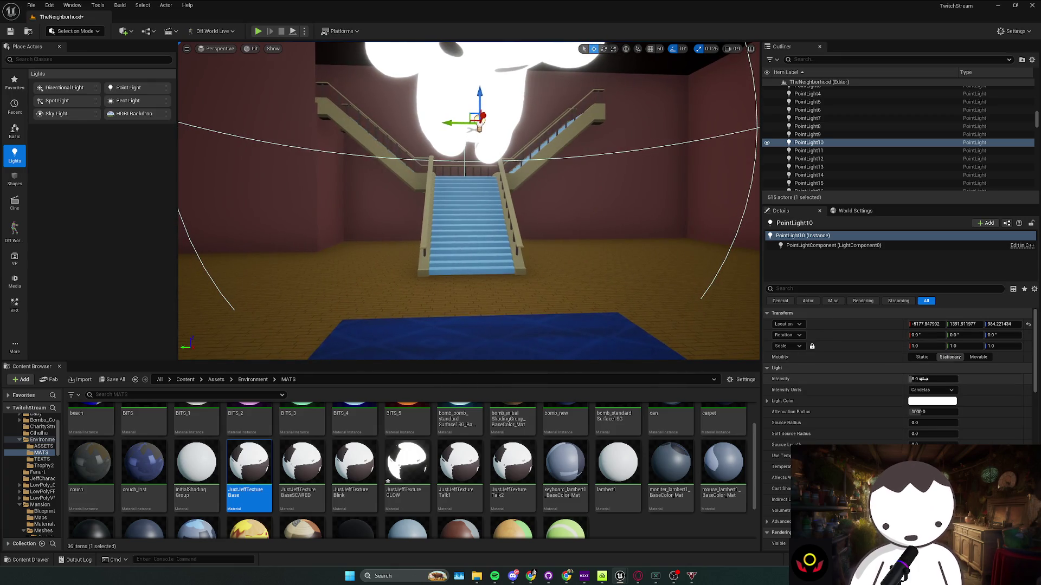
{"action": "left_click_drag", "start_coordinate": [923, 379], "coordinate": [954, 379]}
{"action": "left_click_drag", "start_coordinate": [578, 297], "coordinate": [672, 297]}
Lift the point light slightly and adjust its attenuation radius, checking it from the side
{"action": "left_click_drag", "start_coordinate": [540, 152], "coordinate": [539, 143]}
{"action": "left_click_drag", "start_coordinate": [936, 411], "coordinate": [981, 411]}
{"action": "mouse_move", "coordinate": [521, 217]}
{"action": "left_mouse_down"}
{"action": "mouse_move", "coordinate": [461, 222]}
{"action": "mouse_move", "coordinate": [460, 206]}
{"action": "left_mouse_up"}
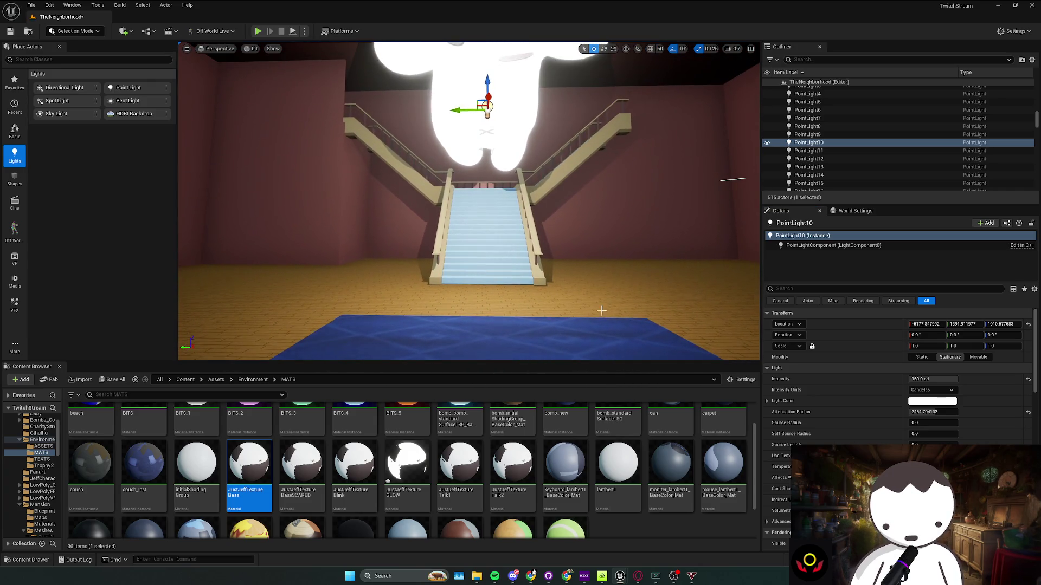
{"action": "left_click_drag", "start_coordinate": [933, 412], "coordinate": [916, 412]}
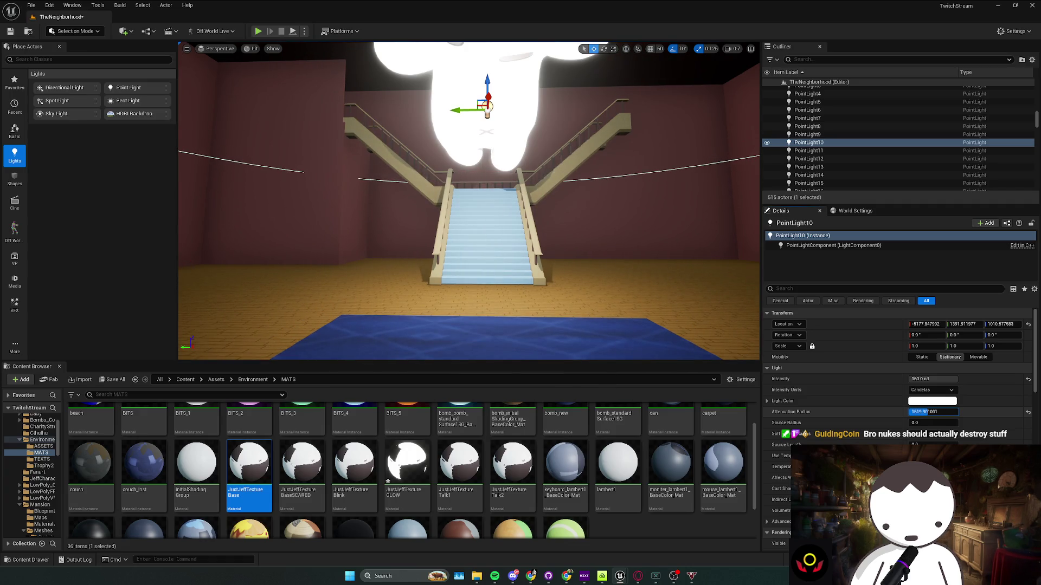
{"action": "left_click_drag", "start_coordinate": [544, 257], "coordinate": [482, 234]}
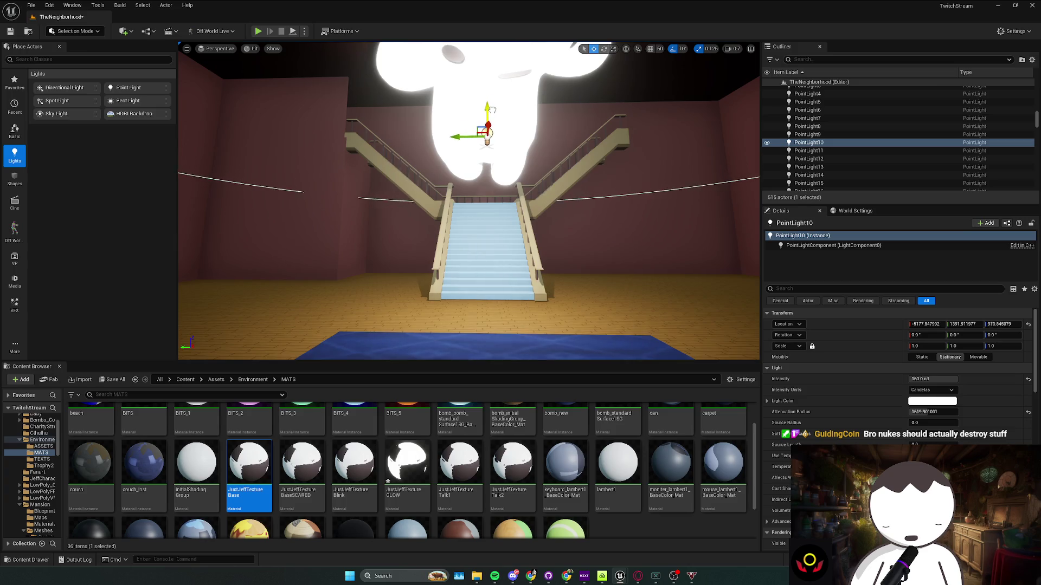
{"action": "left_click_drag", "start_coordinate": [493, 115], "coordinate": [651, 118]}
{"action": "left_click", "coordinate": [587, 151]}
Play-test walking up the lit staircase, then save the level
{"action": "left_click", "coordinate": [262, 34]}
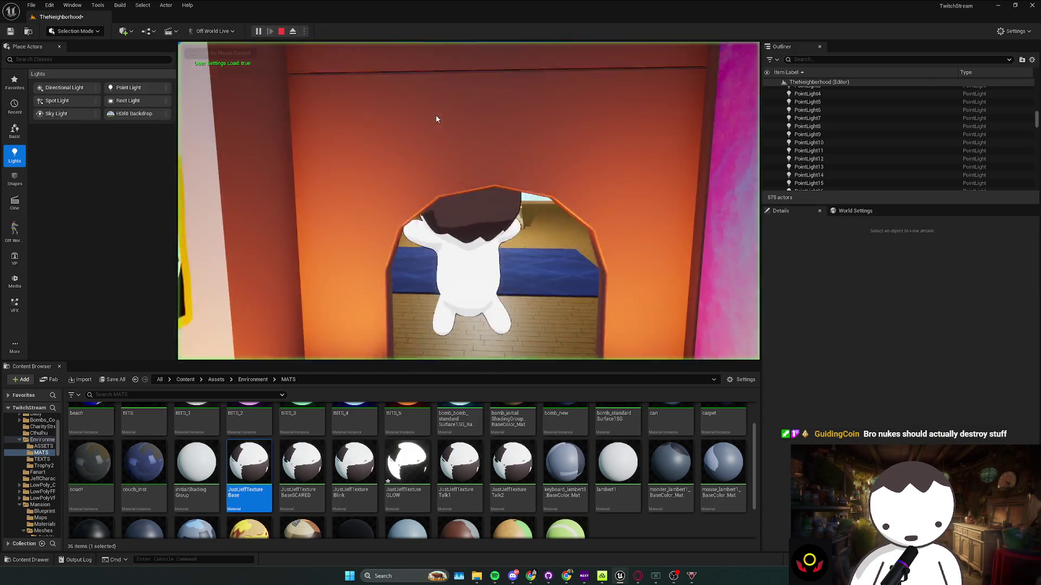
{"action": "key", "text": "w"}
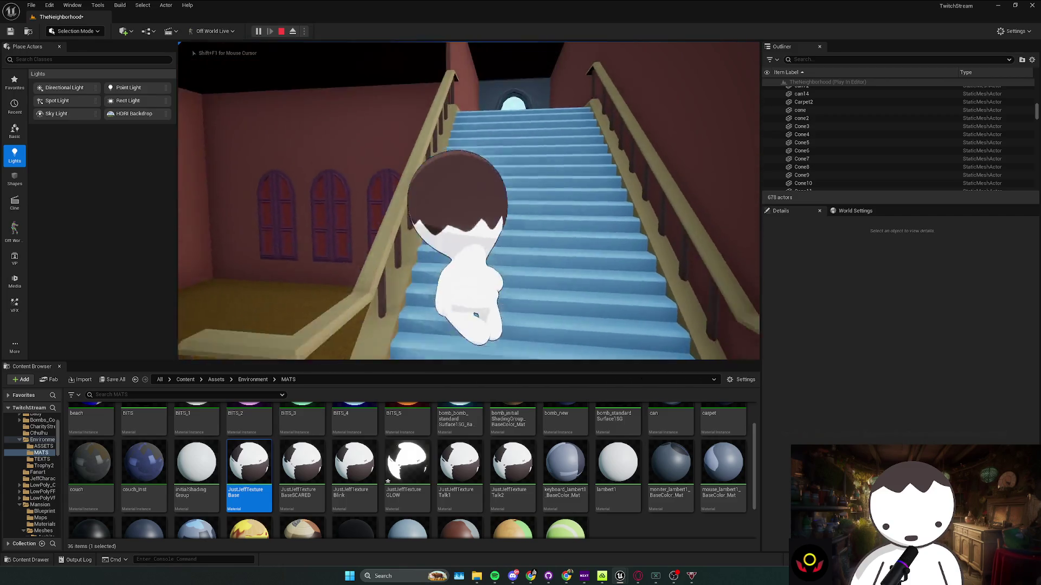
{"action": "key", "text": "Escape"}
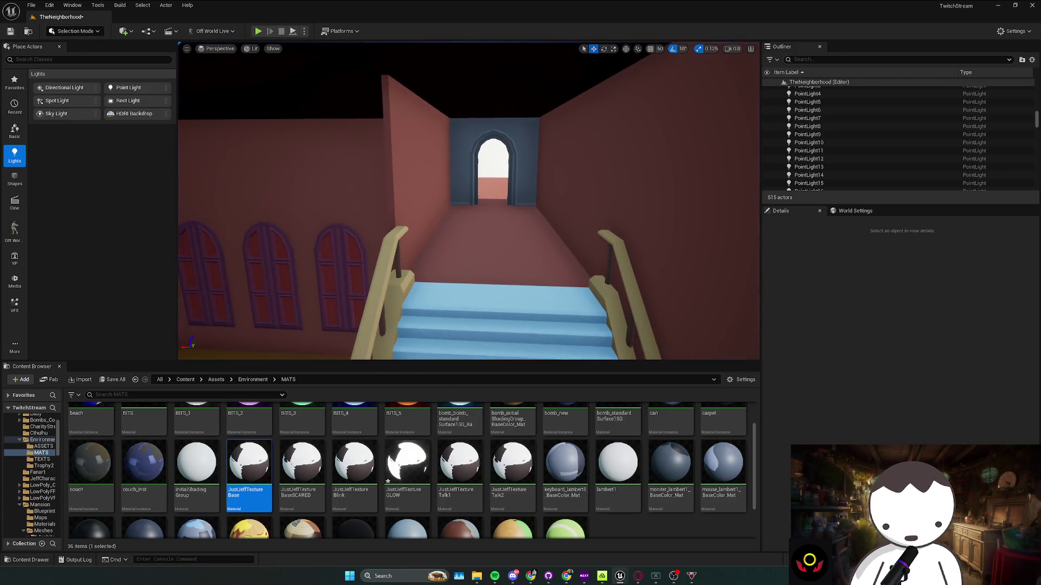
{"action": "right_click", "coordinate": [432, 165]}
{"action": "key", "text": "Escape"}
{"action": "key", "text": "Escape"}
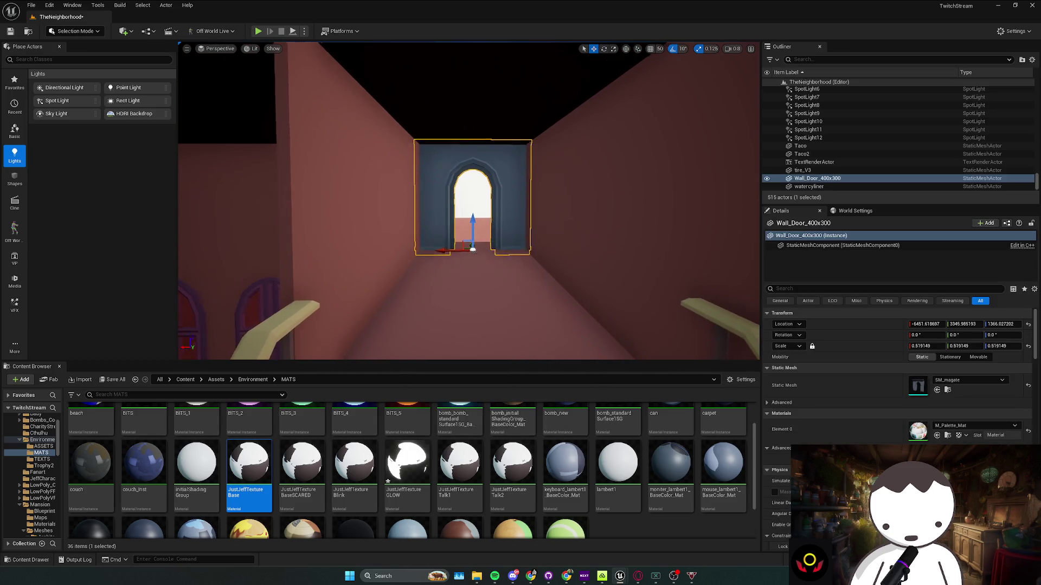
{"action": "key", "text": "ctrl+s"}
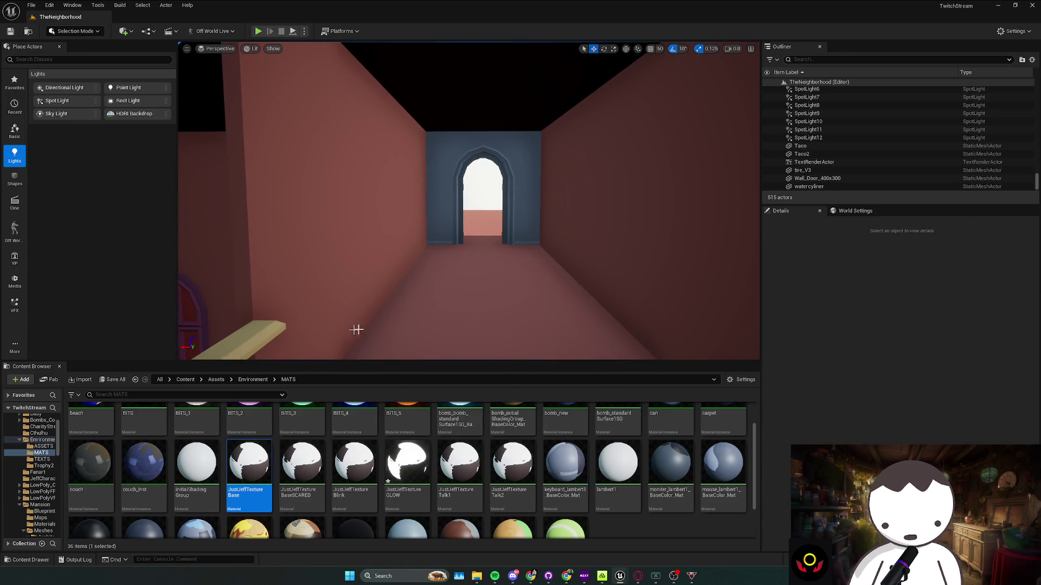
Browse to the wall door's asset and drag SM_magatedoorR into the level
{"action": "left_click", "coordinate": [252, 379]}
{"action": "right_click", "coordinate": [451, 234]}
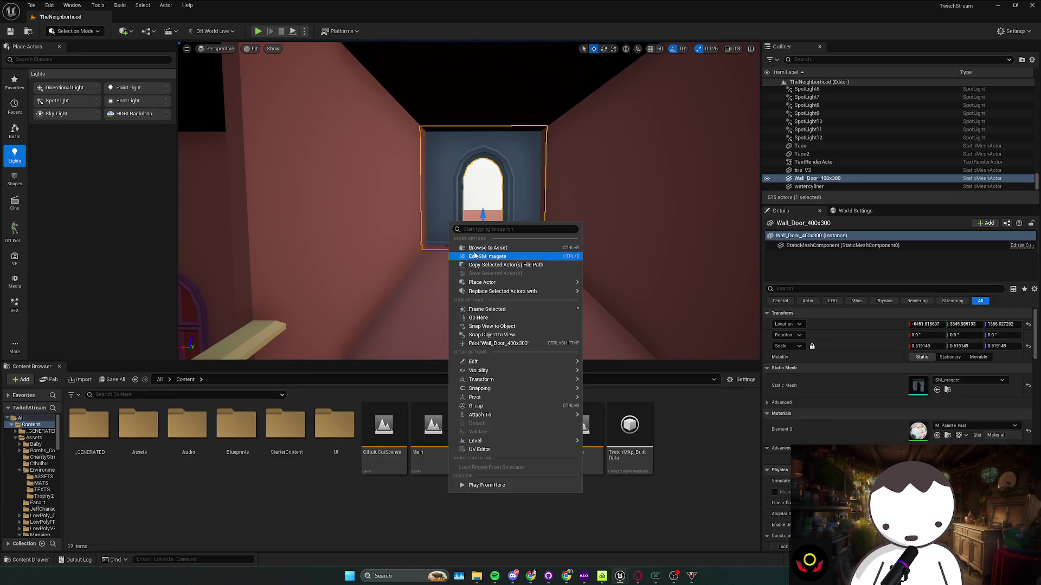
{"action": "left_click", "coordinate": [477, 247]}
{"action": "mouse_move", "coordinate": [297, 458]}
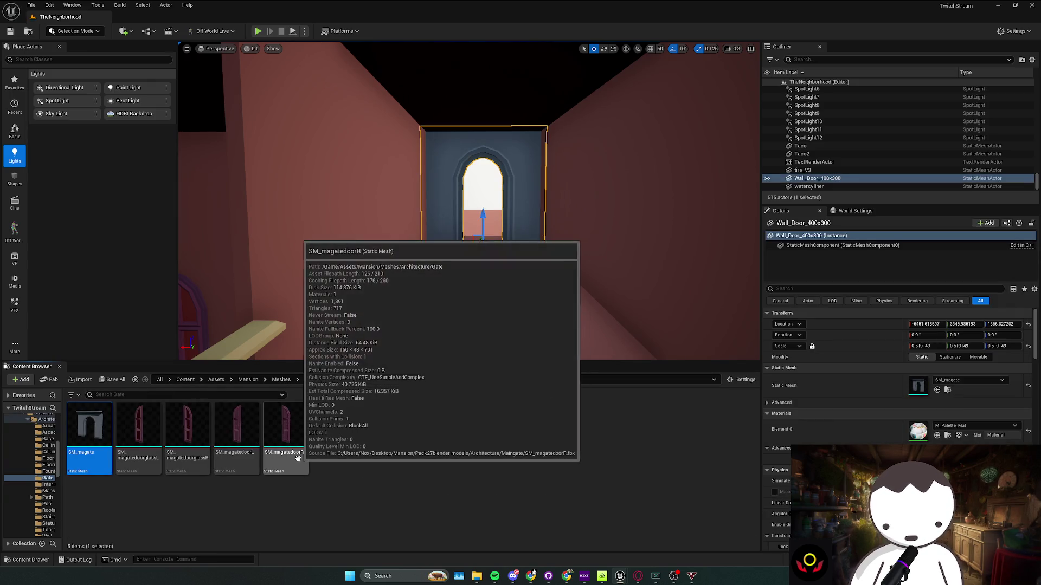
{"action": "mouse_move", "coordinate": [297, 458]}
{"action": "left_mouse_down"}
{"action": "mouse_move", "coordinate": [515, 232]}
{"action": "mouse_move", "coordinate": [497, 228]}
{"action": "mouse_move", "coordinate": [556, 232]}
{"action": "left_mouse_up"}
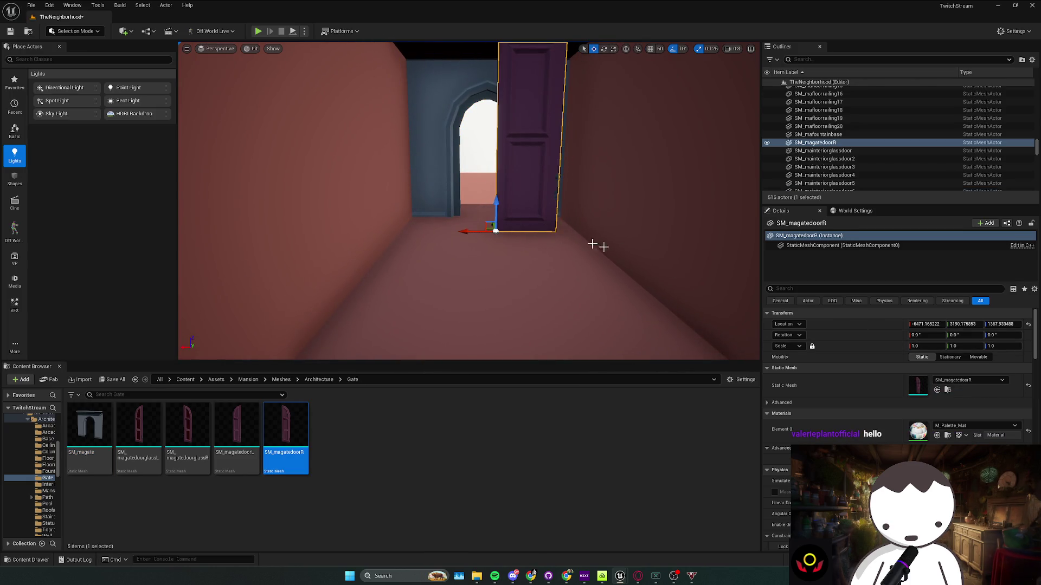
Position the SM_magatedoorR door leaf inside the arched Wall_Door_400x300 opening
{"action": "left_click", "coordinate": [426, 184]}
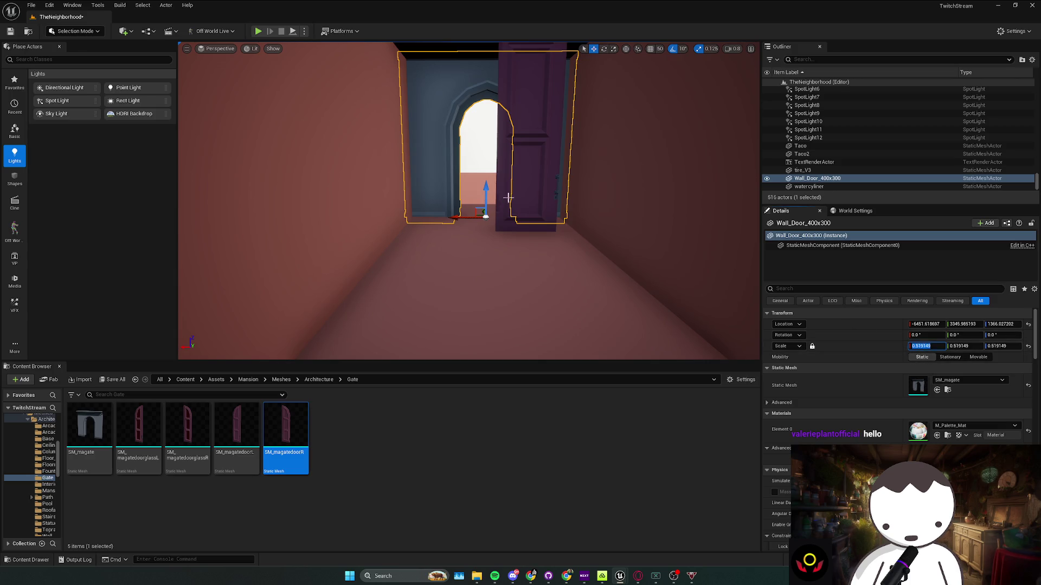
{"action": "left_click", "coordinate": [505, 198]}
{"action": "mouse_move", "coordinate": [505, 198]}
{"action": "left_mouse_down"}
{"action": "mouse_move", "coordinate": [508, 230]}
{"action": "mouse_move", "coordinate": [476, 233]}
{"action": "mouse_move", "coordinate": [504, 243]}
{"action": "mouse_move", "coordinate": [539, 228]}
{"action": "mouse_move", "coordinate": [524, 236]}
{"action": "left_mouse_up"}
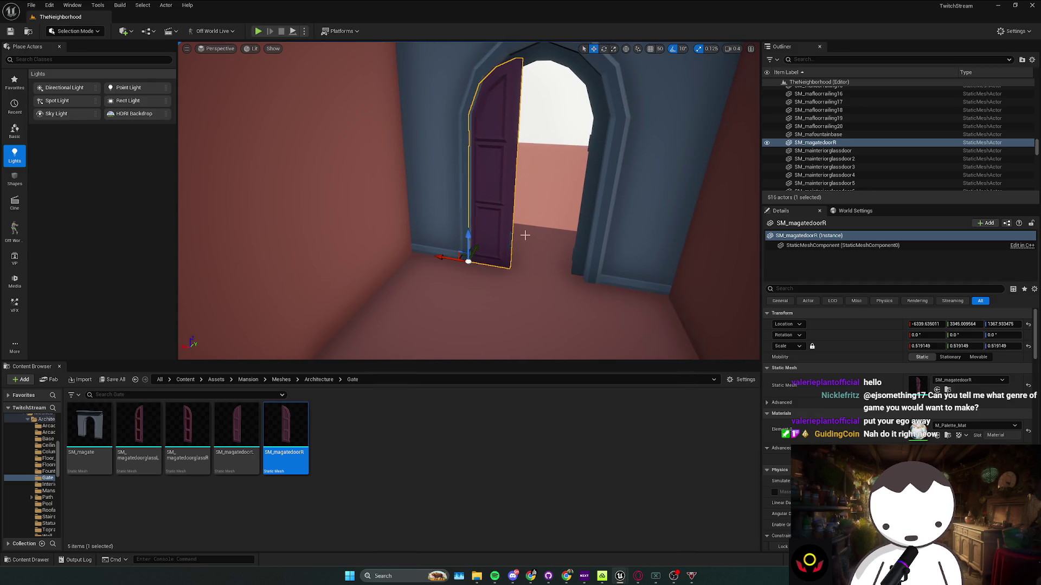
{"action": "left_click_drag", "start_coordinate": [522, 233], "coordinate": [521, 232]}
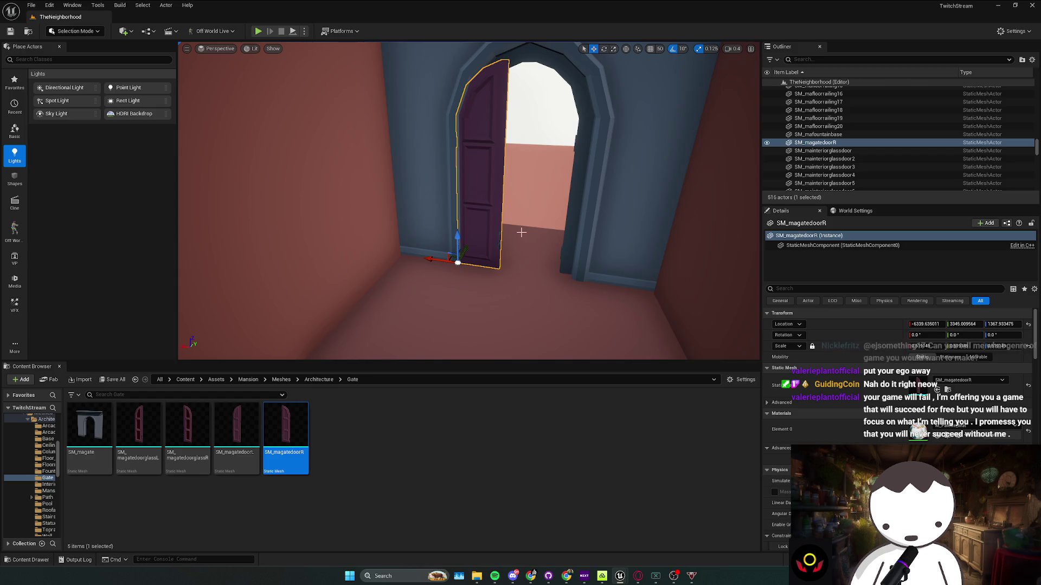
{"action": "key", "text": "alt+Tab"}
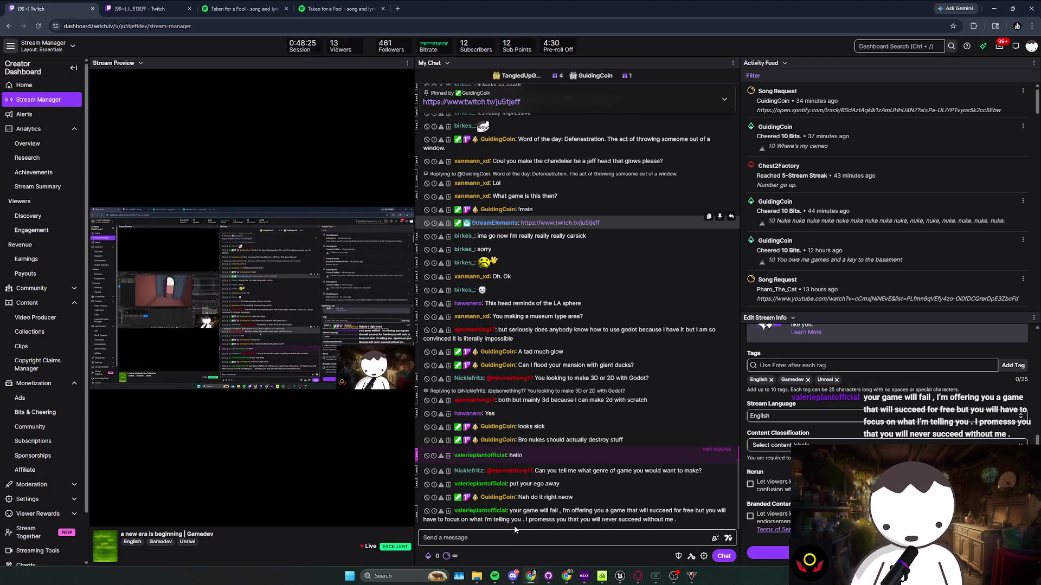
{"action": "left_click_drag", "start_coordinate": [523, 510], "coordinate": [554, 511]}
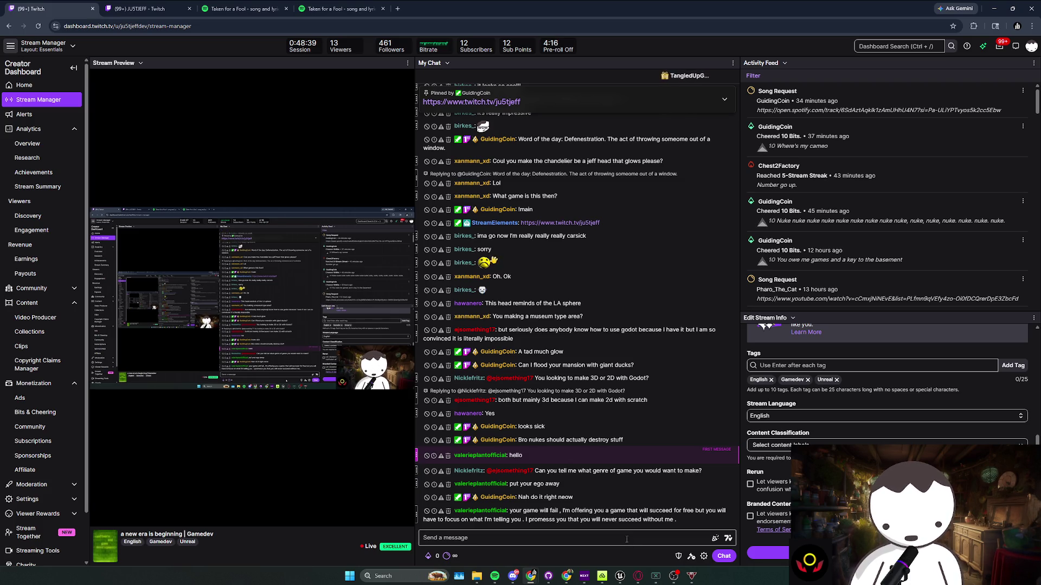
{"action": "left_click", "coordinate": [497, 511]}
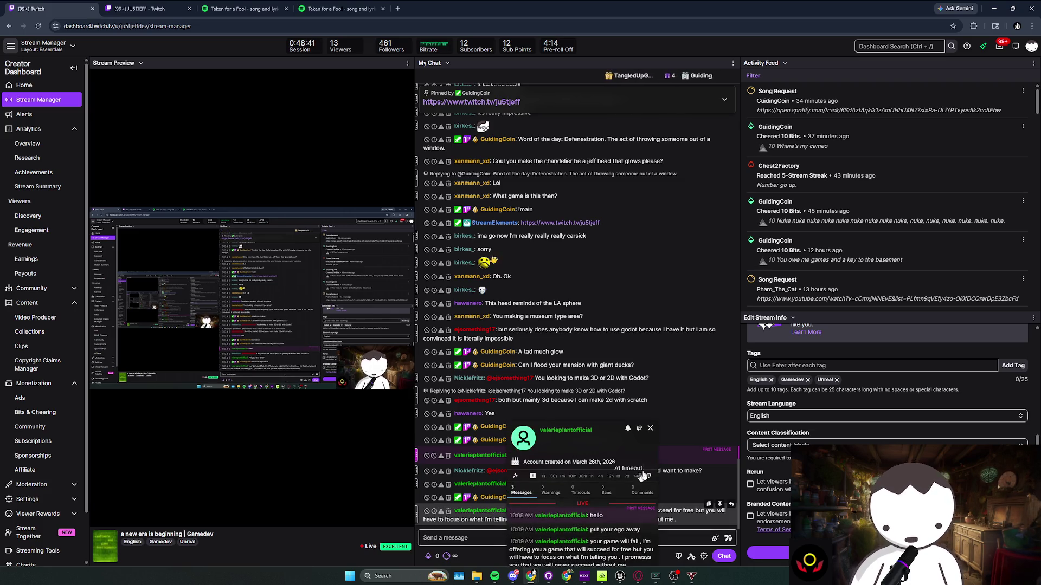
{"action": "left_click", "coordinate": [651, 429]}
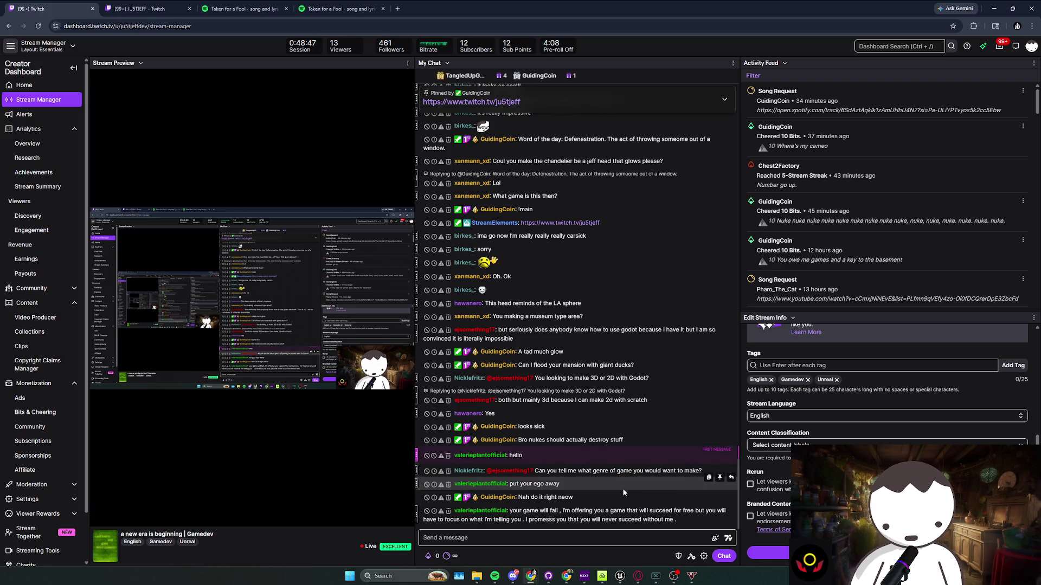
{"action": "left_click_drag", "start_coordinate": [605, 470], "coordinate": [609, 486]}
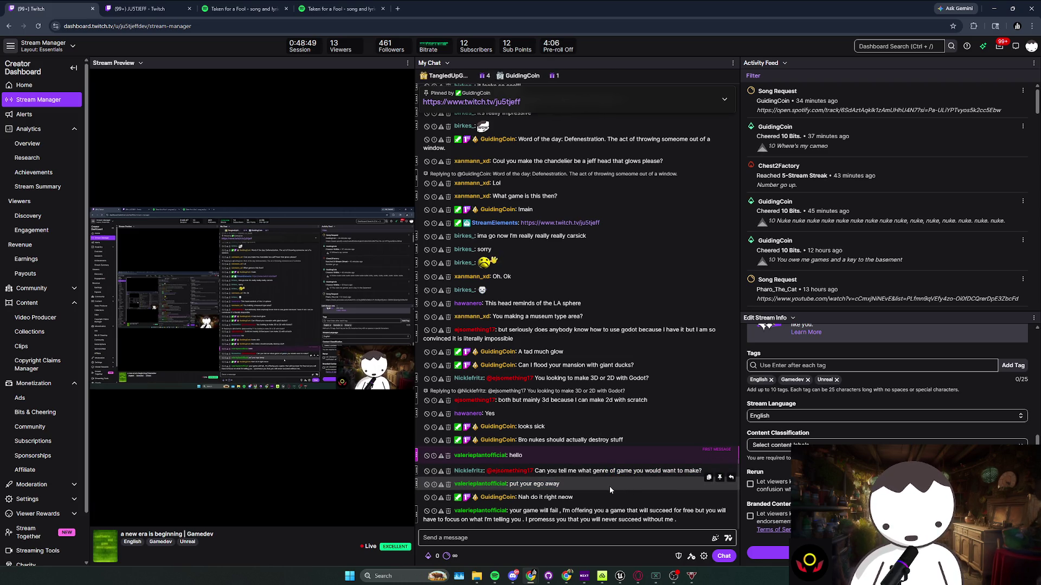
{"action": "left_click_drag", "start_coordinate": [609, 487], "coordinate": [609, 496]}
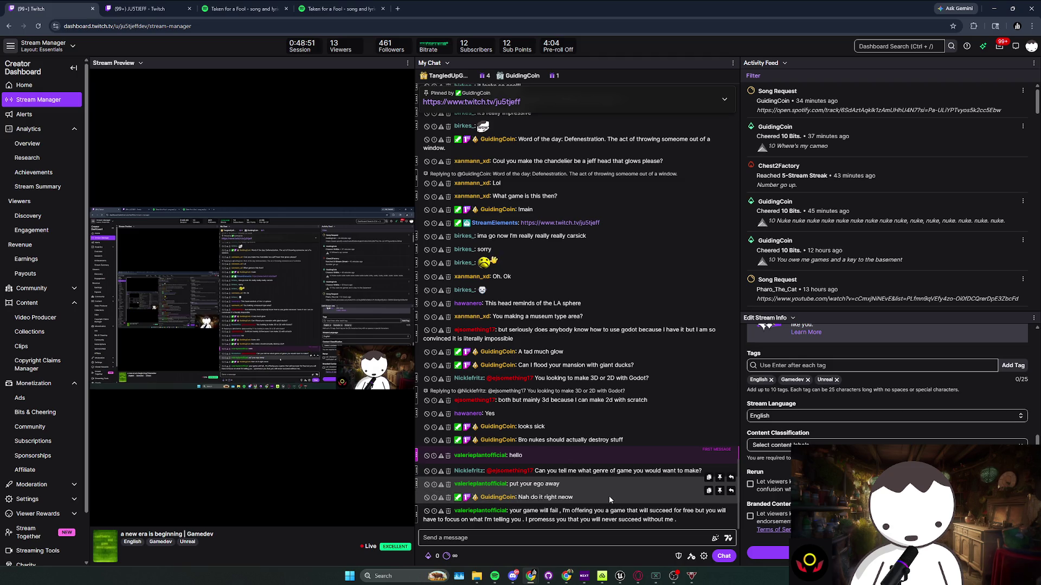
{"action": "left_click", "coordinate": [480, 484]}
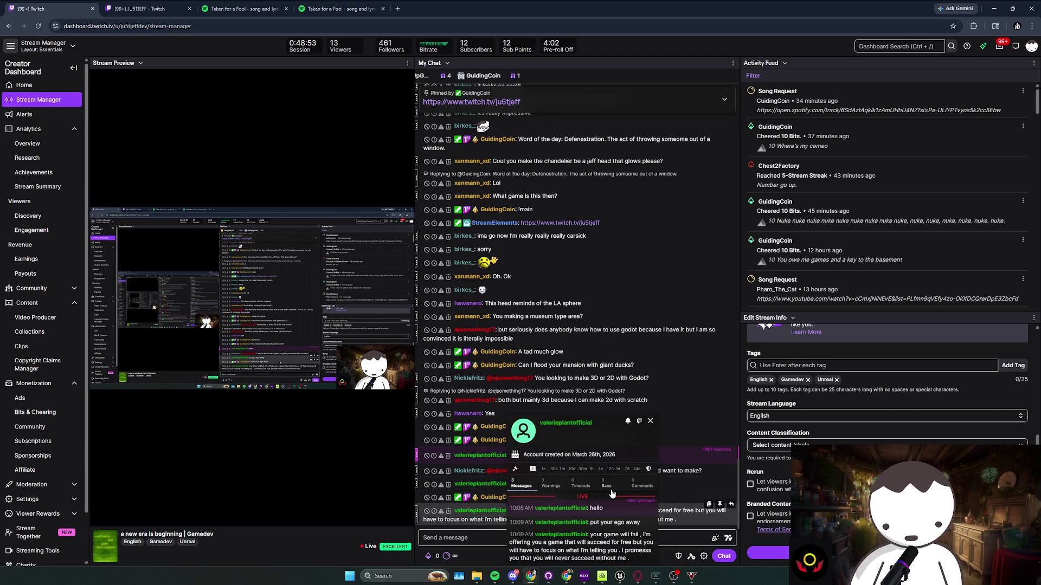
{"action": "left_click", "coordinate": [650, 421]}
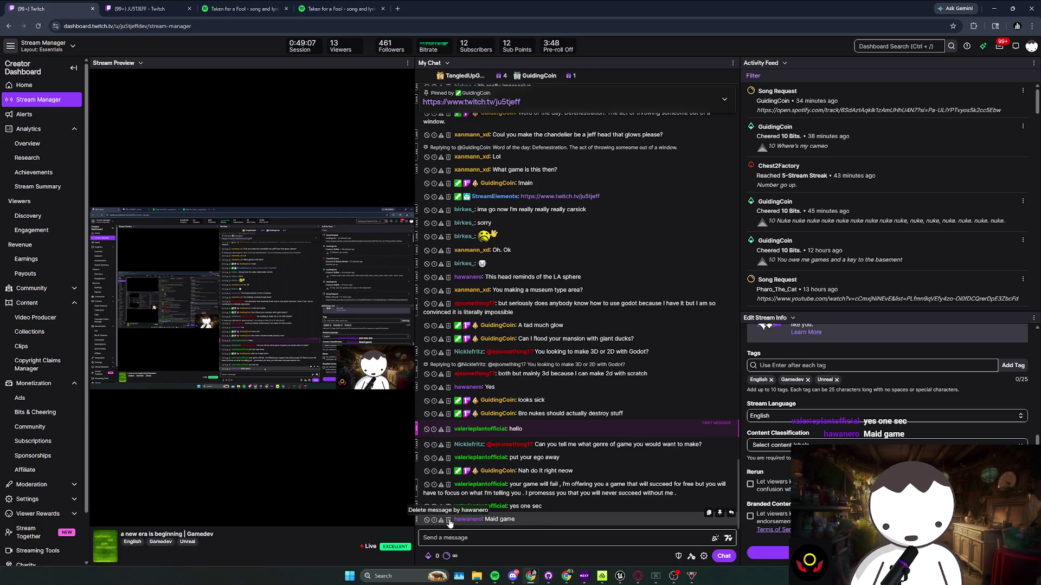
{"action": "left_click_drag", "start_coordinate": [537, 507], "coordinate": [516, 510]}
{"action": "left_click", "coordinate": [517, 510]}
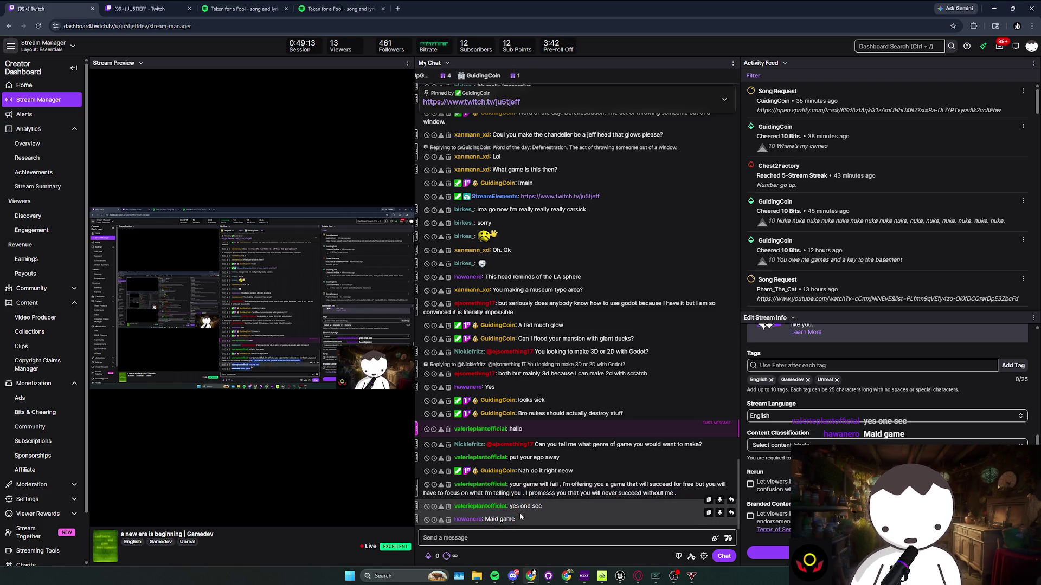
{"action": "left_click_drag", "start_coordinate": [519, 510], "coordinate": [520, 519]}
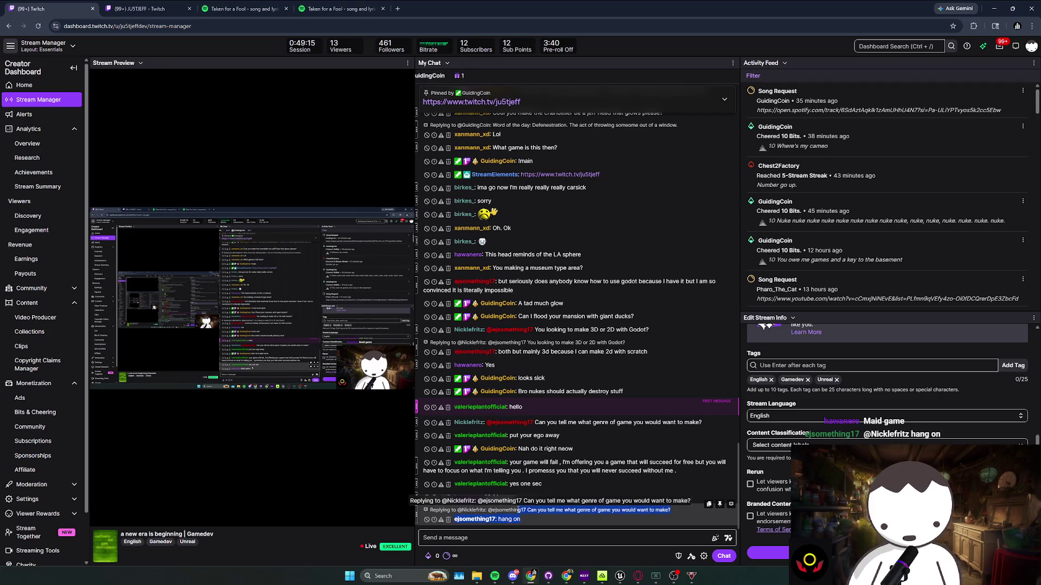
{"action": "left_click", "coordinate": [527, 523]}
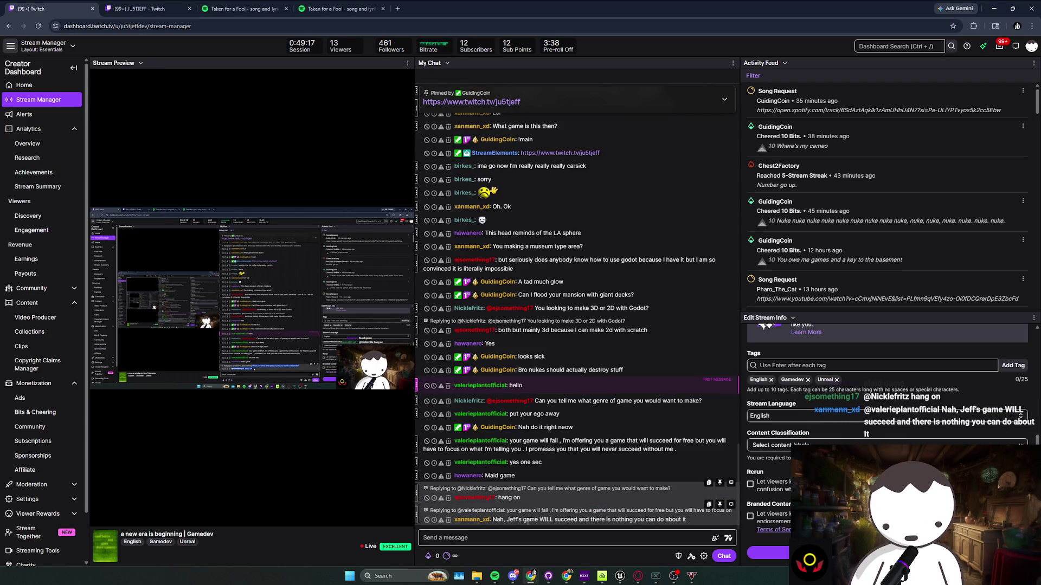
{"action": "double_click", "coordinate": [534, 521]}
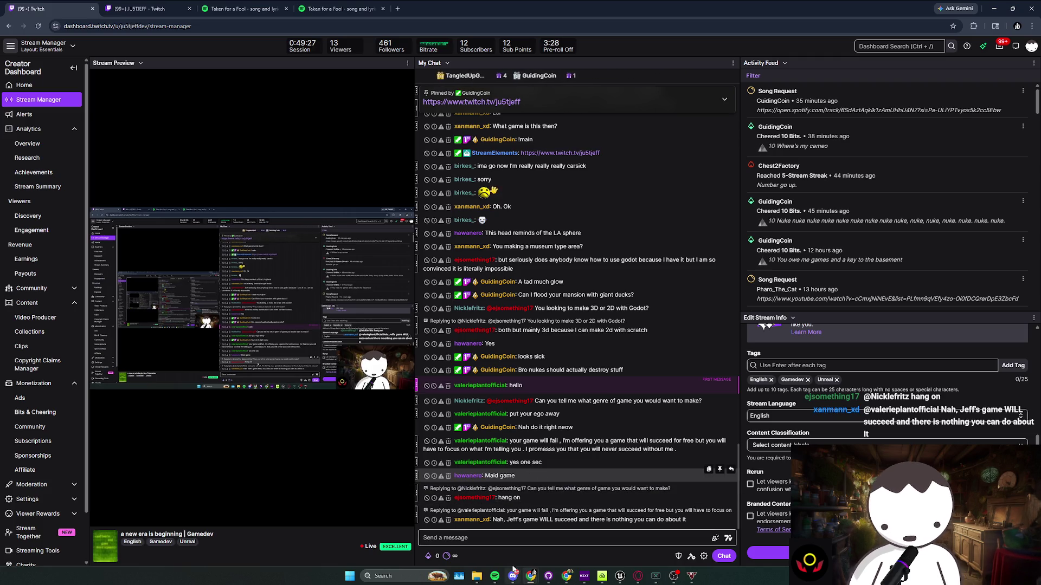
Frame the doorway straight on and select the arched SM_magate wall around the door
{"action": "key", "text": "alt+Tab"}
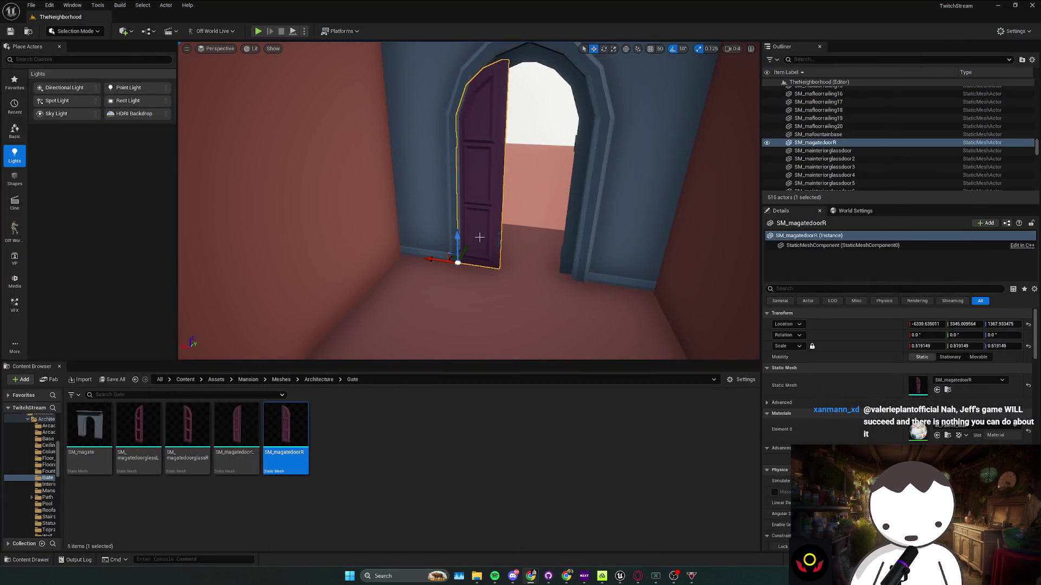
{"action": "right_click", "coordinate": [483, 233]}
{"action": "left_click_drag", "start_coordinate": [425, 310], "coordinate": [611, 576]}
{"action": "left_click_drag", "start_coordinate": [598, 423], "coordinate": [598, 436]}
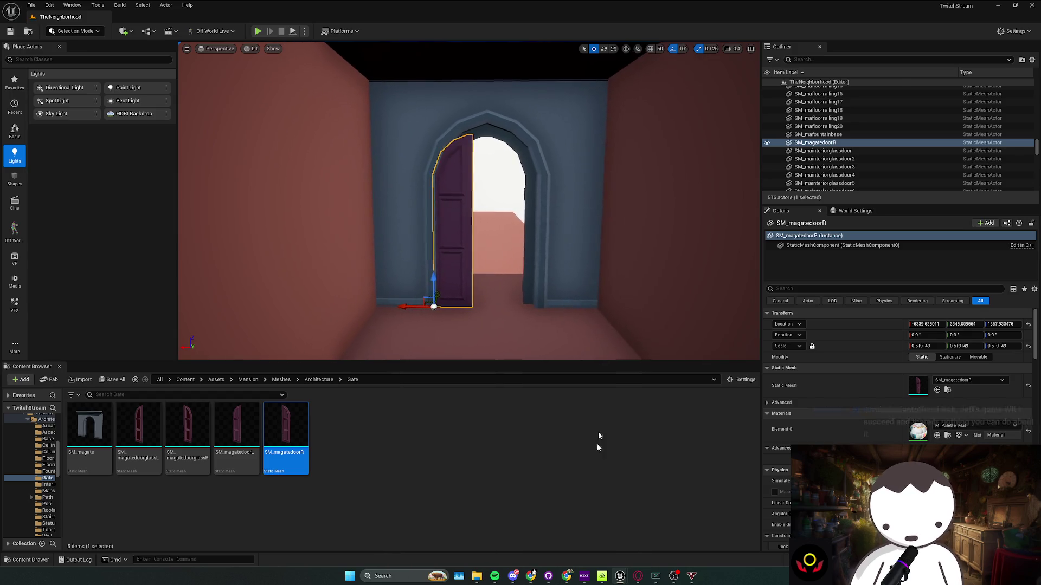
{"action": "left_click", "coordinate": [657, 299]}
{"action": "left_click", "coordinate": [539, 236]}
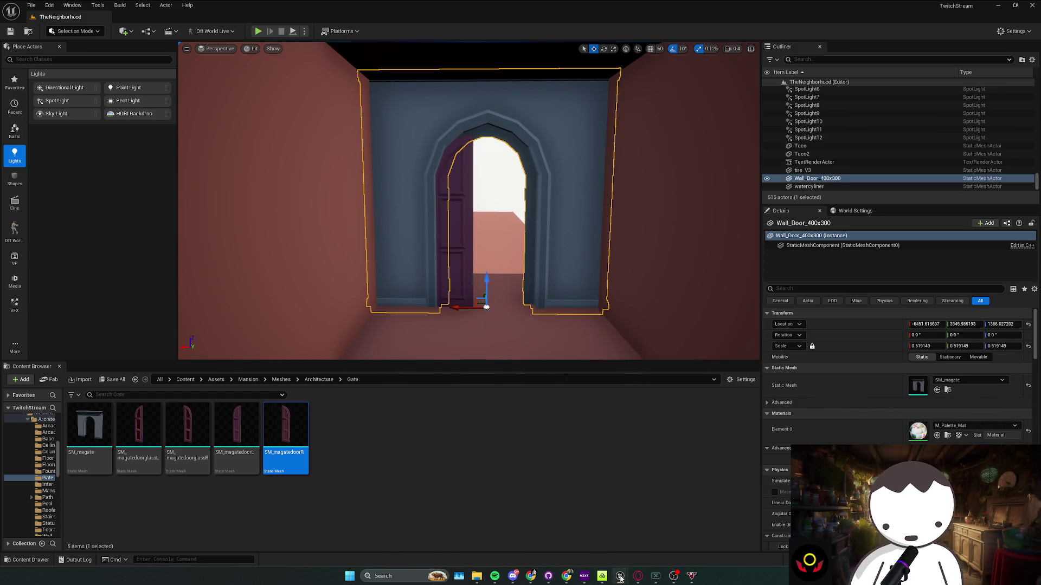
Open the SM_magate UV editor and select the wall's UV island beside the green column
{"action": "mouse_move", "coordinate": [620, 579]}
{"action": "left_click", "coordinate": [657, 539]}
{"action": "left_click", "coordinate": [409, 17]}
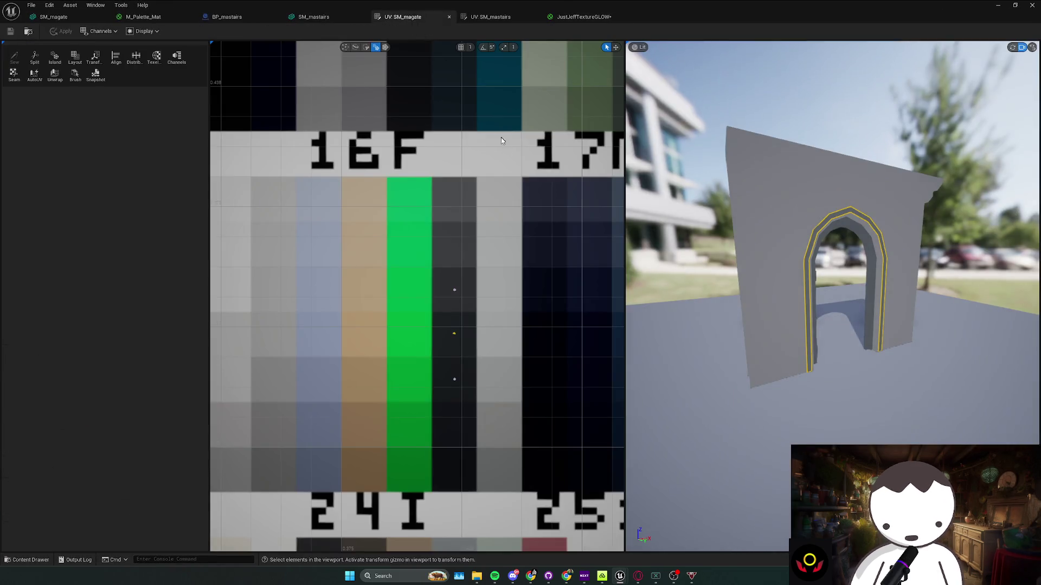
{"action": "scroll", "coordinate": [477, 324], "scroll_direction": "down", "scroll_amount": 3}
{"action": "left_click", "coordinate": [456, 269]}
{"action": "scroll", "coordinate": [456, 270], "scroll_direction": "up", "scroll_amount": 2}
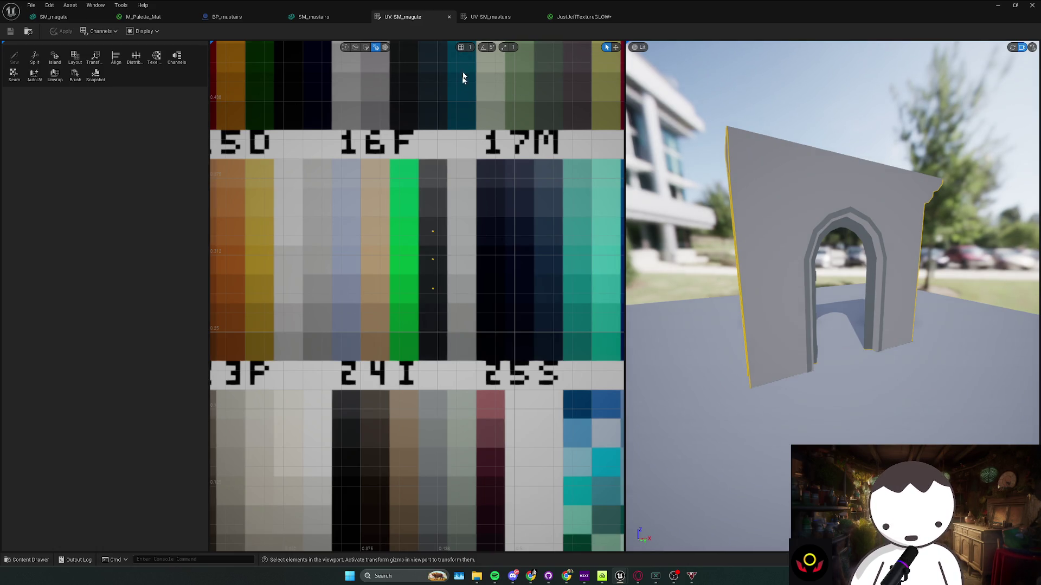
{"action": "mouse_move", "coordinate": [428, 271]}
{"action": "left_mouse_down"}
{"action": "mouse_move", "coordinate": [425, 258]}
{"action": "mouse_move", "coordinate": [437, 255]}
{"action": "mouse_move", "coordinate": [424, 234]}
{"action": "left_mouse_up"}
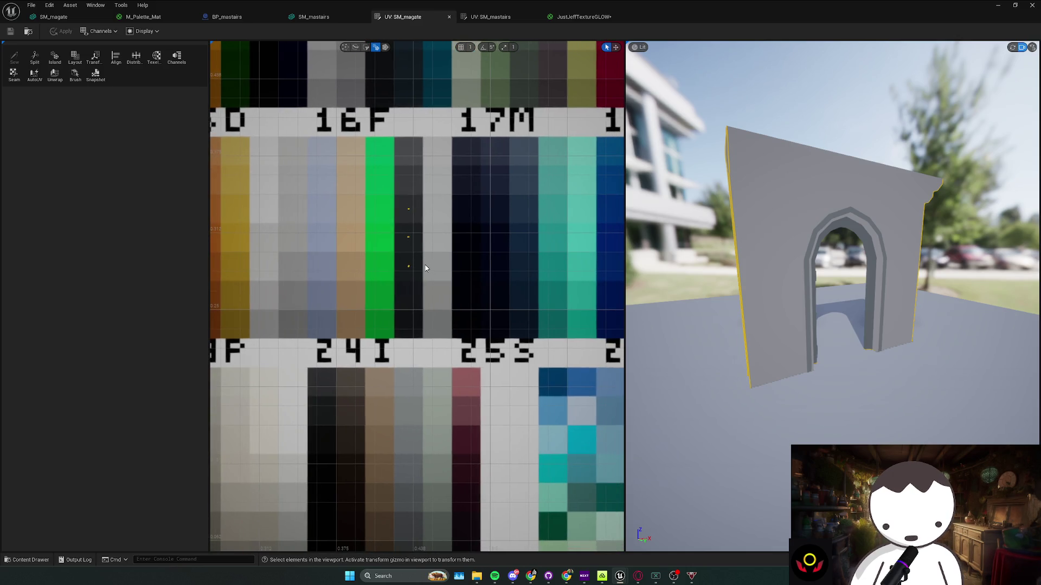
Move the wall's UVs down onto the dark-magenta palette cell
{"action": "key", "text": "w"}
{"action": "mouse_move", "coordinate": [425, 268]}
{"action": "left_mouse_down"}
{"action": "mouse_move", "coordinate": [429, 412]}
{"action": "mouse_move", "coordinate": [445, 470]}
{"action": "mouse_move", "coordinate": [493, 439]}
{"action": "left_mouse_up"}
{"action": "left_click_drag", "start_coordinate": [448, 363], "coordinate": [462, 426]}
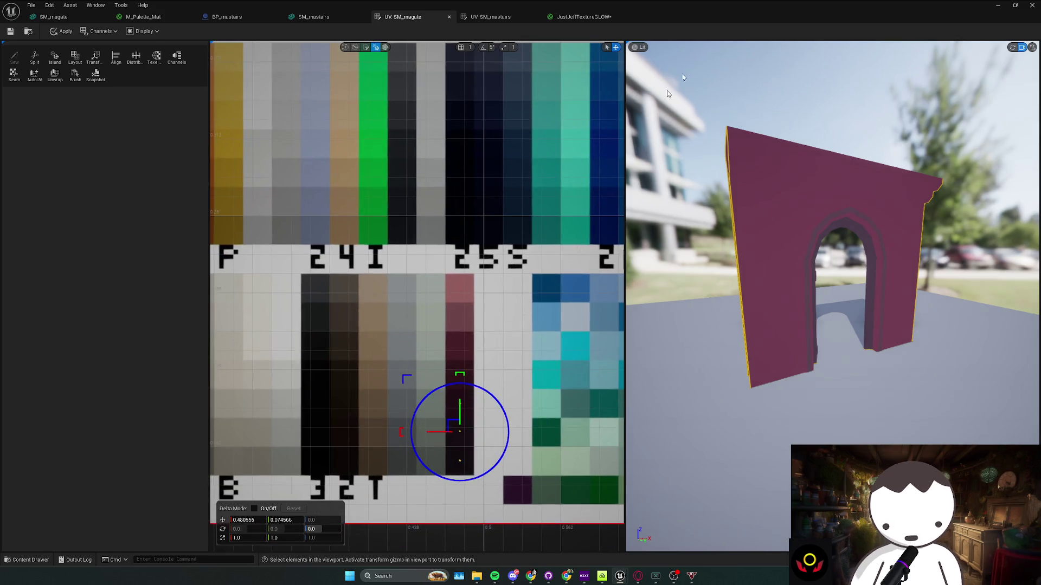
{"action": "key", "text": "alt+Tab"}
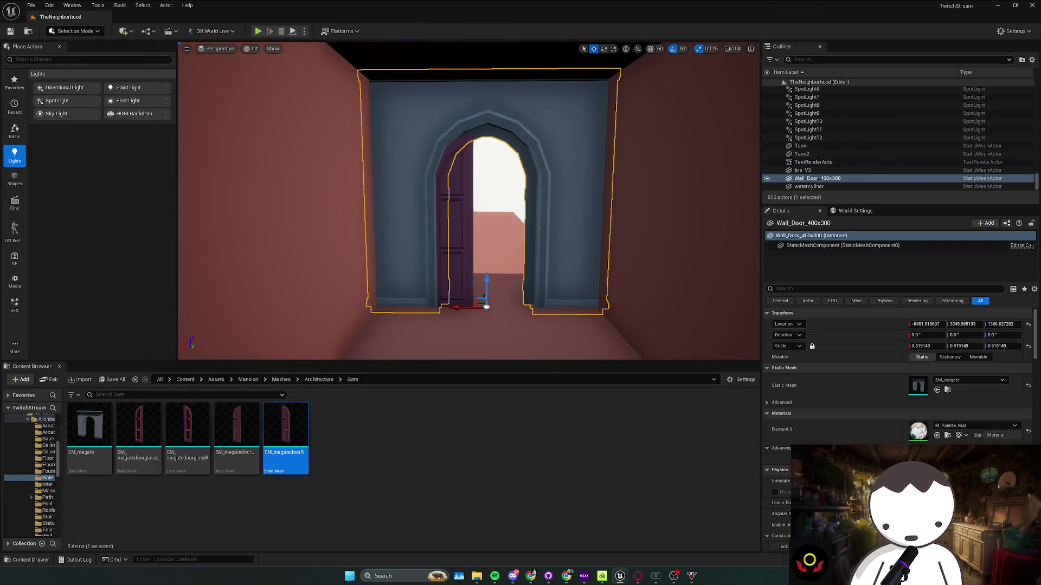
Select the door leaf, then open SM_magatedoorR in the UV Editor from the Content Browser
{"action": "scroll", "coordinate": [439, 254], "scroll_direction": "down", "scroll_amount": 2}
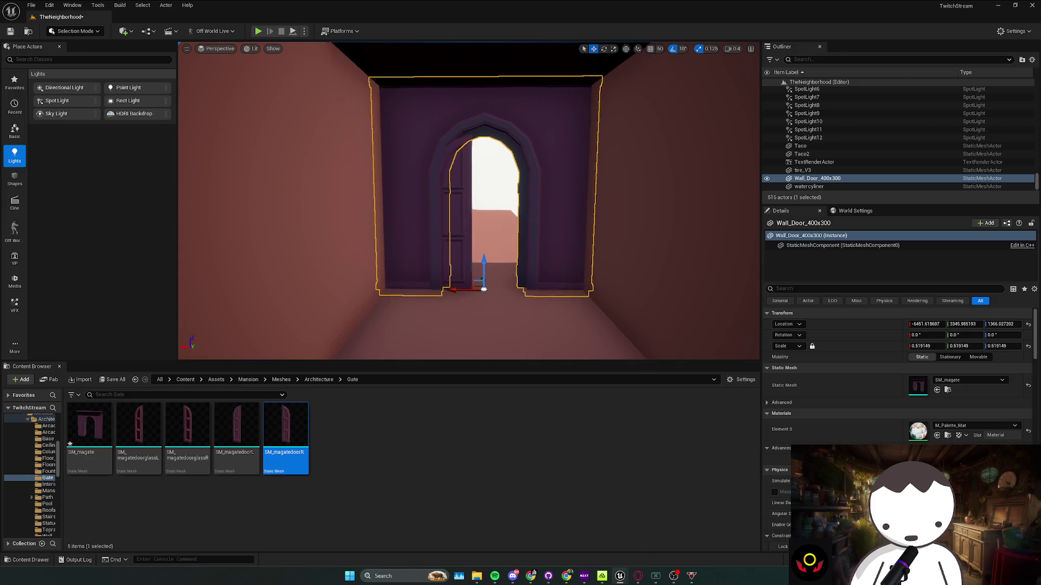
{"action": "left_click", "coordinate": [453, 241]}
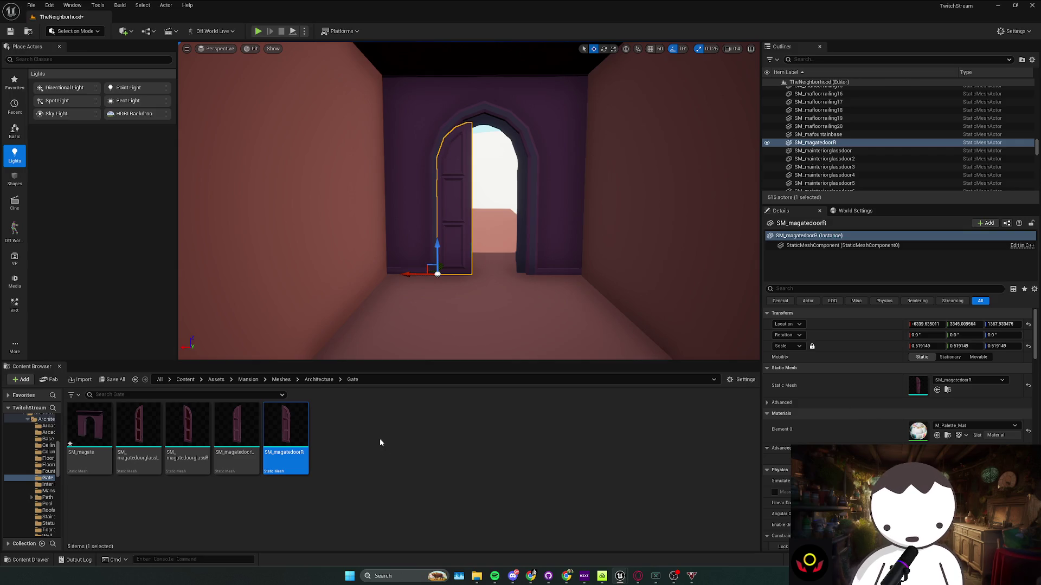
{"action": "key", "text": "alt+Tab"}
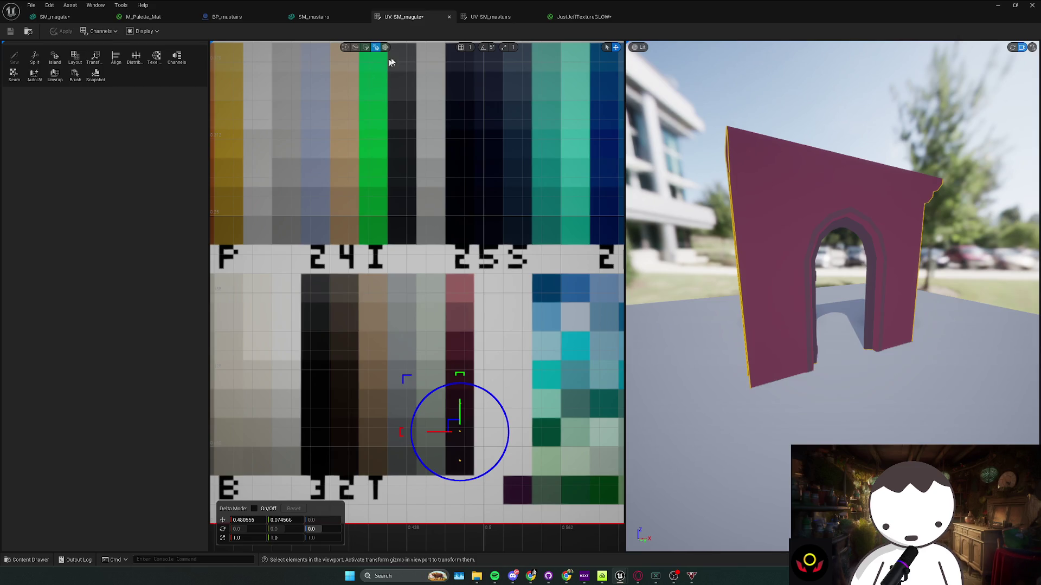
{"action": "key", "text": "alt+Tab"}
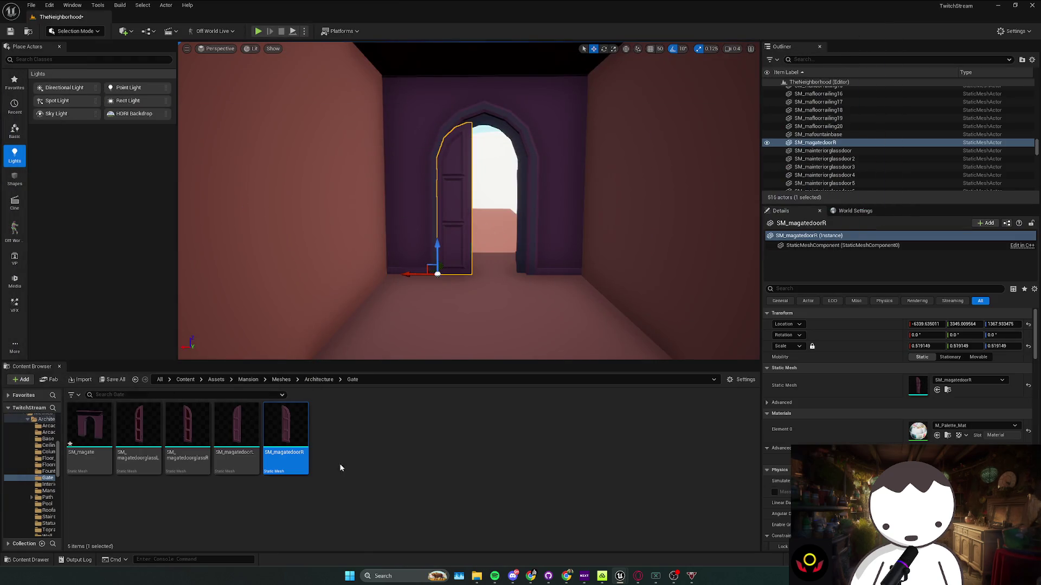
{"action": "right_click", "coordinate": [298, 458]}
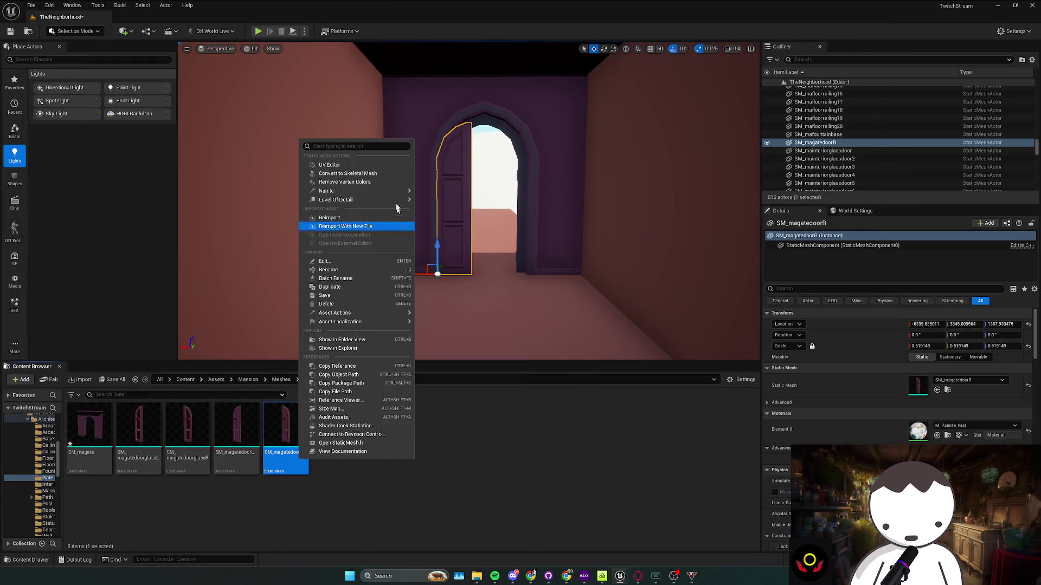
{"action": "left_click", "coordinate": [364, 168]}
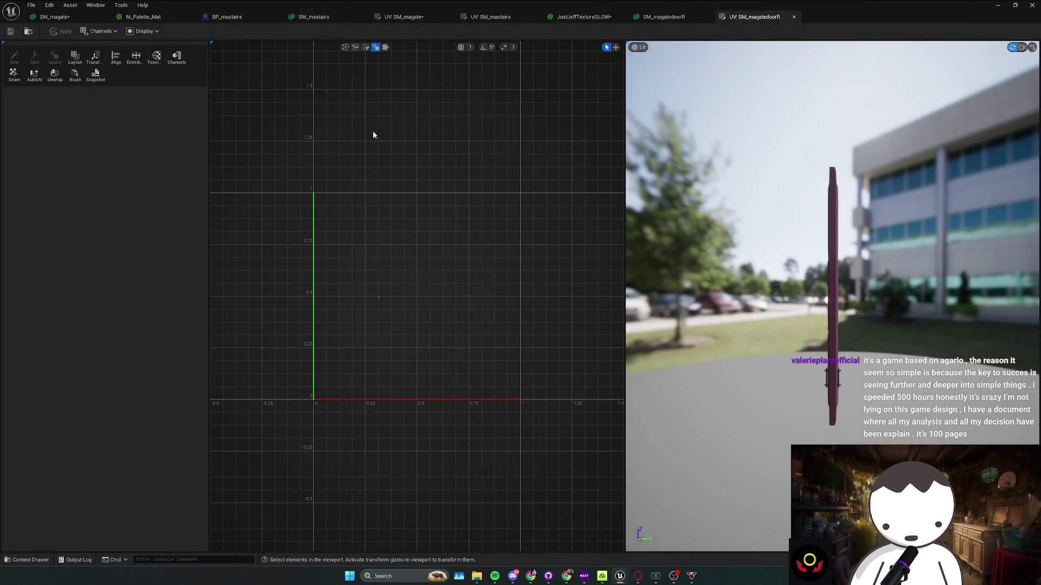
Search Google for 'agario', open the Agar.io site, then close that tab
{"action": "key", "text": "alt+Tab"}
{"action": "key", "text": "ctrl+t"}
{"action": "type", "text": "agario"}
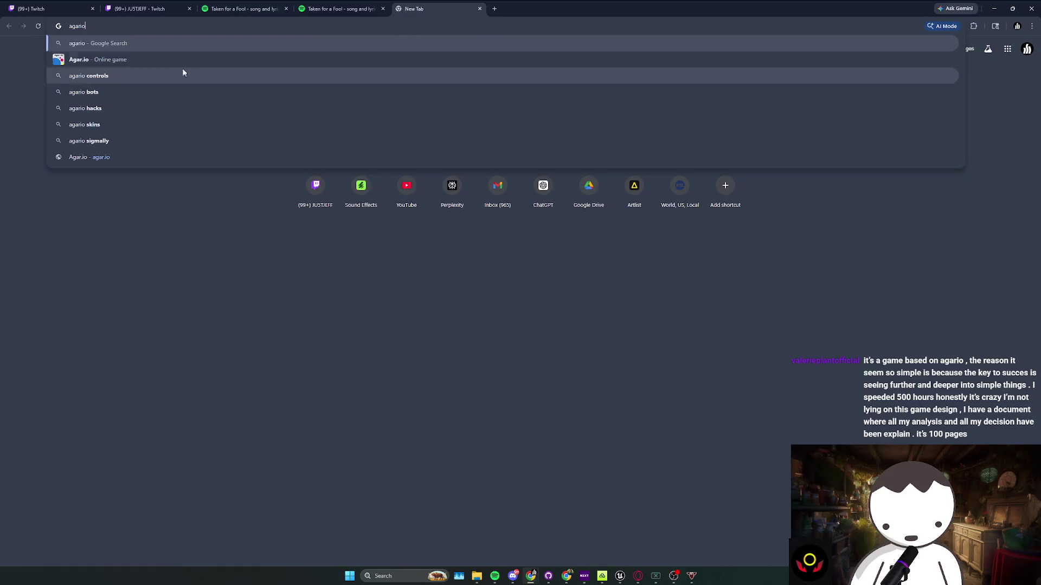
{"action": "key", "text": "Return"}
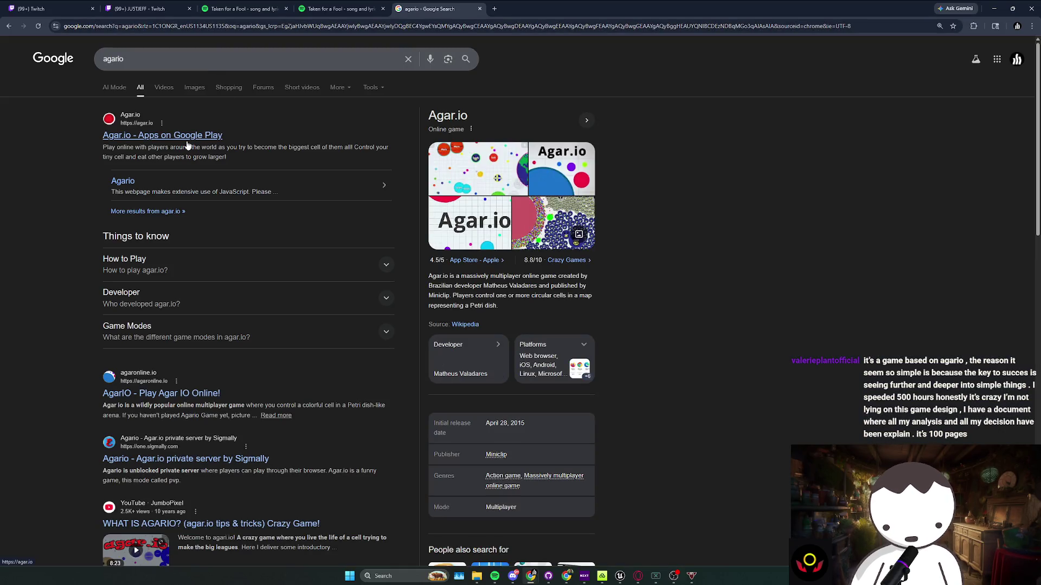
{"action": "left_click", "coordinate": [185, 139]}
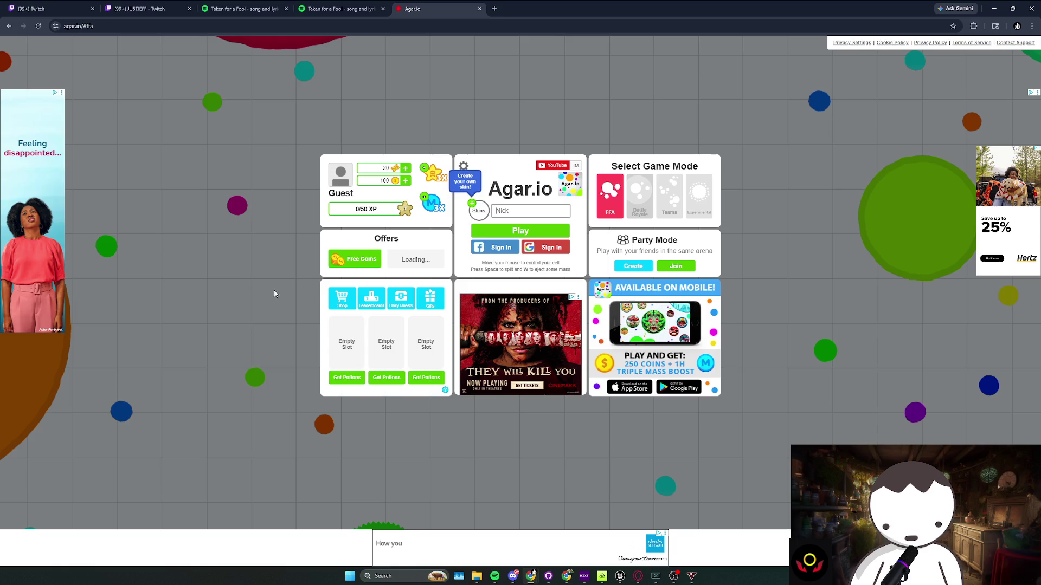
{"action": "left_click", "coordinate": [479, 9]}
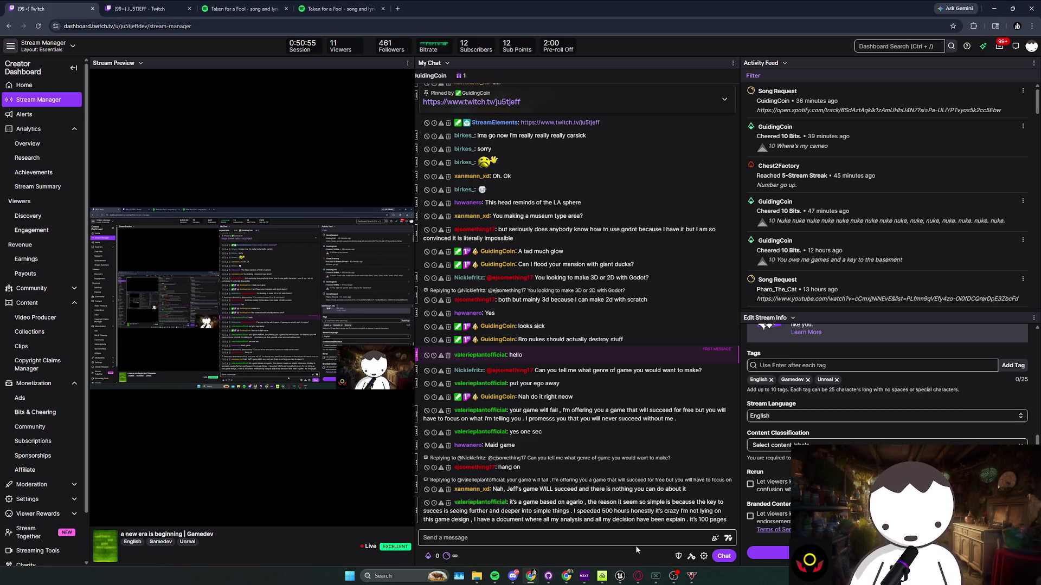
{"action": "left_click_drag", "start_coordinate": [612, 519], "coordinate": [611, 510]}
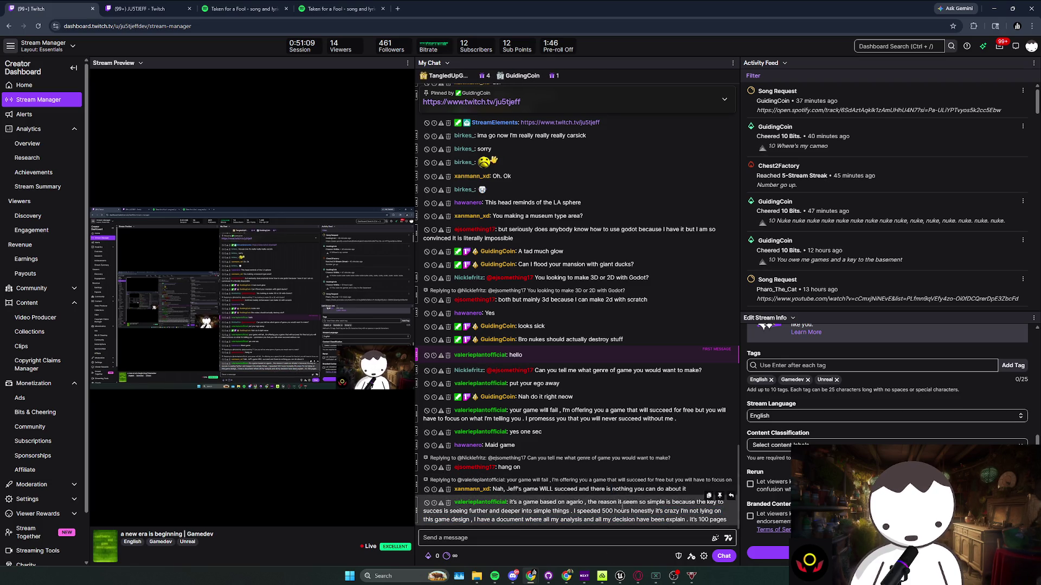
{"action": "left_click", "coordinate": [628, 551]}
Return to the UV editor and orbit the right door preview to face it front-on
{"action": "left_click", "coordinate": [453, 26]}
{"action": "key", "text": "alt+Tab"}
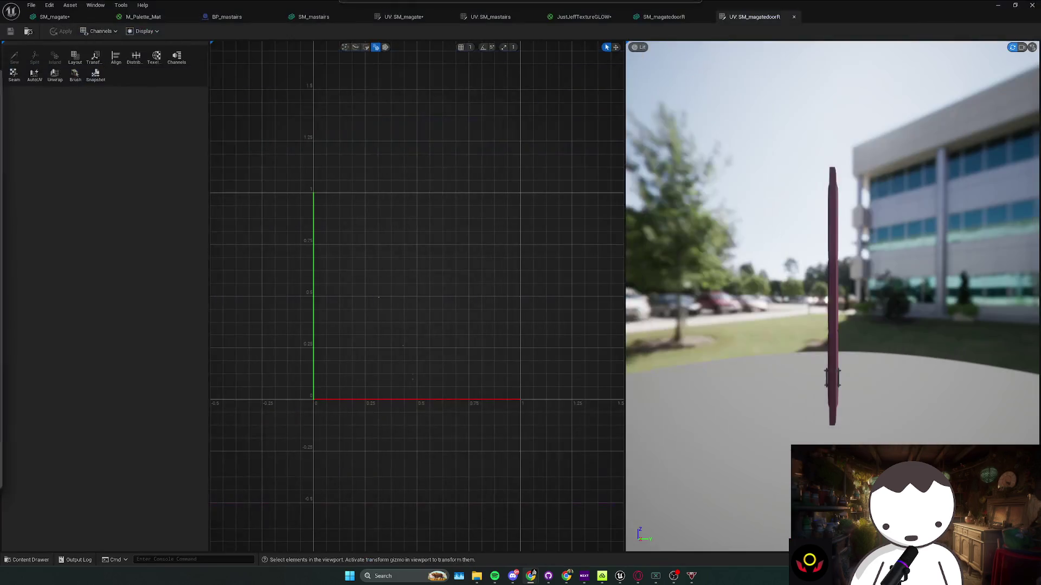
{"action": "scroll", "coordinate": [738, 319], "scroll_direction": "up", "scroll_amount": 1}
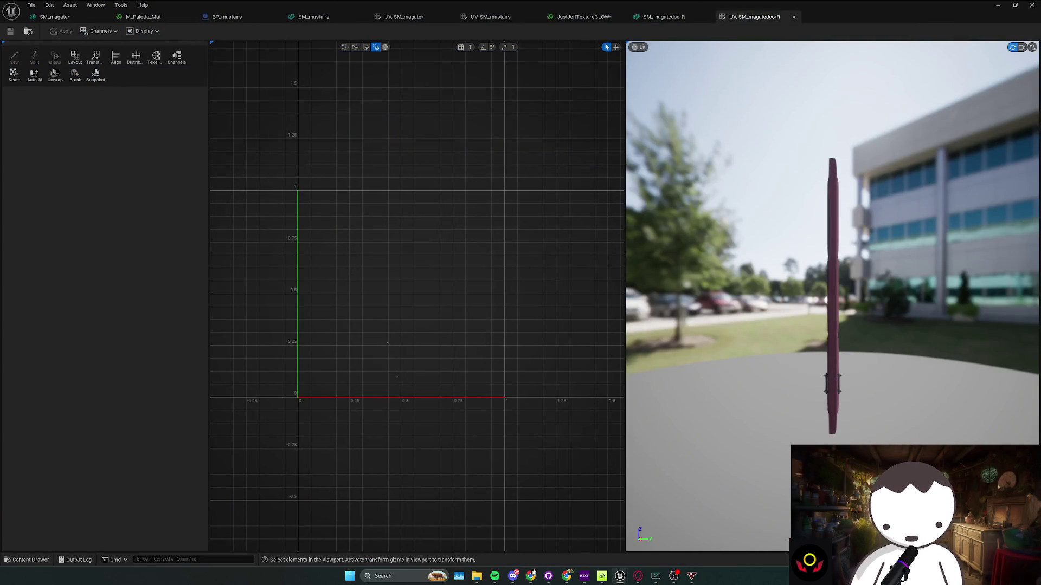
{"action": "left_click_drag", "start_coordinate": [742, 324], "coordinate": [768, 318]}
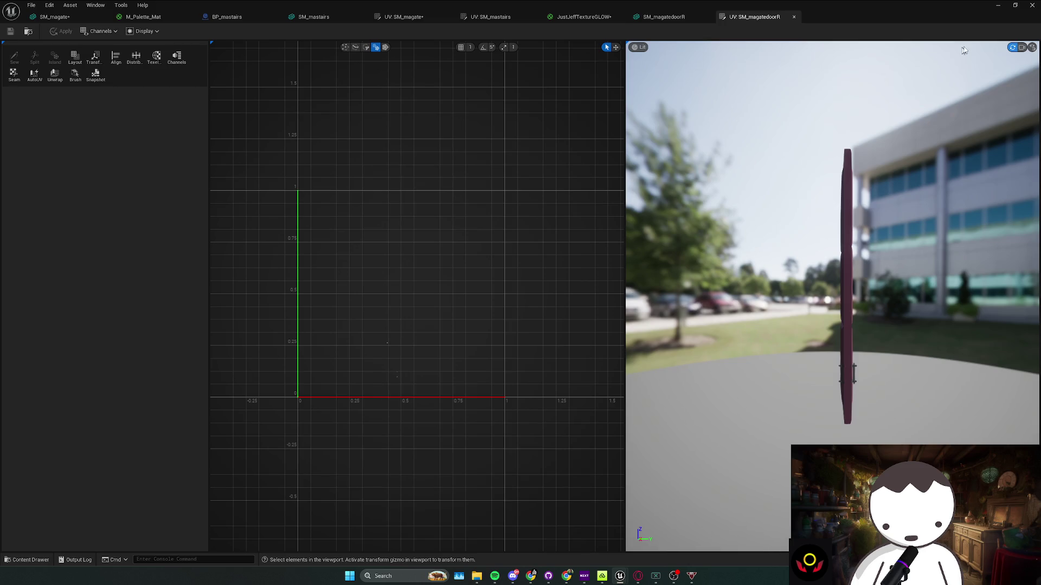
{"action": "left_click_drag", "start_coordinate": [948, 261], "coordinate": [818, 264]}
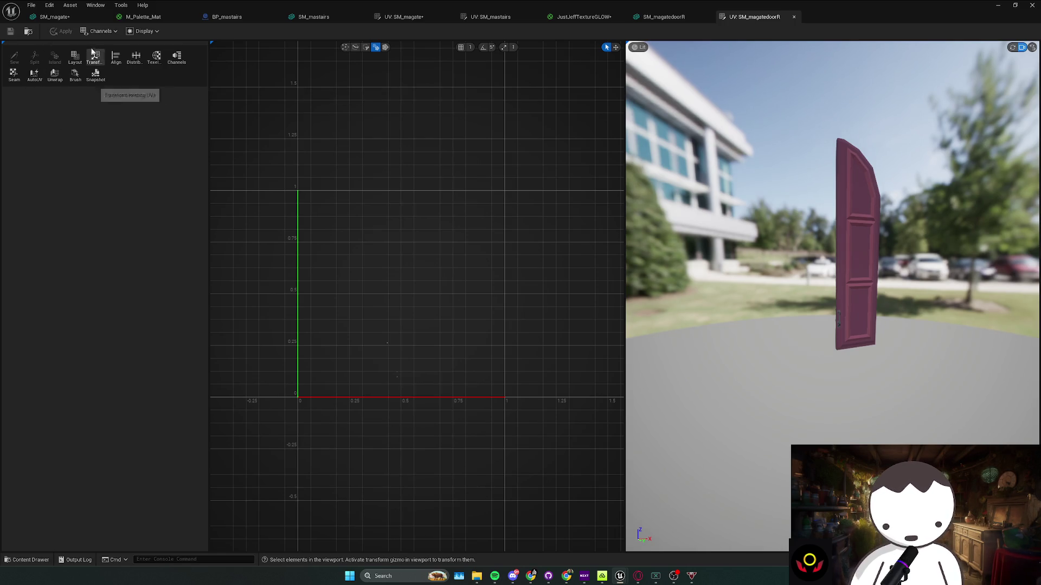
Display the T_Palette texture behind the UVs and move the door's island onto teal
{"action": "left_click", "coordinate": [144, 31]}
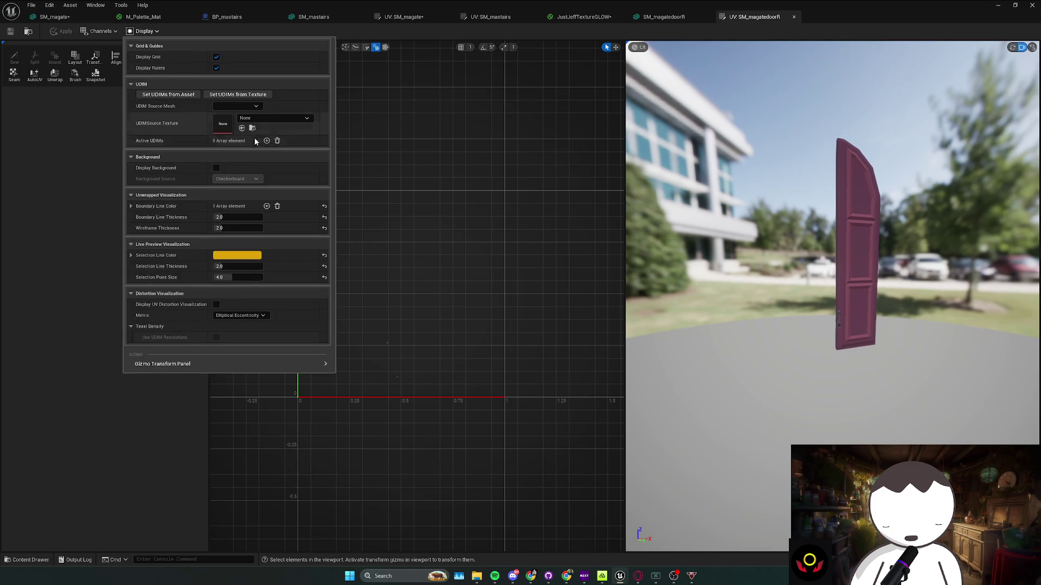
{"action": "left_click", "coordinate": [216, 167]}
{"action": "left_click", "coordinate": [254, 179]}
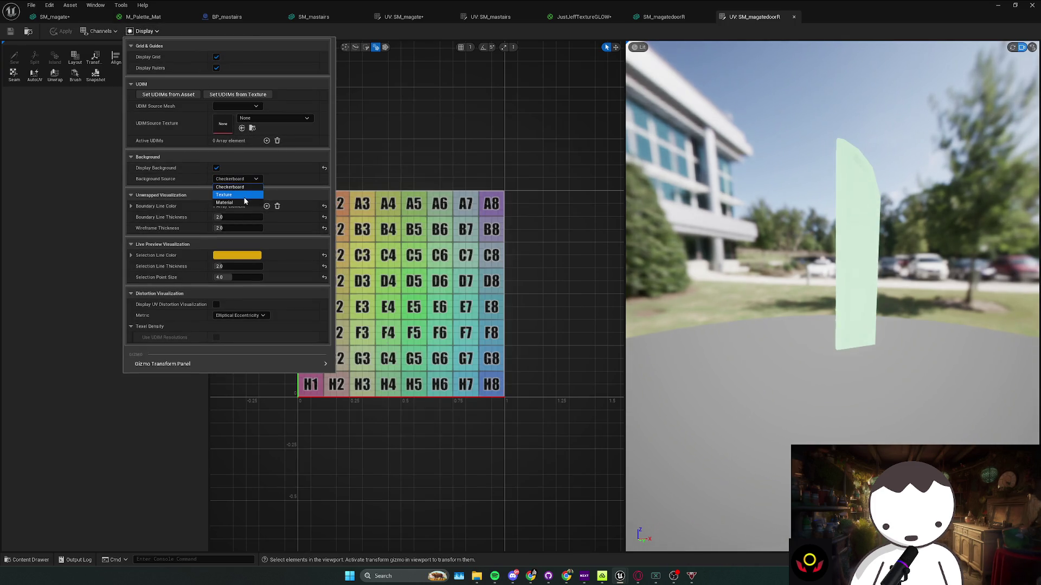
{"action": "left_click", "coordinate": [244, 199]}
{"action": "left_click", "coordinate": [274, 191]}
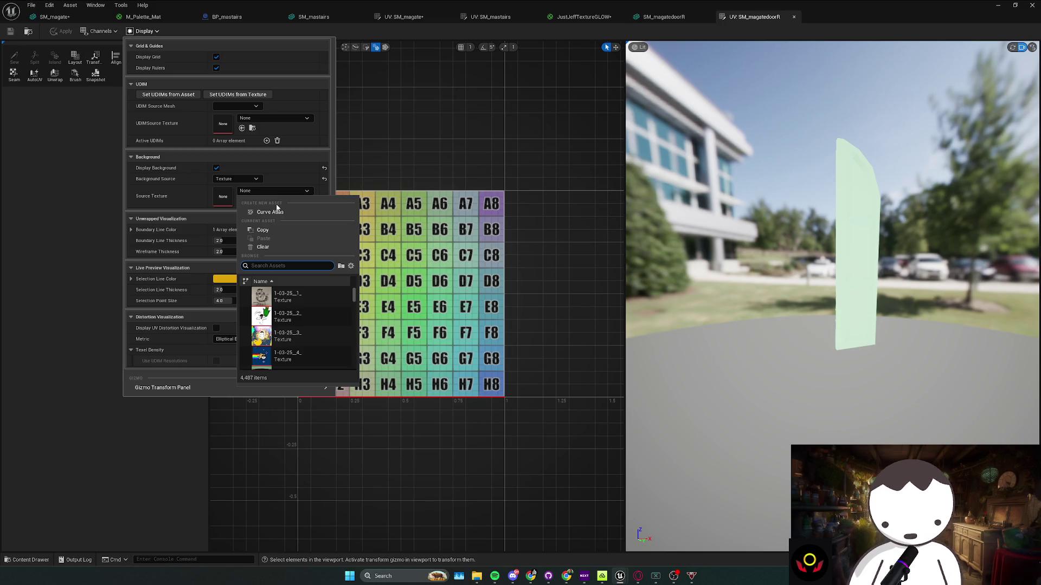
{"action": "key", "text": "Escape"}
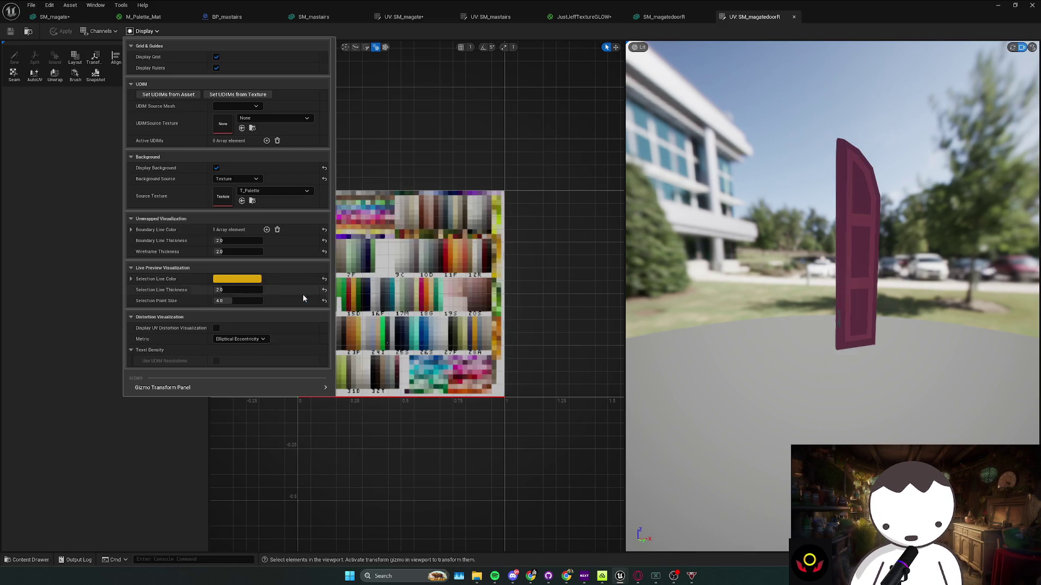
{"action": "left_click", "coordinate": [440, 346]}
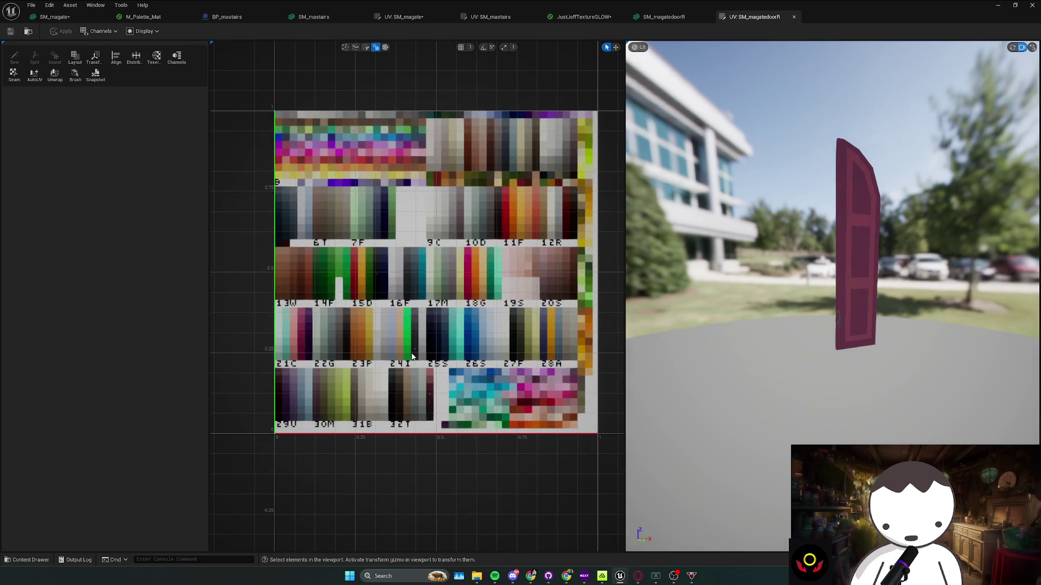
{"action": "left_click", "coordinate": [417, 329]}
{"action": "mouse_move", "coordinate": [404, 336]}
{"action": "left_mouse_down"}
{"action": "mouse_move", "coordinate": [482, 332]}
{"action": "mouse_move", "coordinate": [482, 305]}
{"action": "mouse_move", "coordinate": [443, 286]}
{"action": "mouse_move", "coordinate": [375, 223]}
{"action": "mouse_move", "coordinate": [395, 232]}
{"action": "left_mouse_up"}
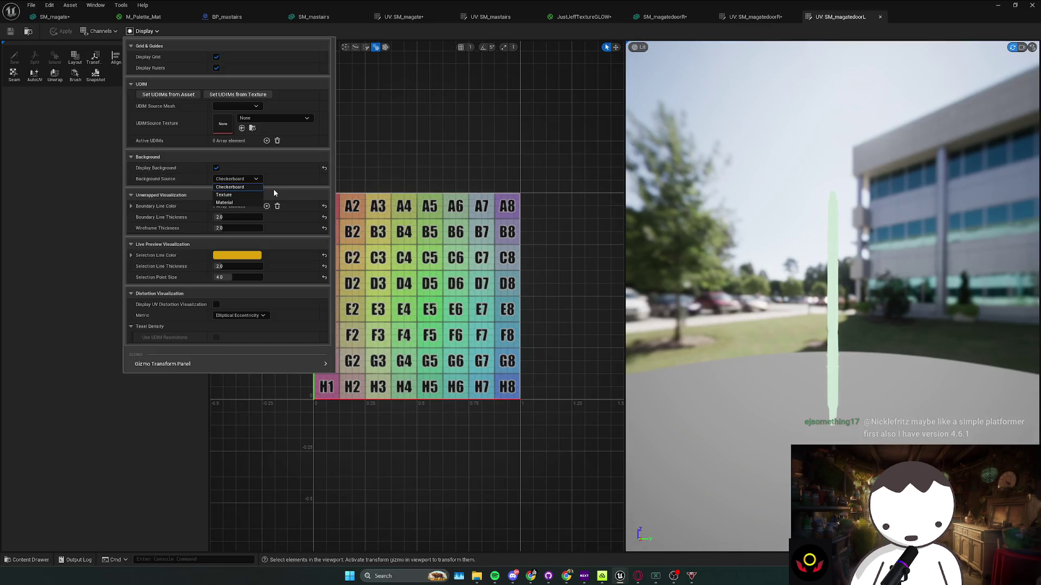
Set the left door's UV background to the T_Palette texture
{"action": "left_click", "coordinate": [217, 168]}
{"action": "left_click", "coordinate": [274, 191]}
{"action": "type", "text": "t"}
{"action": "key", "text": "BackSpace"}
{"action": "type", "text": "pale"}
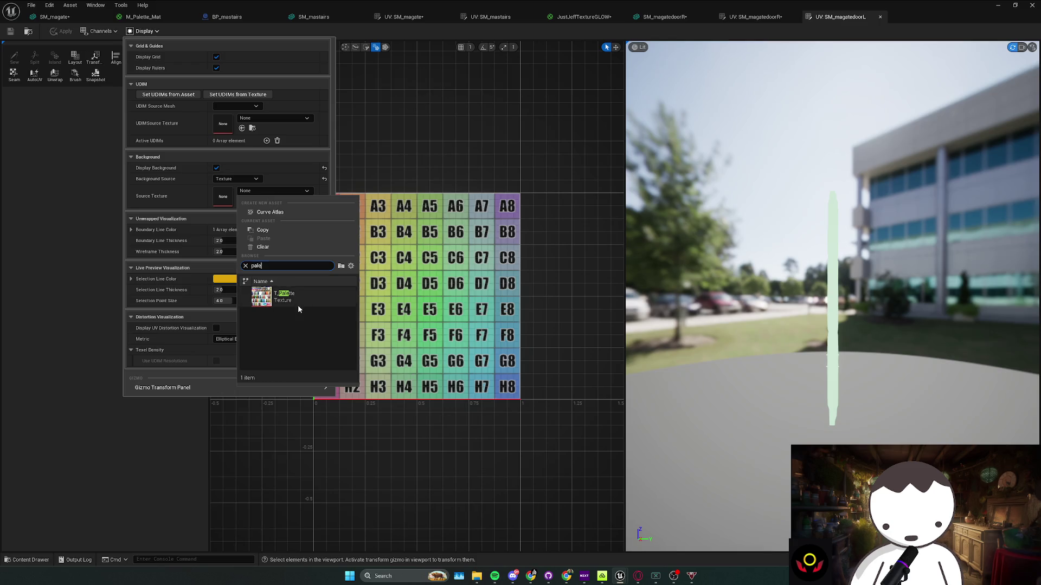
{"action": "left_click", "coordinate": [282, 296]}
{"action": "left_click", "coordinate": [420, 276]}
Check the right door's UVs, then move the left door body onto dark blue
{"action": "left_click", "coordinate": [745, 16]}
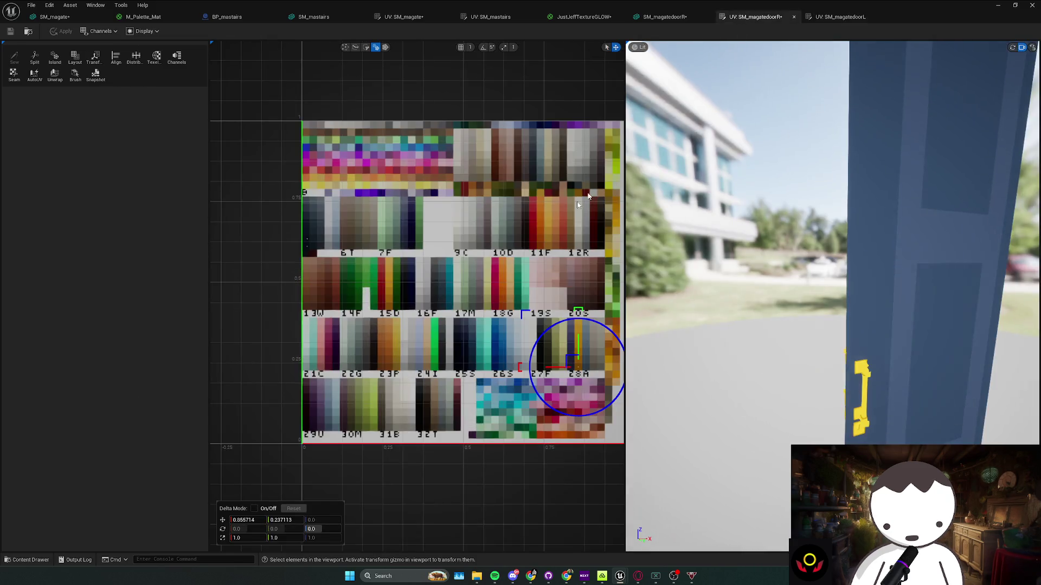
{"action": "scroll", "coordinate": [471, 325], "scroll_direction": "up", "scroll_amount": 5}
{"action": "scroll", "coordinate": [452, 332], "scroll_direction": "down", "scroll_amount": 2}
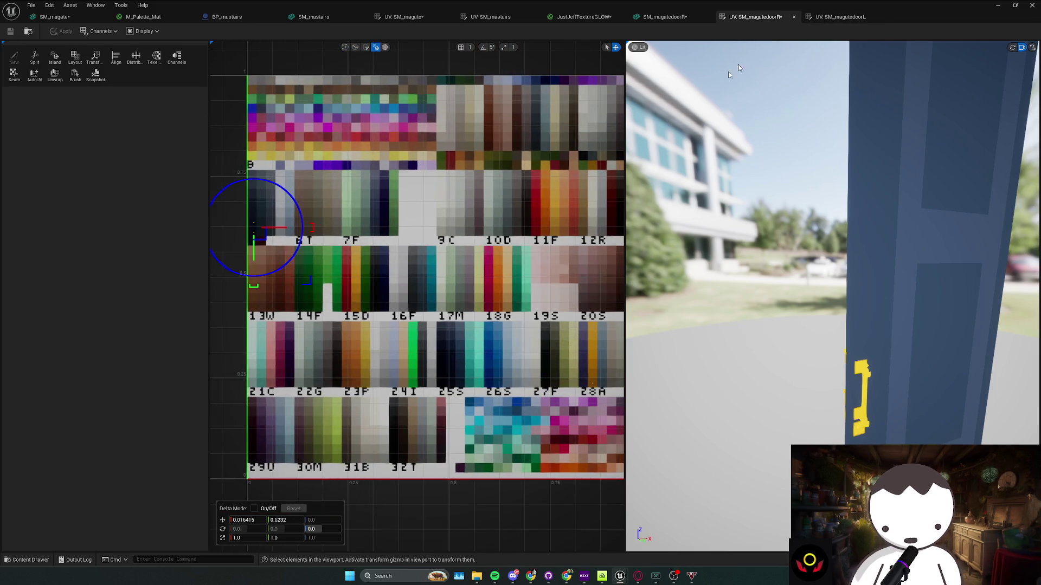
{"action": "left_click", "coordinate": [833, 18]}
{"action": "scroll", "coordinate": [410, 336], "scroll_direction": "up", "scroll_amount": 2}
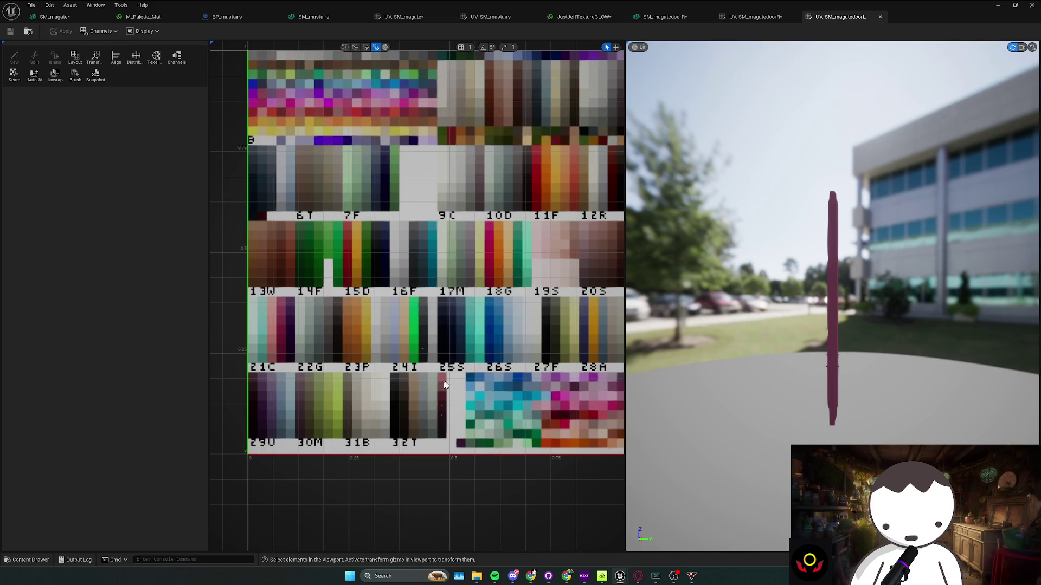
{"action": "key", "text": "w"}
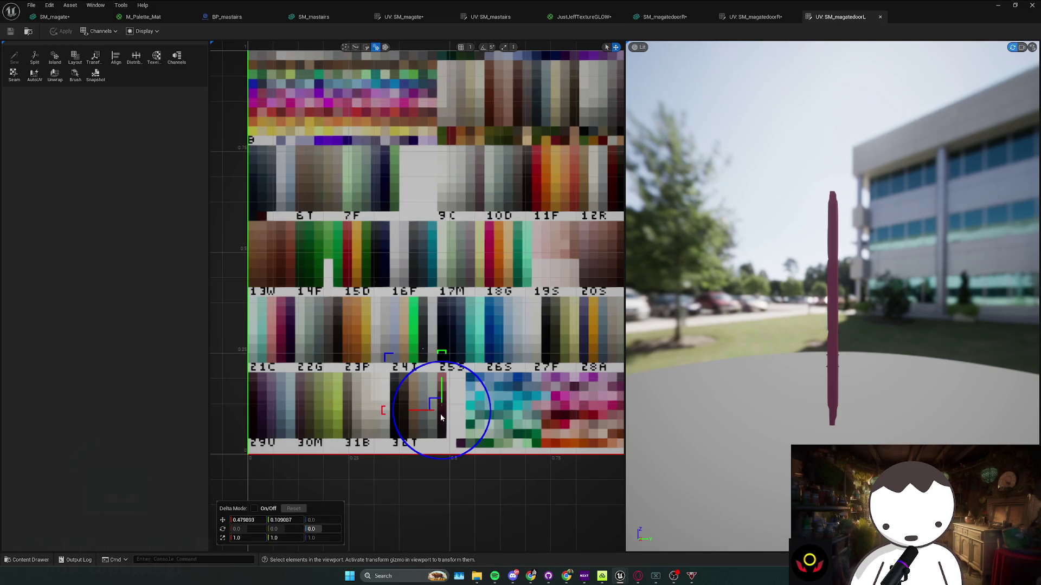
{"action": "mouse_move", "coordinate": [440, 412]}
{"action": "left_mouse_down"}
{"action": "mouse_move", "coordinate": [419, 404]}
{"action": "mouse_move", "coordinate": [251, 198]}
{"action": "left_mouse_up"}
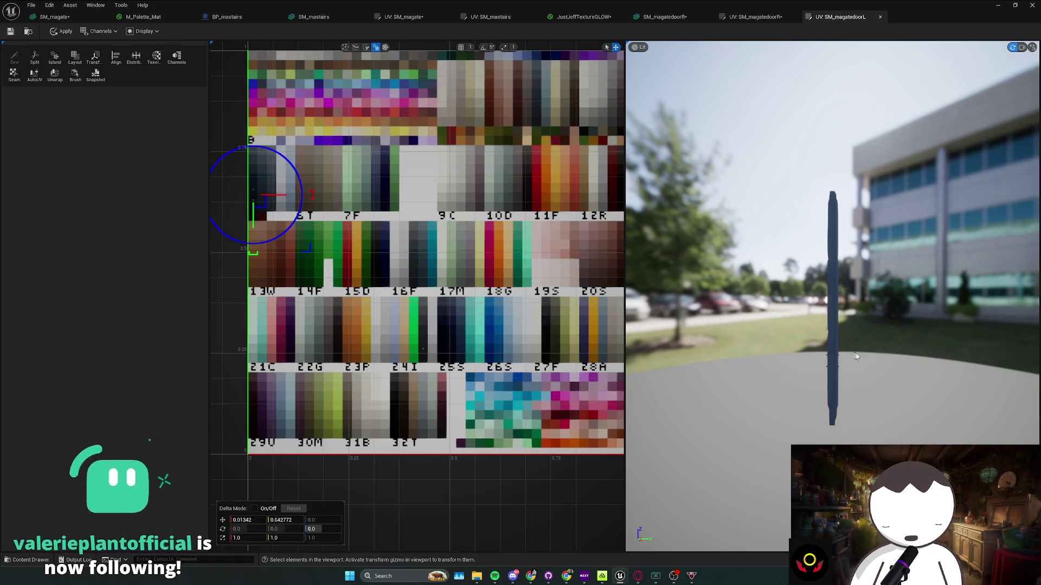
Place the handle UVs on the gold swatch near 28A, then drag the left door into the level
{"action": "left_click_drag", "start_coordinate": [850, 355], "coordinate": [910, 352]}
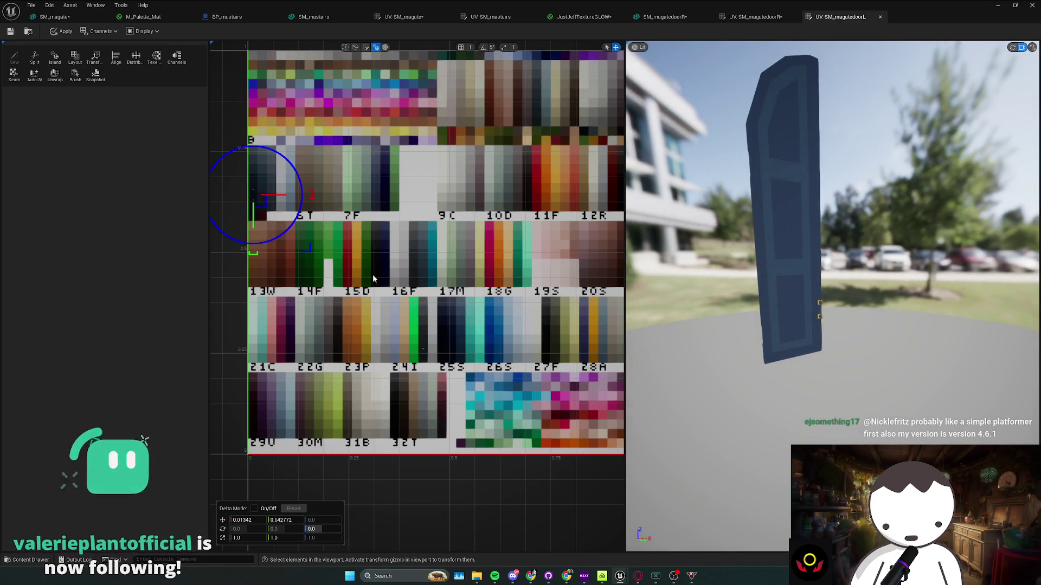
{"action": "mouse_move", "coordinate": [264, 204]}
{"action": "left_mouse_down"}
{"action": "mouse_move", "coordinate": [350, 269]}
{"action": "mouse_move", "coordinate": [582, 350]}
{"action": "left_mouse_up"}
{"action": "mouse_move", "coordinate": [408, 327]}
{"action": "left_mouse_down"}
{"action": "mouse_move", "coordinate": [398, 339]}
{"action": "mouse_move", "coordinate": [581, 358]}
{"action": "left_mouse_up"}
{"action": "left_click_drag", "start_coordinate": [802, 184], "coordinate": [742, 190]}
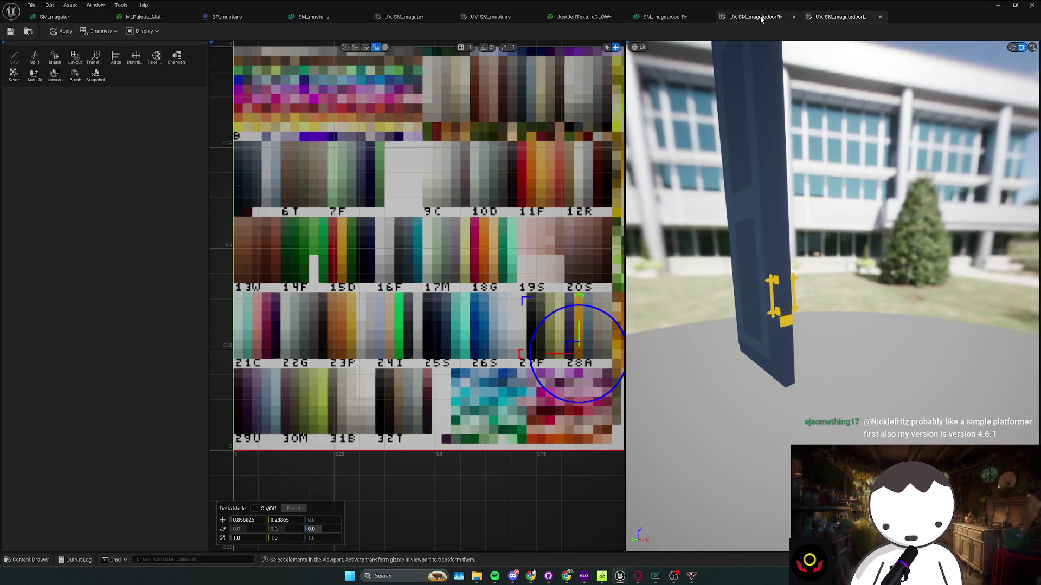
{"action": "left_click", "coordinate": [761, 19]}
{"action": "left_click", "coordinate": [857, 16]}
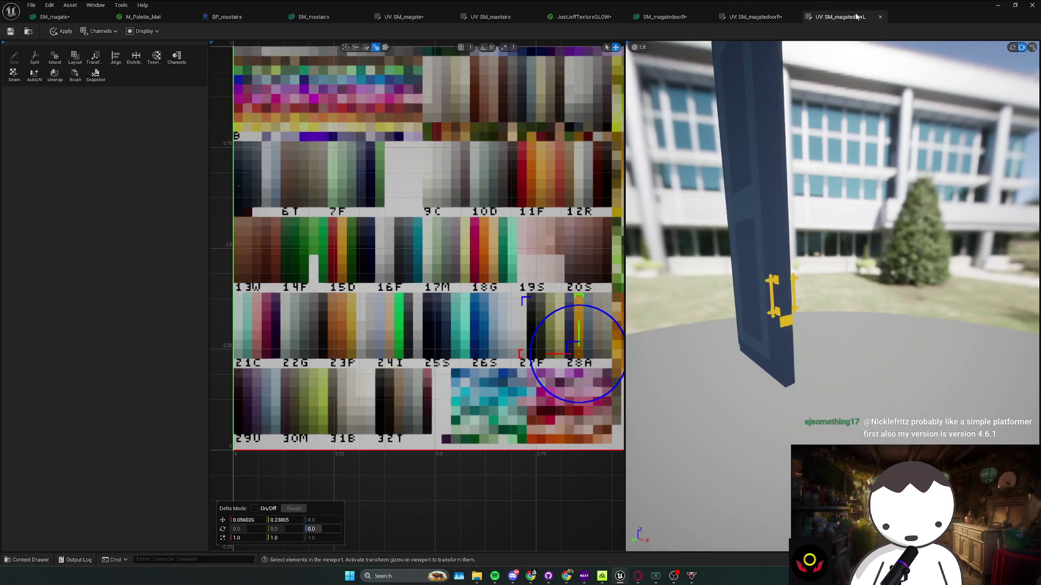
{"action": "left_click", "coordinate": [777, 18]}
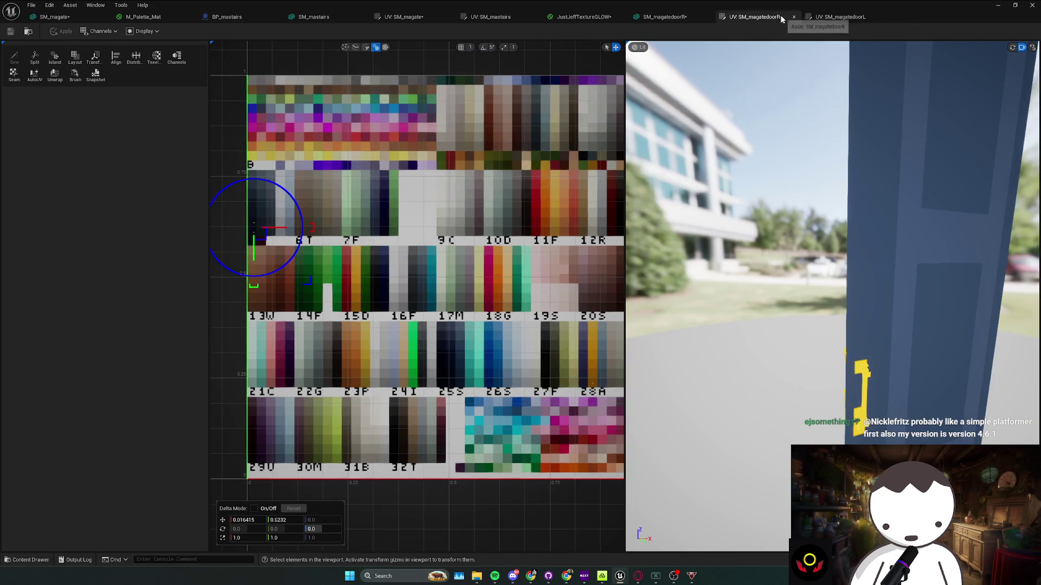
{"action": "left_click", "coordinate": [834, 18]}
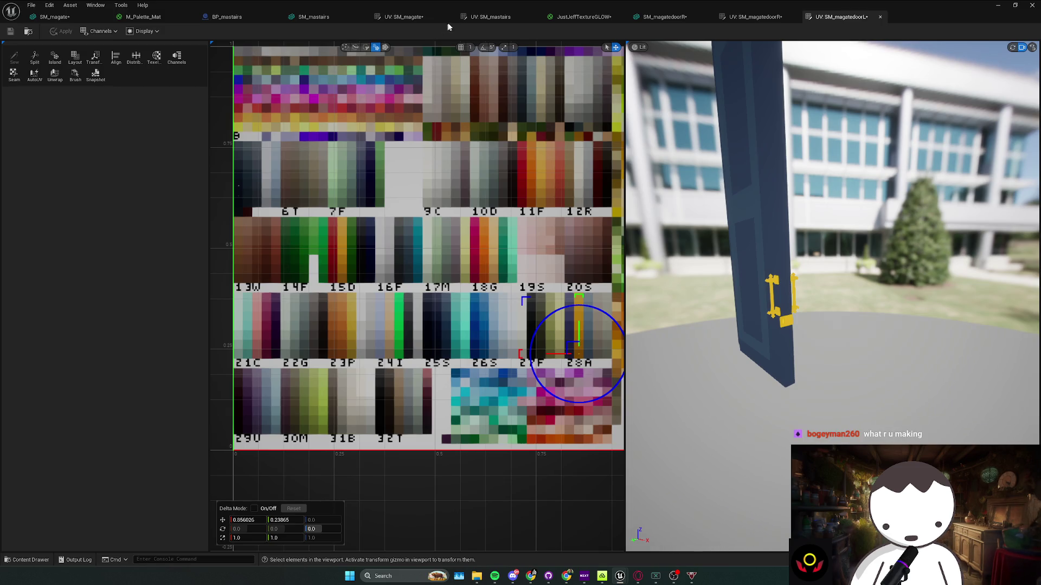
{"action": "key", "text": "alt+Tab"}
{"action": "mouse_move", "coordinate": [236, 439]}
{"action": "left_mouse_down"}
{"action": "mouse_move", "coordinate": [495, 304]}
{"action": "mouse_move", "coordinate": [590, 301]}
{"action": "left_mouse_up"}
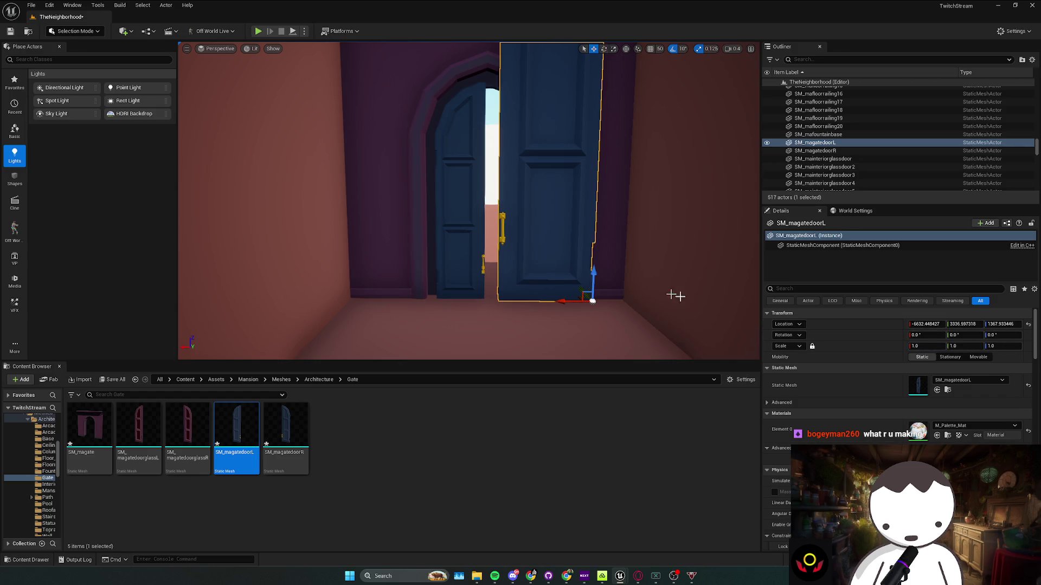
Scale the new door to about 0.519, slide the left door into the arch, and view both doors head-on
{"action": "left_click_drag", "start_coordinate": [916, 346], "coordinate": [948, 345]}
{"action": "mouse_move", "coordinate": [512, 289]}
{"action": "left_mouse_down"}
{"action": "mouse_move", "coordinate": [489, 287]}
{"action": "mouse_move", "coordinate": [499, 279]}
{"action": "mouse_move", "coordinate": [488, 284]}
{"action": "mouse_move", "coordinate": [480, 263]}
{"action": "mouse_move", "coordinate": [560, 295]}
{"action": "mouse_move", "coordinate": [559, 283]}
{"action": "mouse_move", "coordinate": [513, 283]}
{"action": "mouse_move", "coordinate": [558, 283]}
{"action": "mouse_move", "coordinate": [563, 302]}
{"action": "mouse_move", "coordinate": [526, 263]}
{"action": "mouse_move", "coordinate": [557, 263]}
{"action": "mouse_move", "coordinate": [510, 258]}
{"action": "left_mouse_up"}
{"action": "key", "text": "Escape"}
{"action": "left_click", "coordinate": [526, 263]}
{"action": "key", "text": "Escape"}
{"action": "scroll", "coordinate": [509, 258], "scroll_direction": "down", "scroll_amount": 6}
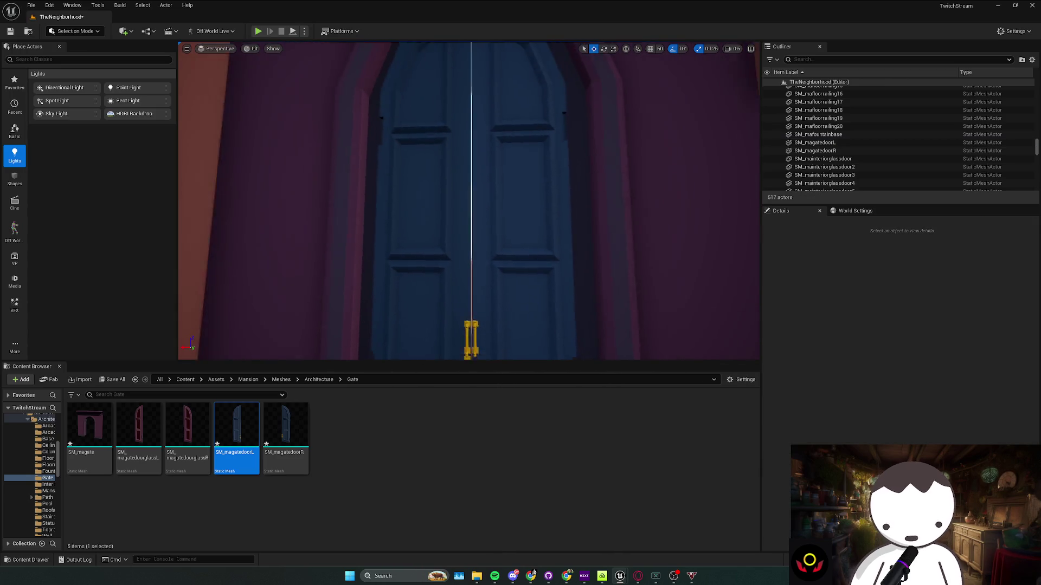
{"action": "scroll", "coordinate": [509, 258], "scroll_direction": "up", "scroll_amount": 5}
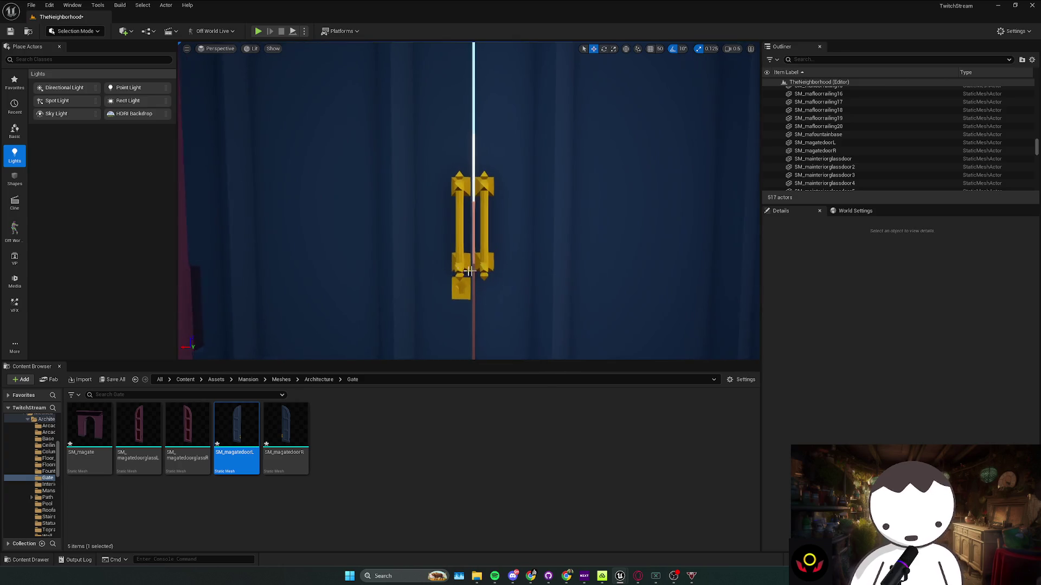
Delete both the left and right gate doors from the level
{"action": "left_click", "coordinate": [441, 277]}
{"action": "key", "text": "Delete"}
{"action": "left_click", "coordinate": [503, 284]}
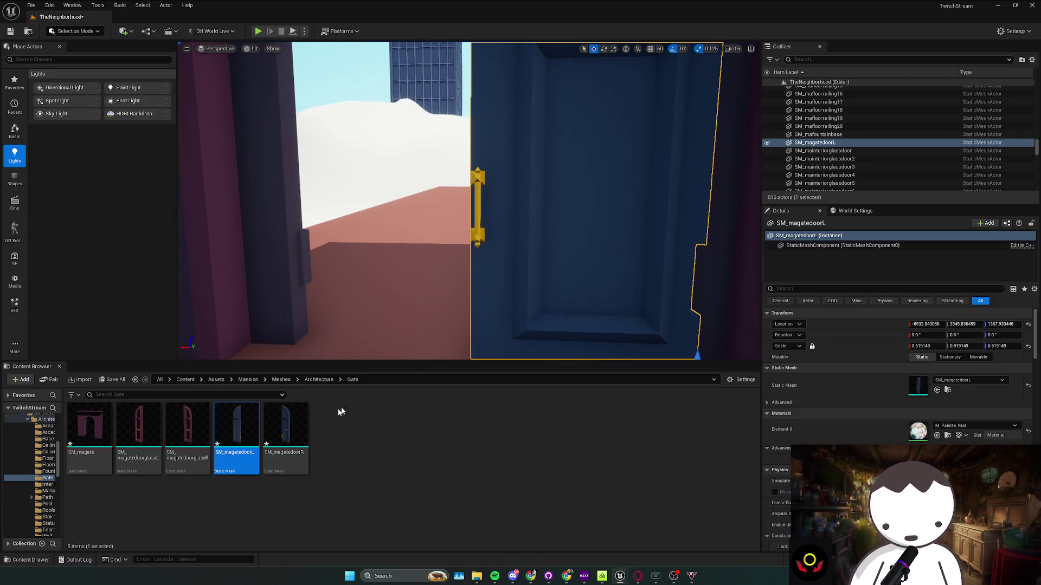
{"action": "key", "text": "Delete"}
Browse to Content > Blueprints, then bring the SM_magatedoorL UV editor back up
{"action": "left_click", "coordinate": [185, 379]}
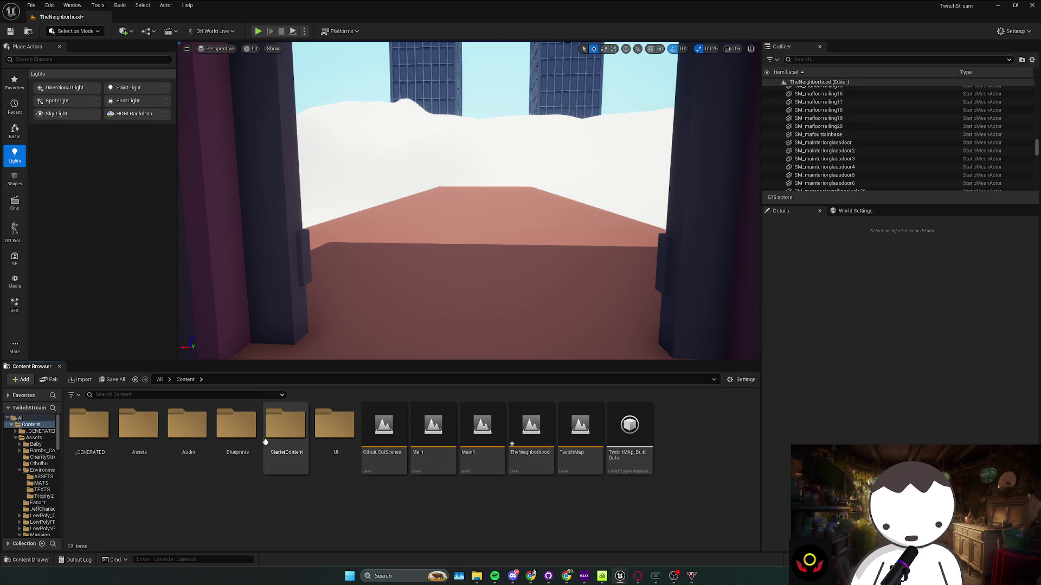
{"action": "double_click", "coordinate": [237, 434]}
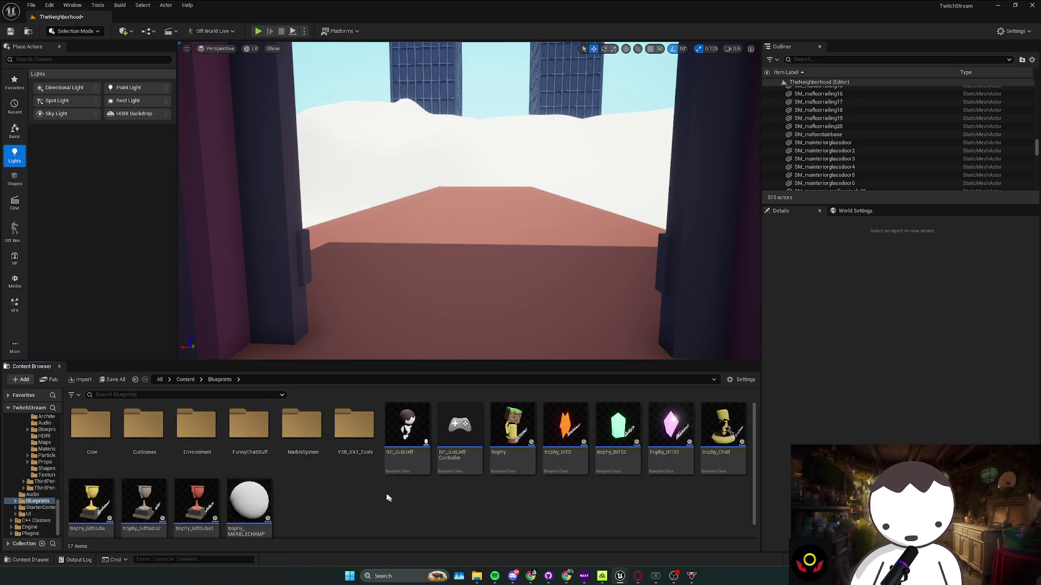
{"action": "key", "text": "alt+Tab"}
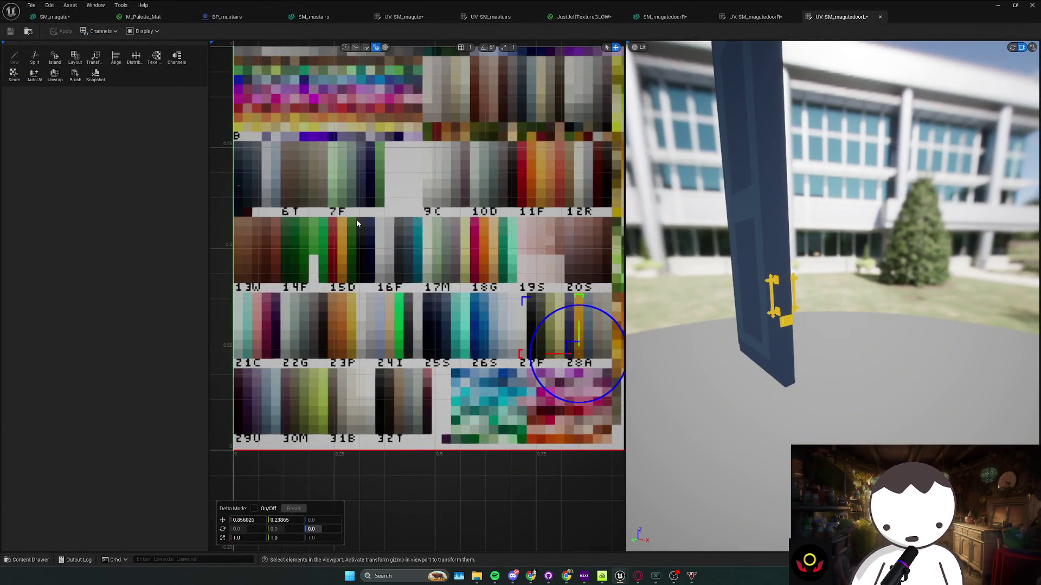
Close all other asset tabs from BP_mastairs, applying unsaved changes, and minimize the blueprint editor
{"action": "left_click", "coordinate": [239, 20]}
{"action": "right_click", "coordinate": [253, 18]}
{"action": "left_click", "coordinate": [293, 62]}
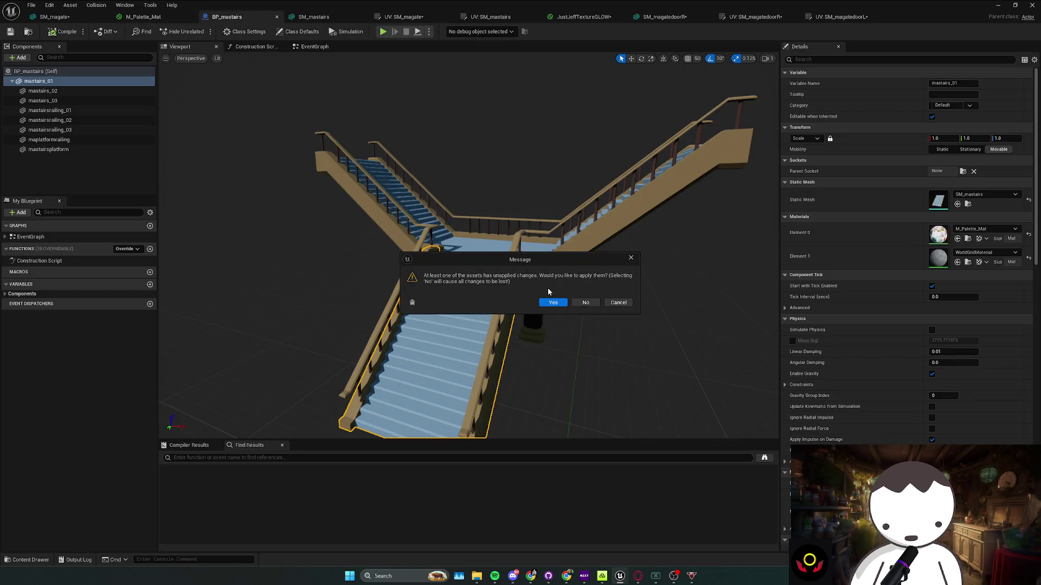
{"action": "left_click", "coordinate": [552, 303]}
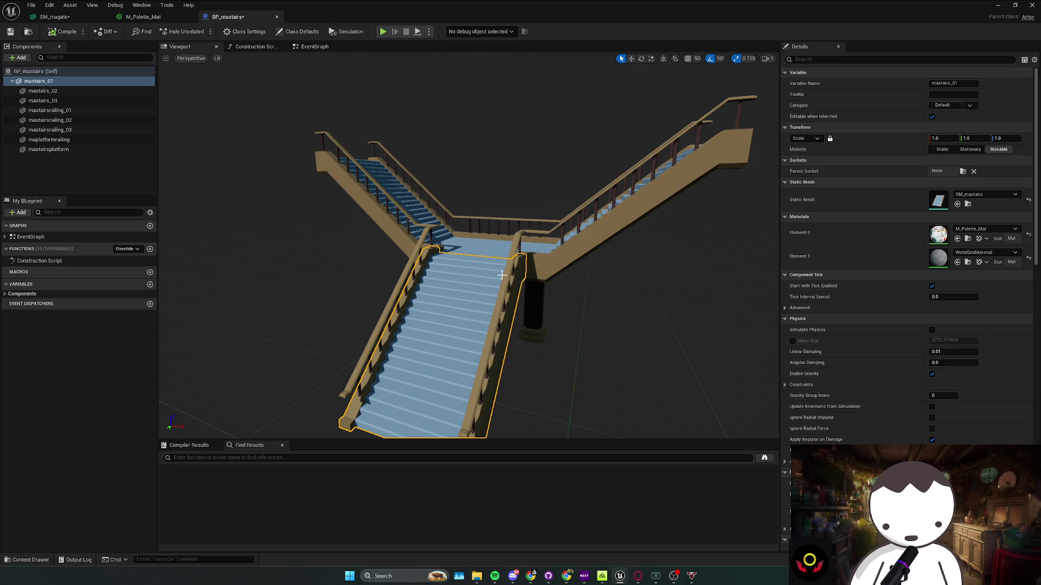
{"action": "left_click", "coordinate": [997, 4]}
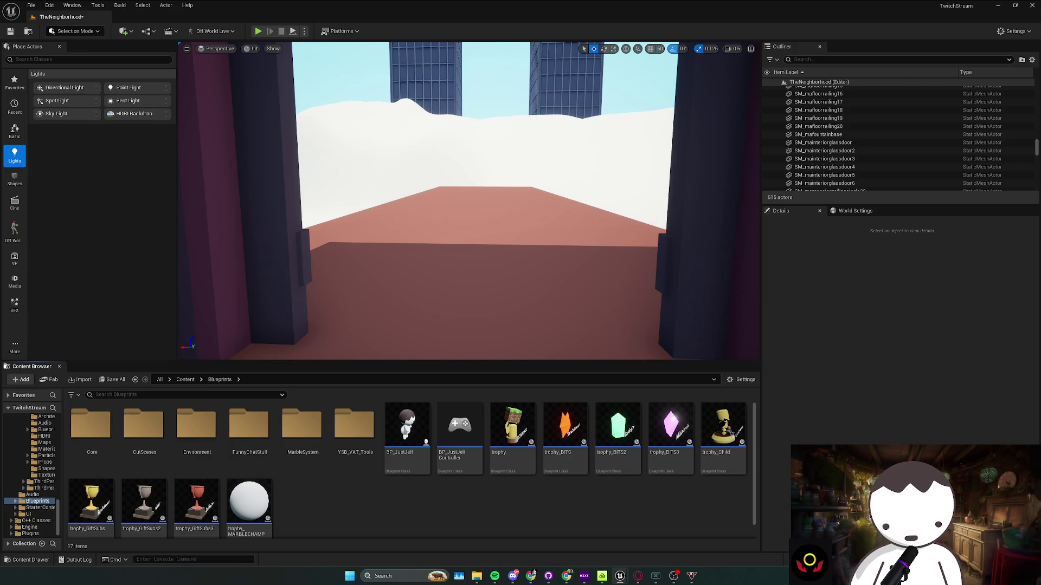
Navigate into the Blueprints Environment folder in the Content Browser
{"action": "right_click", "coordinate": [354, 521]}
{"action": "right_click", "coordinate": [318, 500]}
{"action": "right_click", "coordinate": [318, 498]}
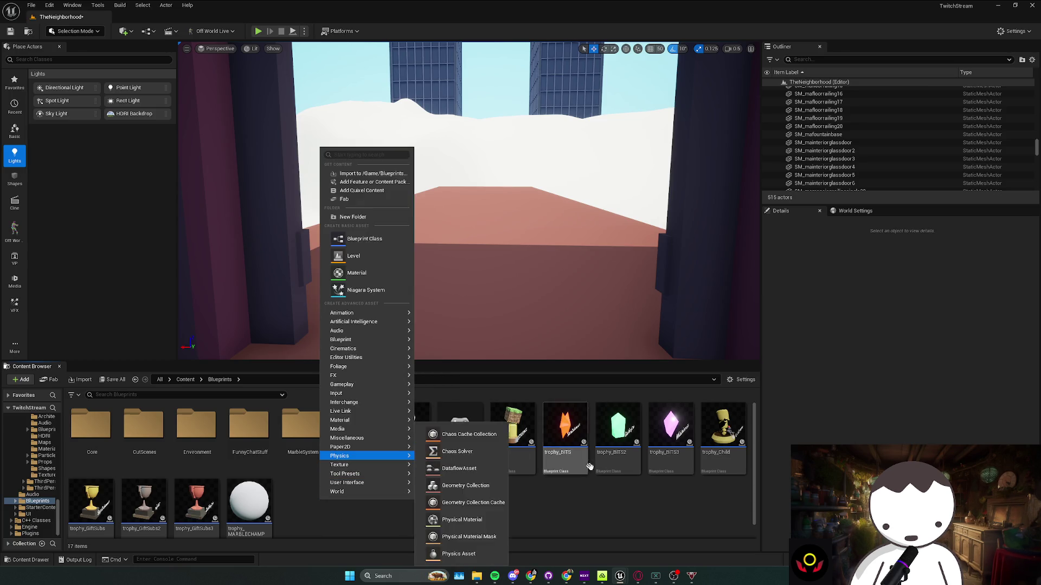
{"action": "right_click", "coordinate": [368, 519]}
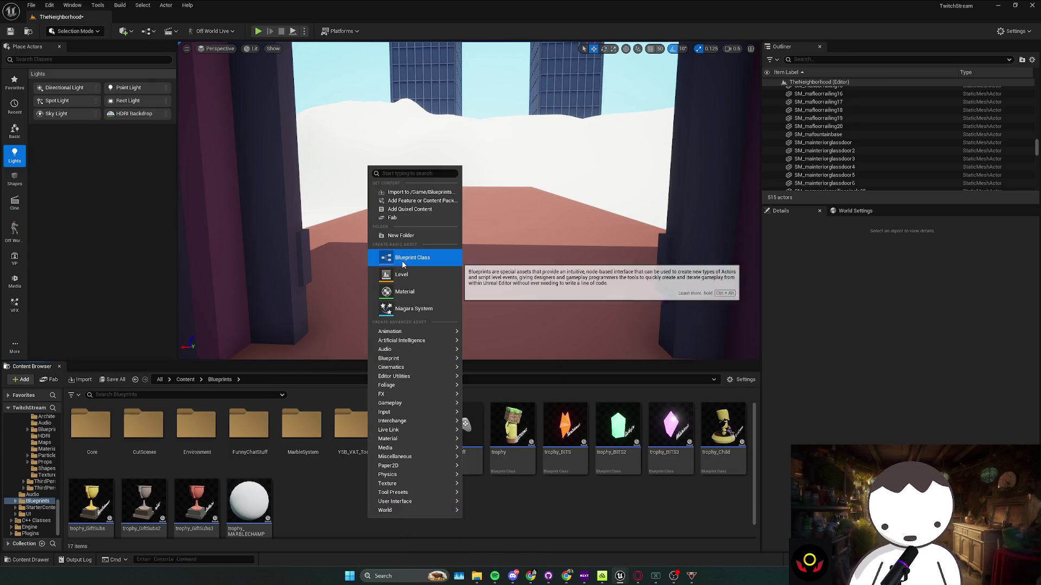
{"action": "left_click", "coordinate": [303, 500]}
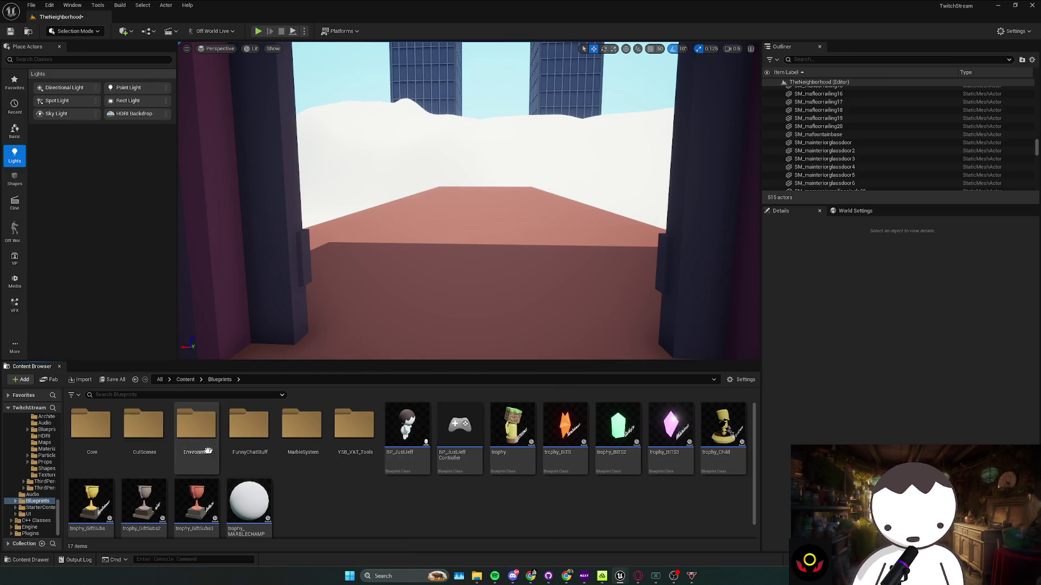
{"action": "double_click", "coordinate": [197, 425]}
Create a new Blueprint Class named BP_Door in Environment and open it
{"action": "right_click", "coordinate": [427, 499]}
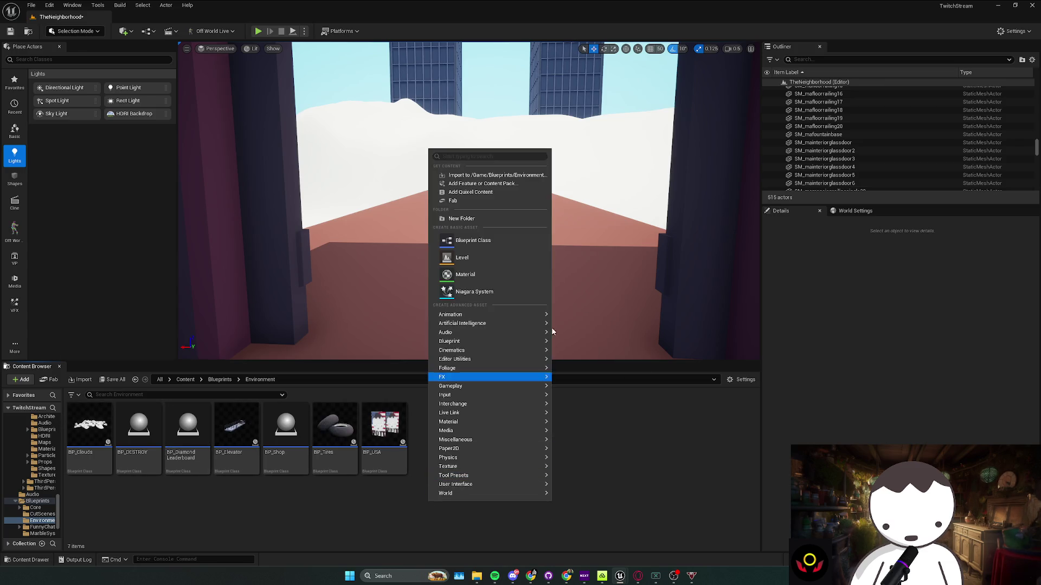
{"action": "left_click", "coordinate": [477, 241]}
{"action": "left_click", "coordinate": [455, 229]}
{"action": "type", "text": "BP_Door"}
{"action": "key", "text": "Return"}
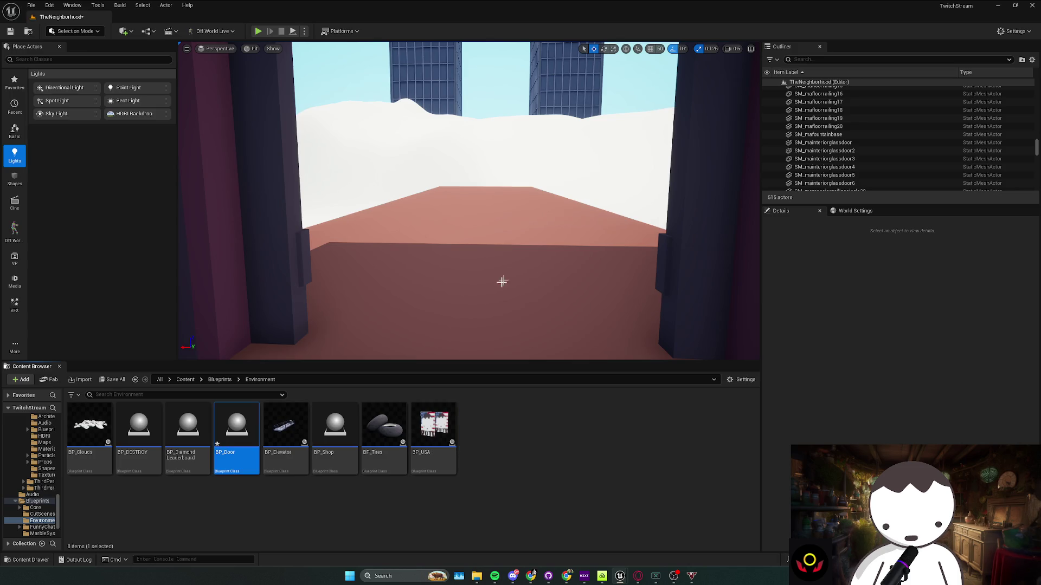
{"action": "key", "text": "Return"}
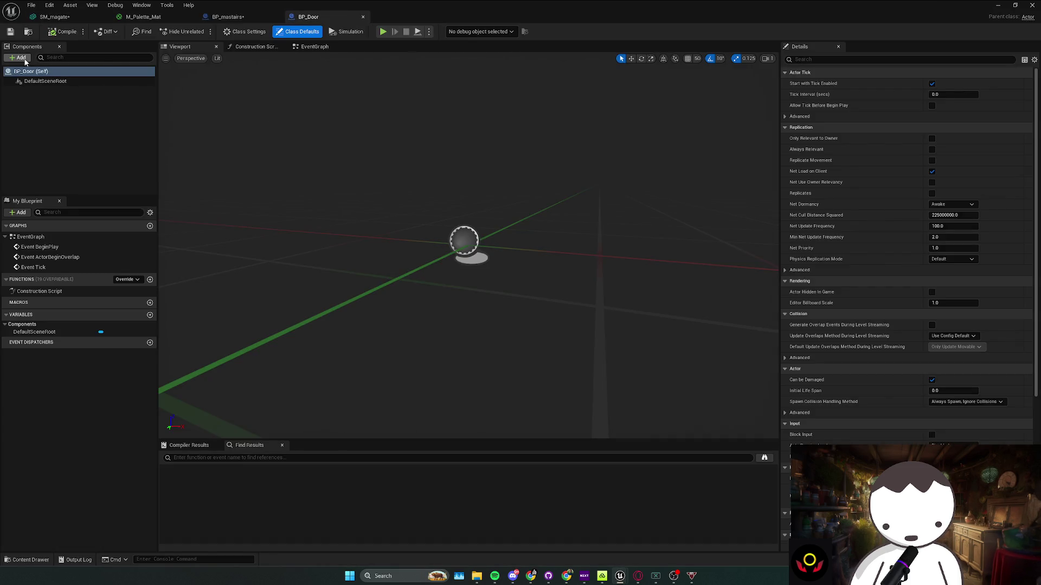
Add a Static Mesh component set to SM_magatedoorL and compile BP_Door
{"action": "left_click", "coordinate": [18, 58]}
{"action": "type", "text": "stat"}
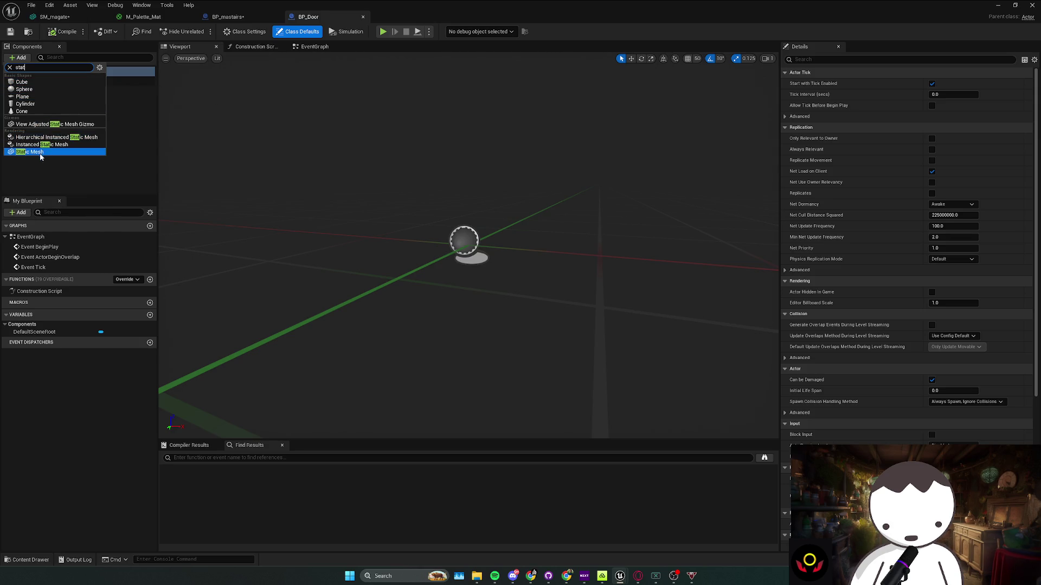
{"action": "left_click", "coordinate": [39, 151]}
{"action": "key", "text": "alt+Tab"}
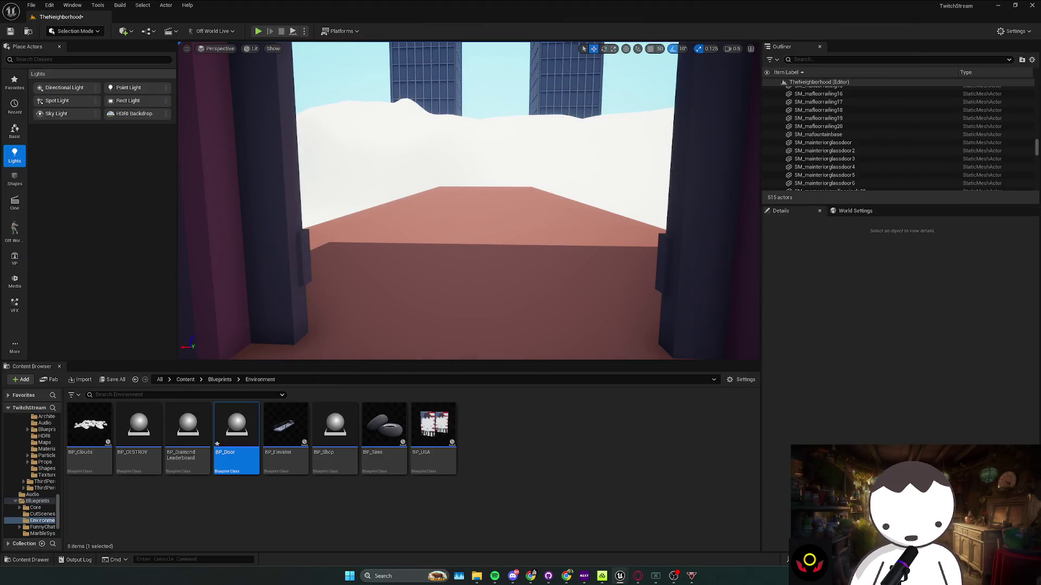
{"action": "double_click", "coordinate": [236, 433]}
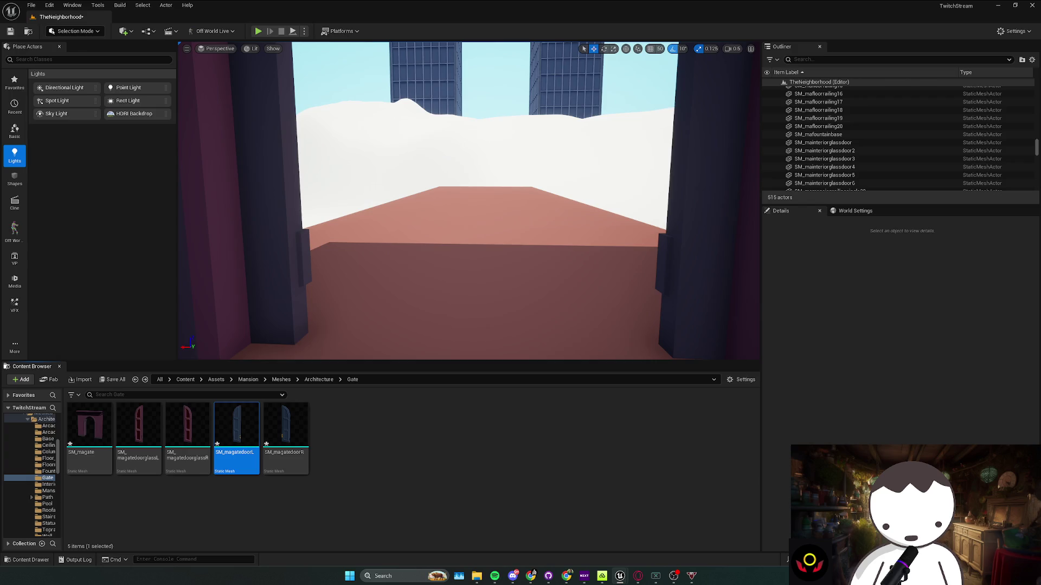
{"action": "key", "text": "alt+Tab"}
{"action": "left_click", "coordinate": [957, 174]}
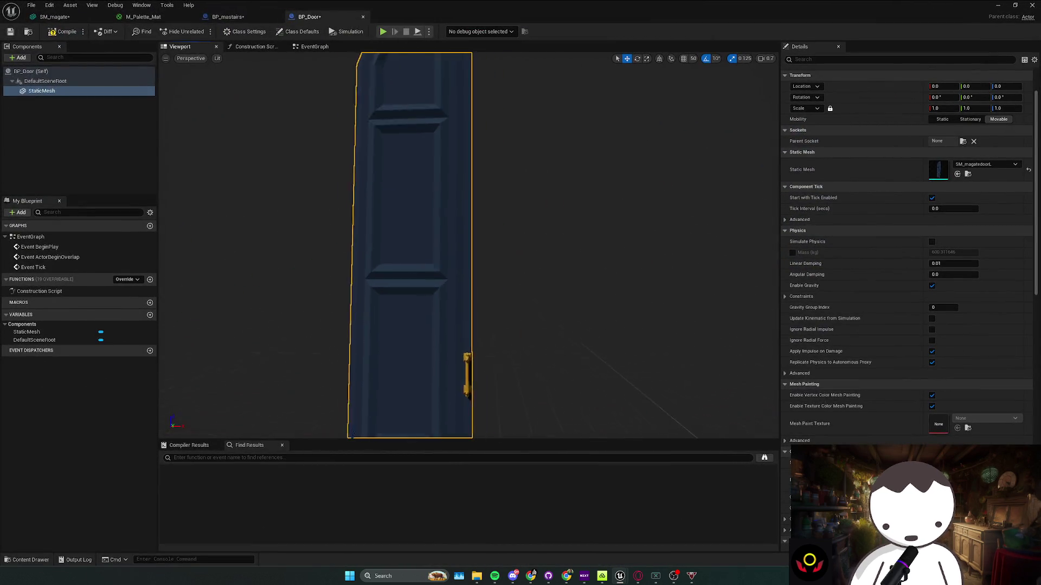
{"action": "left_click", "coordinate": [302, 139]}
{"action": "left_click", "coordinate": [64, 33]}
Try swinging the door 90 degrees around its hinge, then undo the rotation back to zero
{"action": "left_click", "coordinate": [409, 345]}
{"action": "key", "text": "e"}
{"action": "left_click_drag", "start_coordinate": [410, 359], "coordinate": [397, 359]}
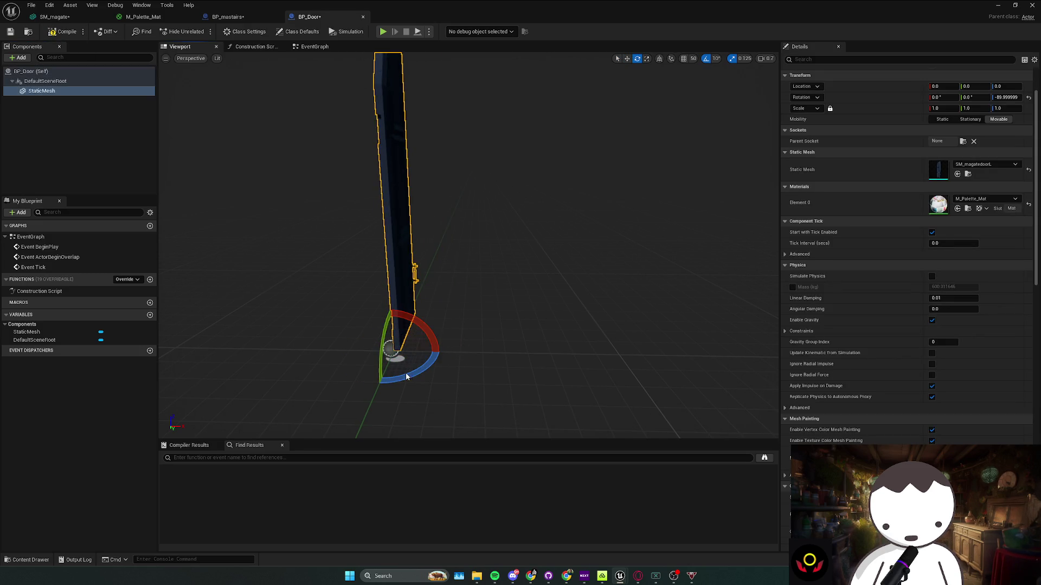
{"action": "key", "text": "ctrl+z"}
{"action": "key", "text": "ctrl+z"}
{"action": "key", "text": "ctrl+z"}
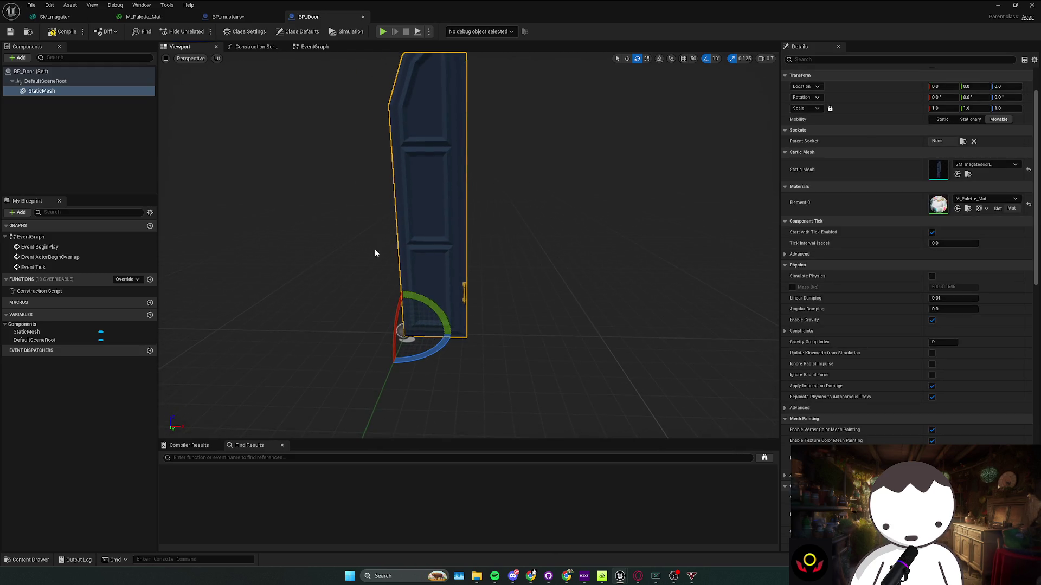
{"action": "left_click", "coordinate": [317, 48]}
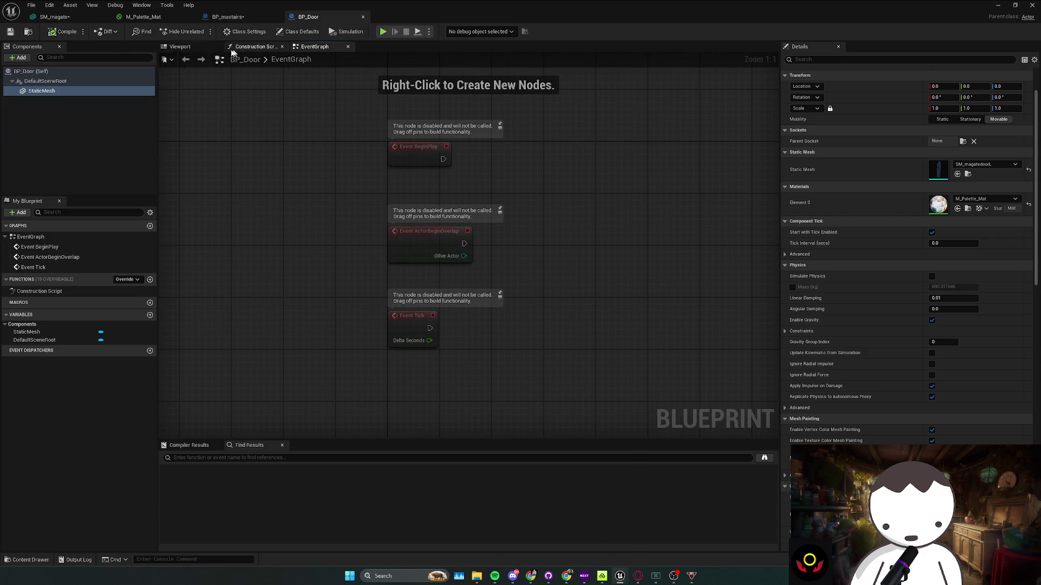
{"action": "left_click", "coordinate": [180, 46]}
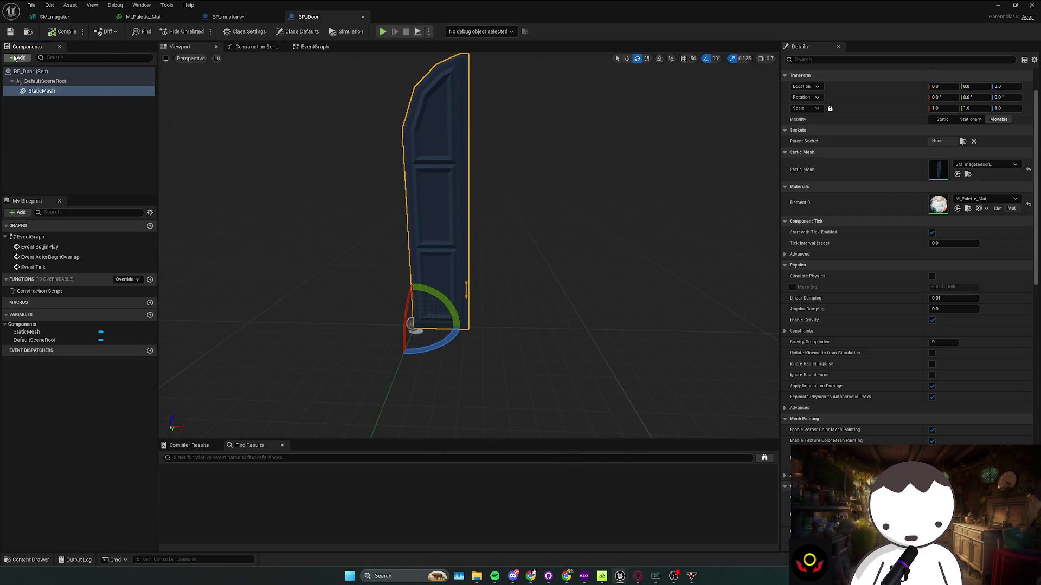
Add a Box collision component at the root and an On Component Begin Overlap event for it
{"action": "left_click", "coordinate": [18, 57]}
{"action": "left_click", "coordinate": [127, 150]}
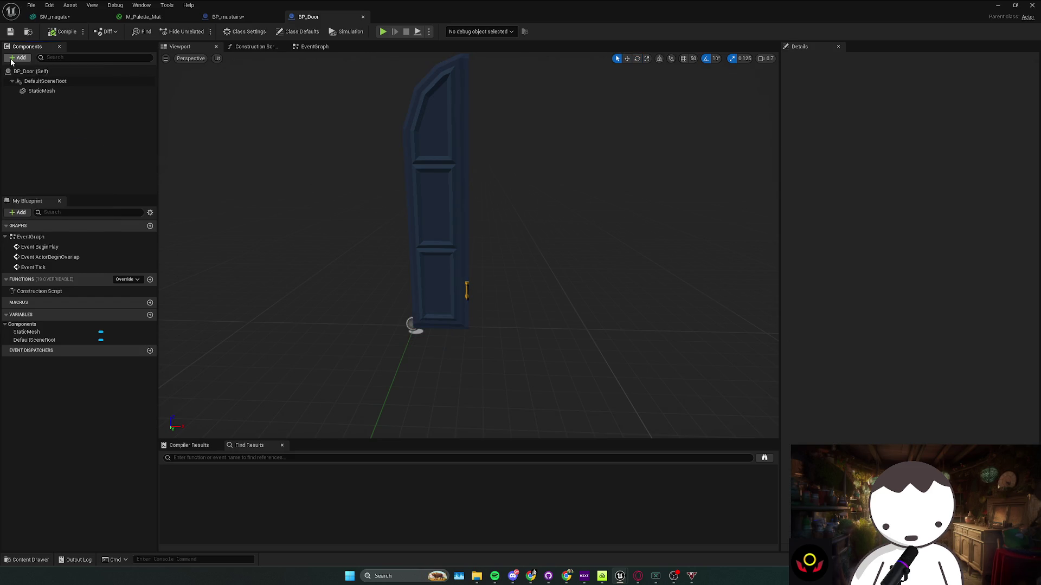
{"action": "left_click", "coordinate": [11, 60]}
{"action": "type", "text": "box"}
{"action": "left_click", "coordinate": [27, 77]}
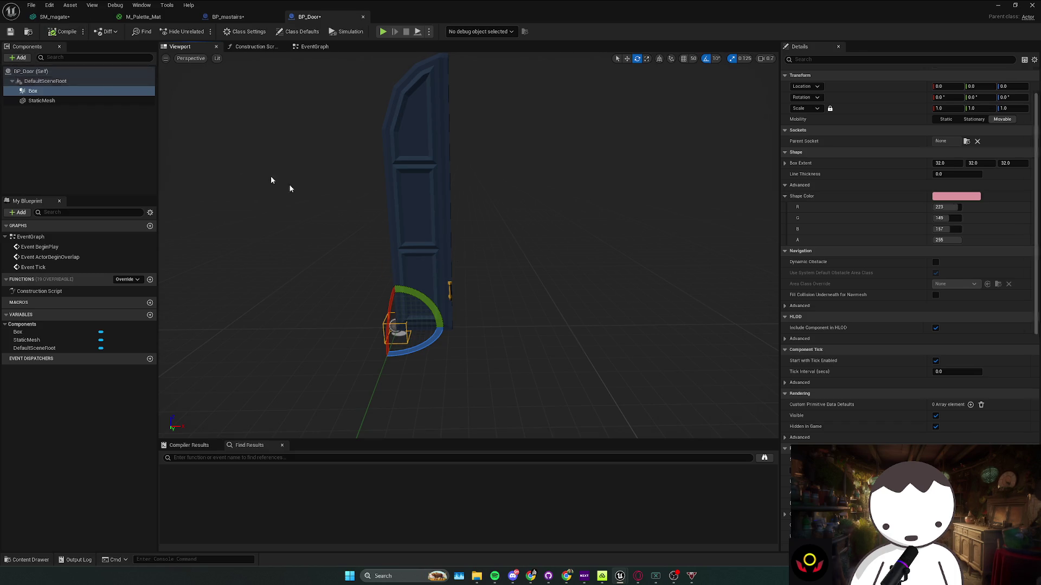
{"action": "scroll", "coordinate": [910, 433], "scroll_direction": "down", "scroll_amount": 15}
{"action": "left_click", "coordinate": [919, 330]}
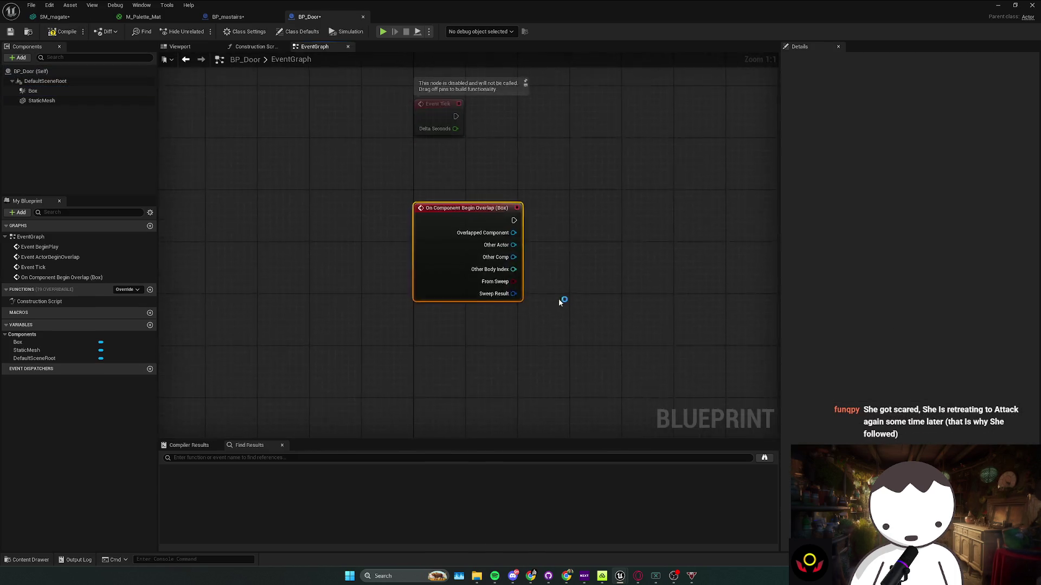
Compare Other Actor == Get Player Pawn and feed the overlap event into a Branch
{"action": "mouse_move", "coordinate": [381, 241]}
{"action": "left_mouse_down"}
{"action": "mouse_move", "coordinate": [473, 285]}
{"action": "mouse_move", "coordinate": [390, 342]}
{"action": "mouse_move", "coordinate": [374, 339]}
{"action": "left_mouse_up"}
{"action": "type", "text": "=="}
{"action": "key", "text": "Return"}
{"action": "type", "text": "player paw"}
{"action": "key", "text": "Return"}
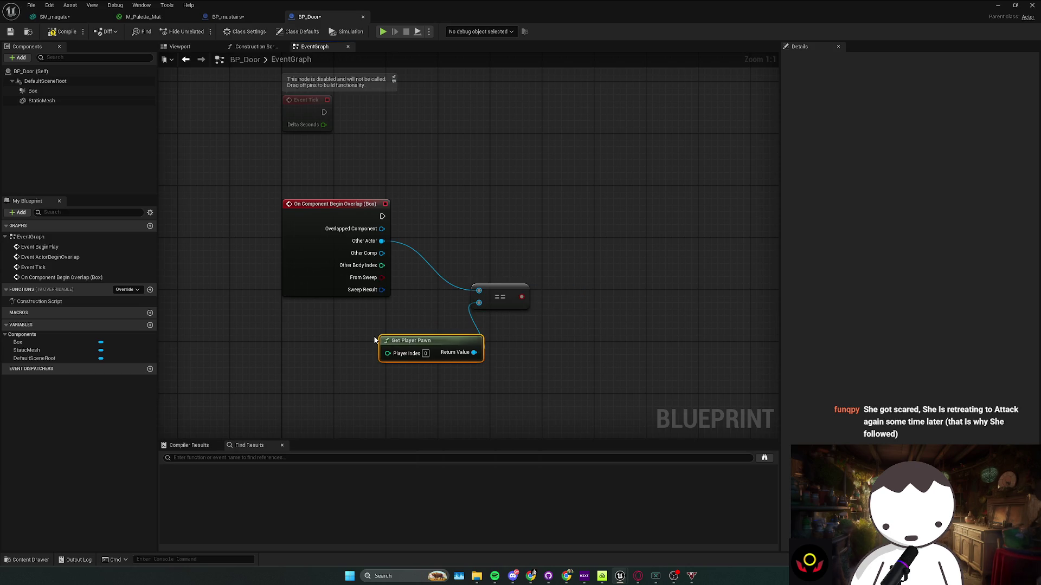
{"action": "left_click", "coordinate": [504, 208]}
{"action": "mouse_move", "coordinate": [521, 297]}
{"action": "left_mouse_down"}
{"action": "mouse_move", "coordinate": [512, 234]}
{"action": "mouse_move", "coordinate": [382, 216]}
{"action": "left_mouse_up"}
{"action": "left_click_drag", "start_coordinate": [568, 222], "coordinate": [418, 228]}
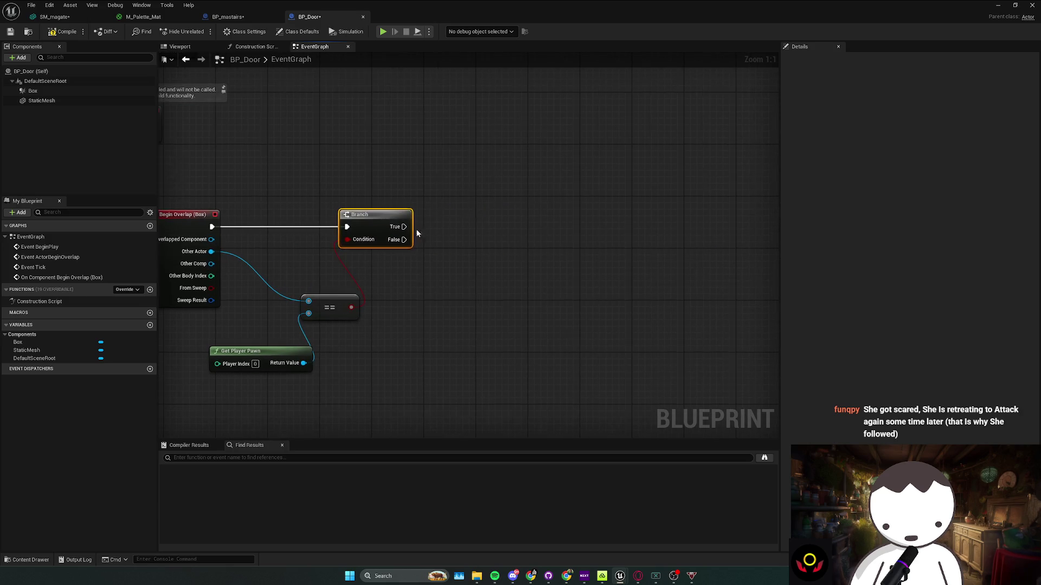
Place a Static Mesh reference in the event graph and browse its actions
{"action": "mouse_move", "coordinate": [76, 100]}
{"action": "left_mouse_down"}
{"action": "mouse_move", "coordinate": [288, 144]}
{"action": "mouse_move", "coordinate": [525, 174]}
{"action": "left_mouse_up"}
{"action": "left_click_drag", "start_coordinate": [546, 172], "coordinate": [620, 187]}
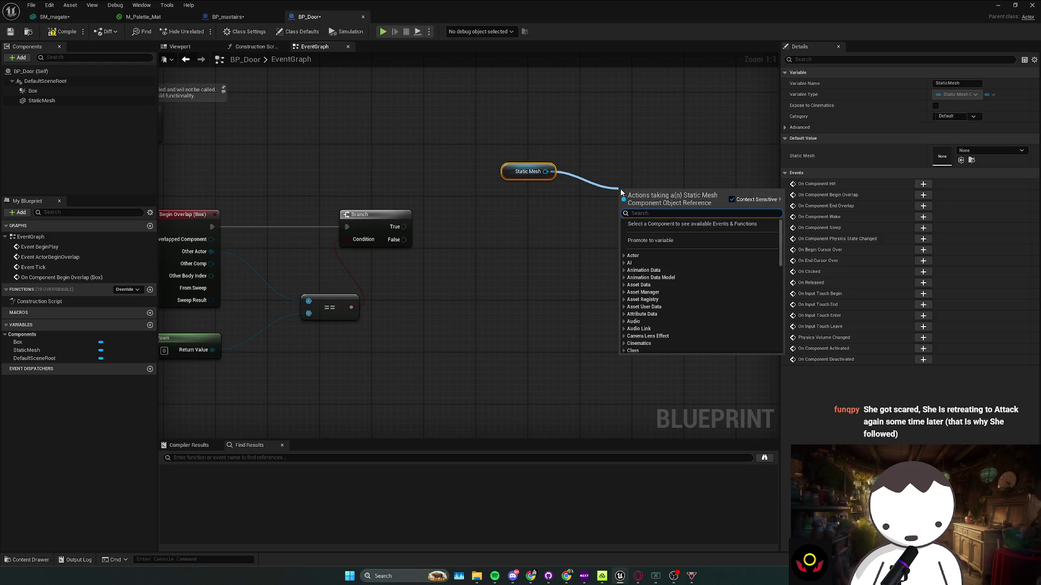
{"action": "left_click", "coordinate": [537, 551]}
In GitHub Desktop, switch to the game project repository and show it in File Explorer
{"action": "left_click", "coordinate": [548, 576]}
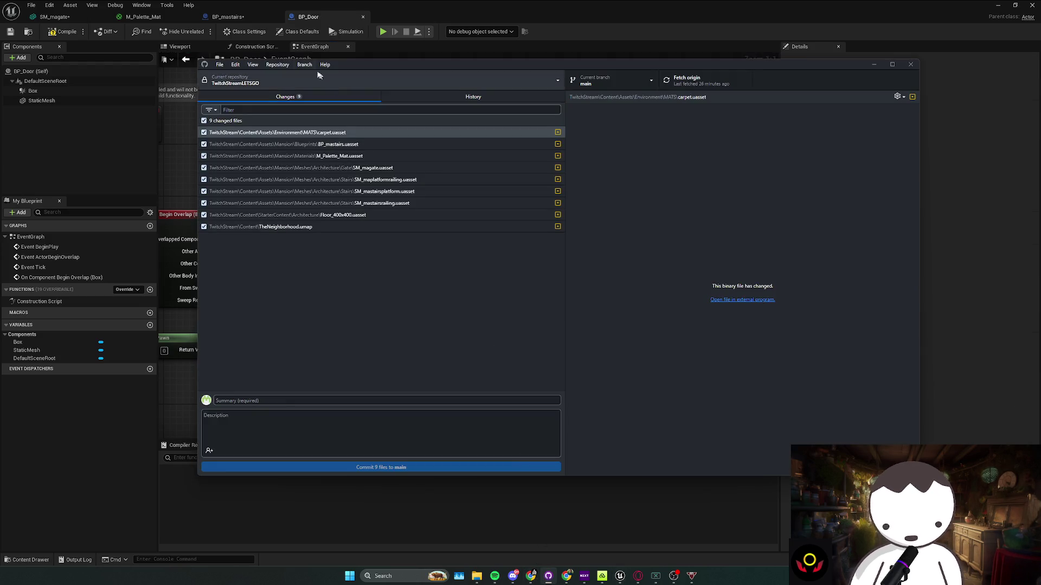
{"action": "left_click", "coordinate": [282, 79]}
{"action": "left_click", "coordinate": [259, 126]}
{"action": "left_click", "coordinate": [277, 64]}
{"action": "left_click", "coordinate": [309, 154]}
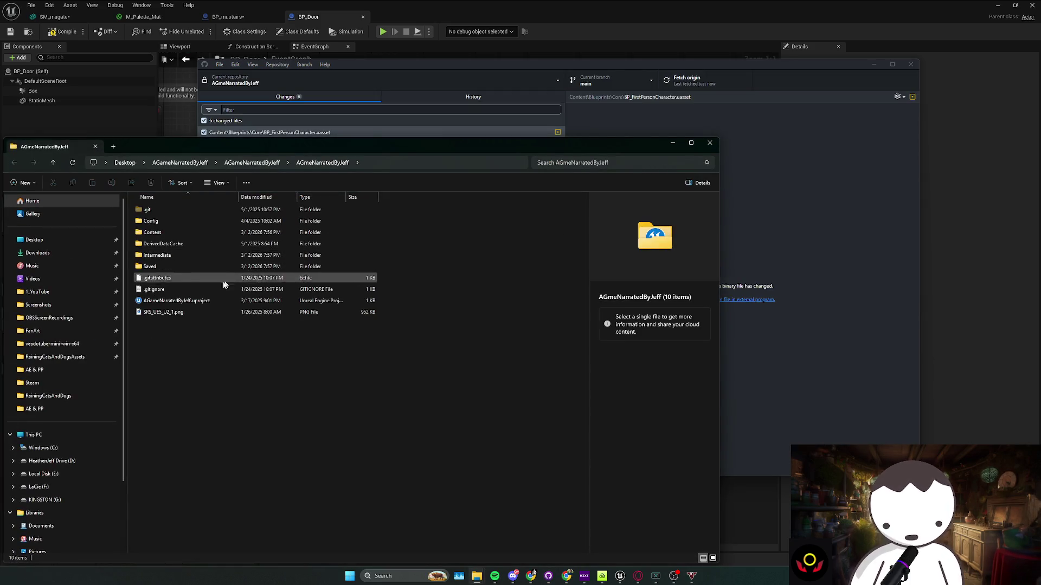
{"action": "left_click", "coordinate": [217, 300]}
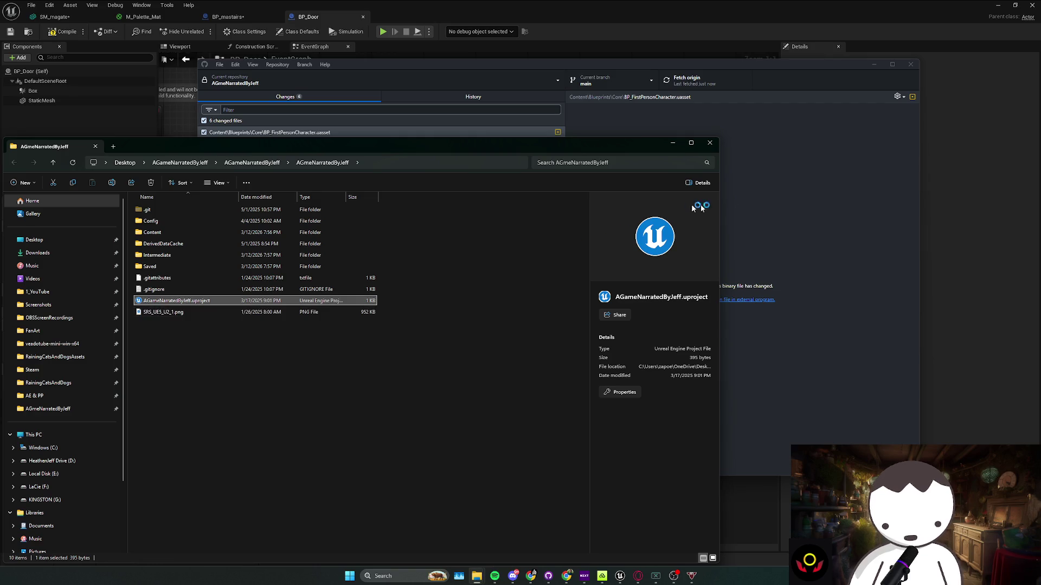
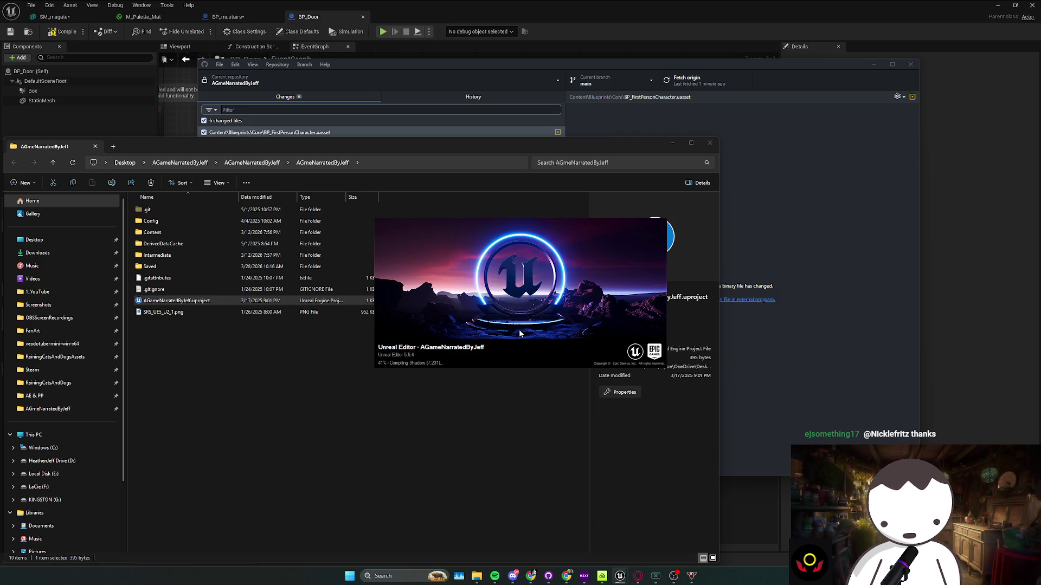
In GitHub Desktop, pick RainingCatsAndDogs from the repository list and show it in File Explorer
{"action": "key", "text": "alt+Tab"}
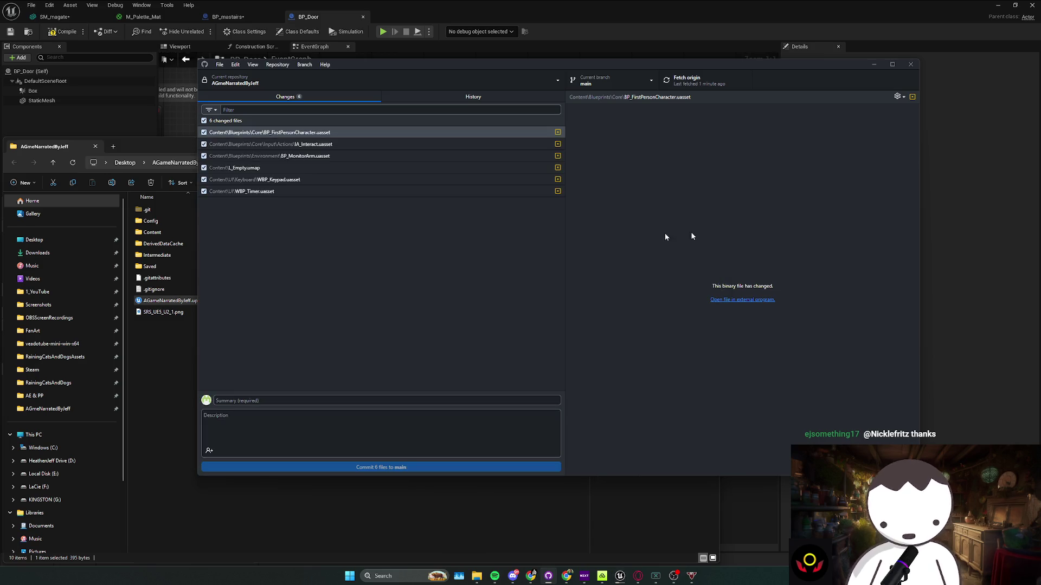
{"action": "left_click", "coordinate": [628, 580]}
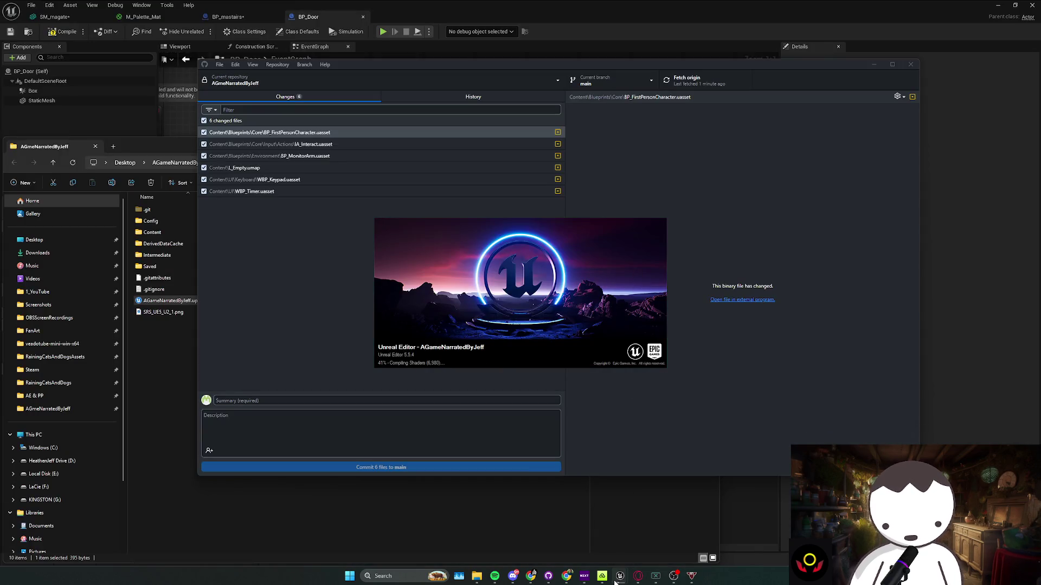
{"action": "mouse_move", "coordinate": [623, 579]}
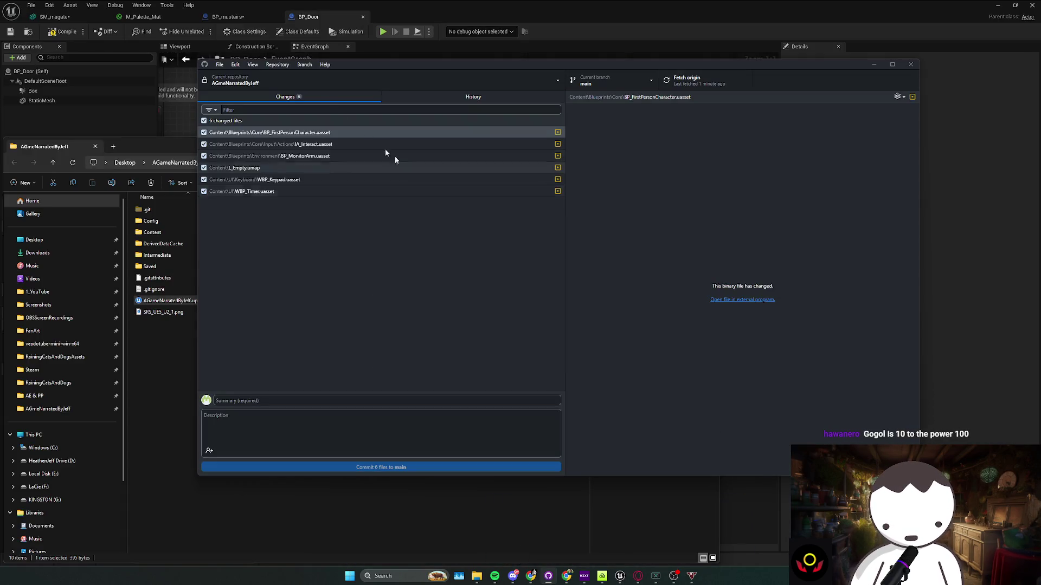
{"action": "left_click", "coordinate": [306, 87]}
{"action": "left_click", "coordinate": [281, 176]}
{"action": "left_click", "coordinate": [277, 65]}
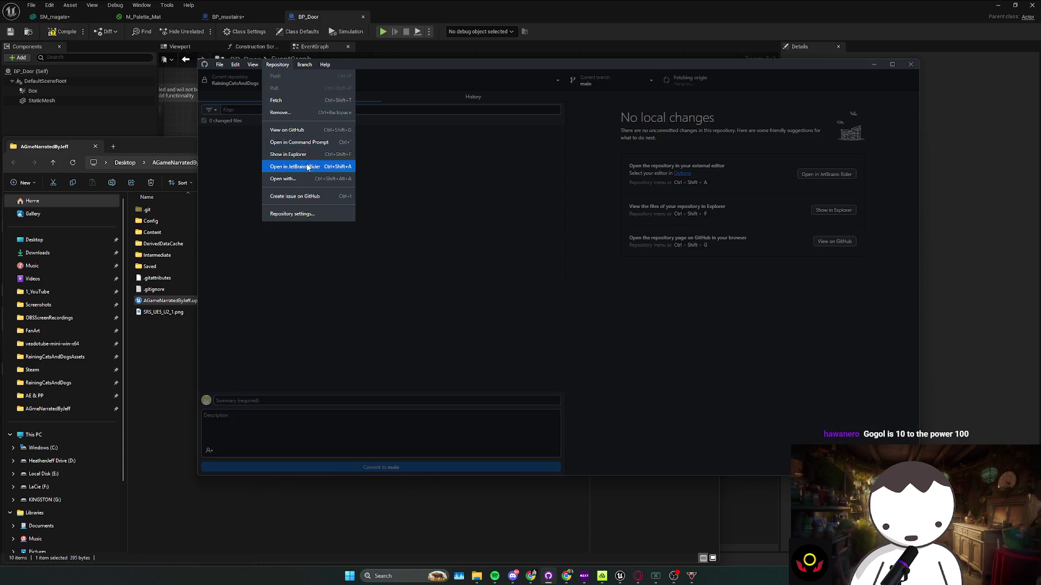
{"action": "left_click", "coordinate": [288, 166]}
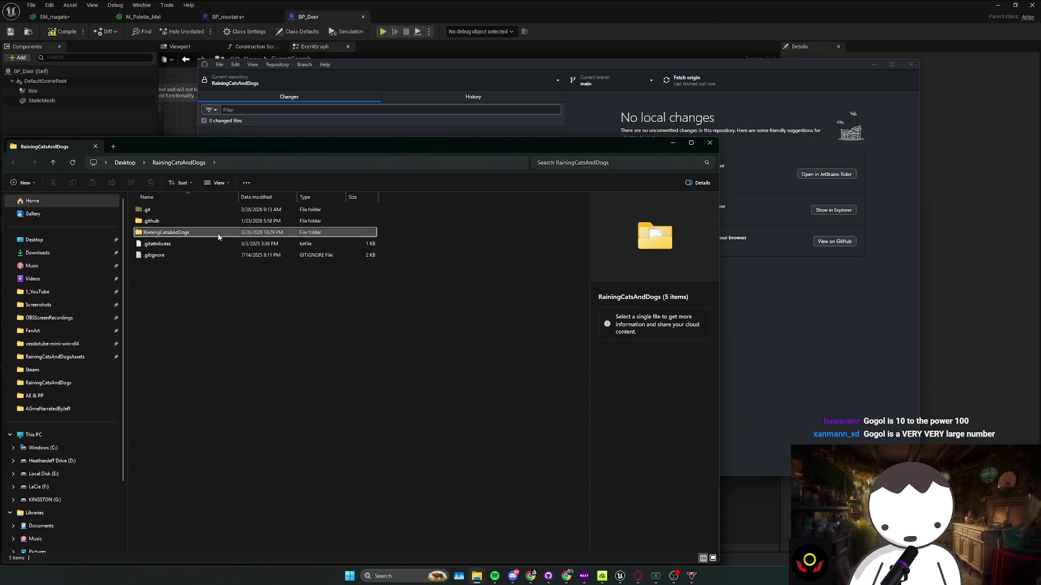
Open the inner RainingCatsAndDogs folder and launch RainingCatsAndDogs.uproject
{"action": "double_click", "coordinate": [218, 233]}
{"action": "left_click", "coordinate": [249, 370]}
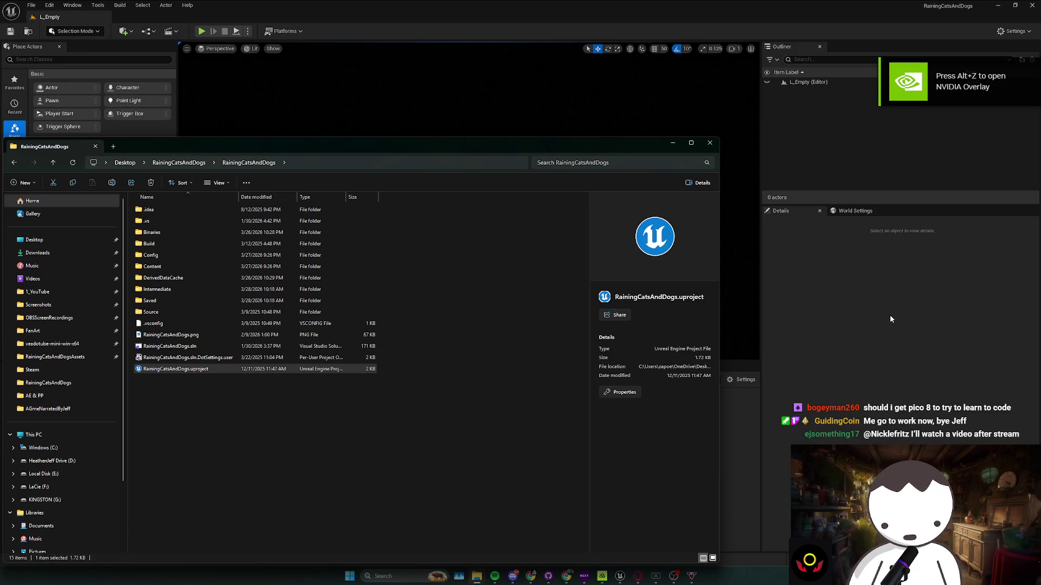
Search the Content Browser for 'door' and open the BP_Door blueprint
{"action": "left_click", "coordinate": [889, 318]}
{"action": "scroll", "coordinate": [409, 446], "scroll_direction": "down", "scroll_amount": 3}
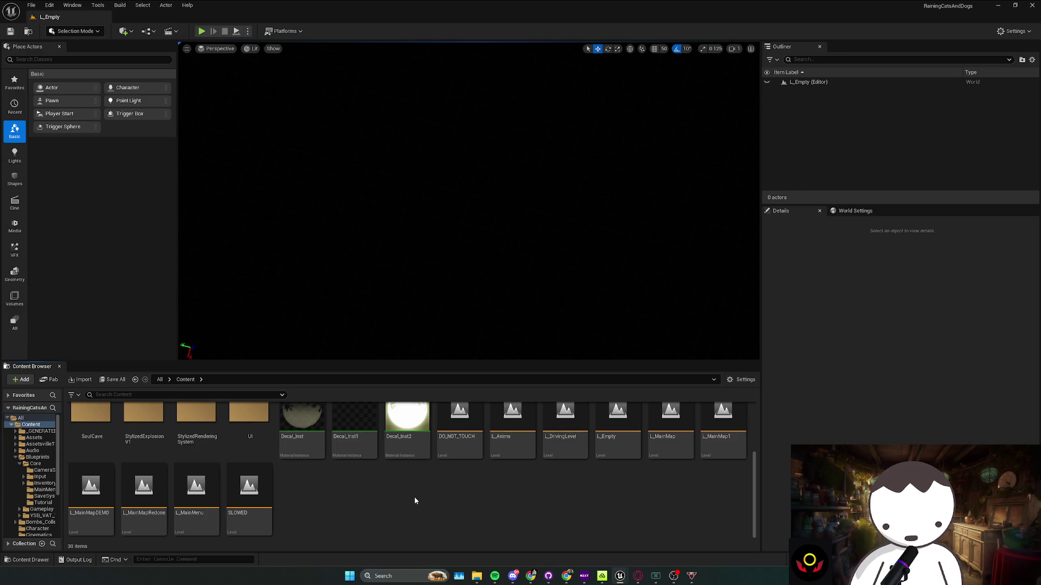
{"action": "scroll", "coordinate": [411, 500], "scroll_direction": "up", "scroll_amount": 1}
{"action": "scroll", "coordinate": [408, 502], "scroll_direction": "down", "scroll_amount": 1}
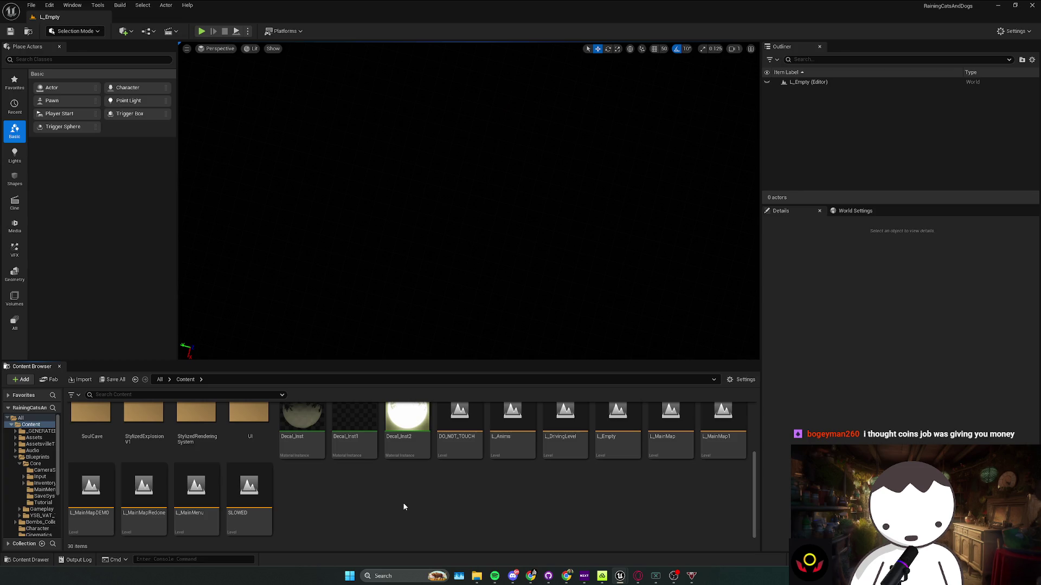
{"action": "scroll", "coordinate": [399, 505], "scroll_direction": "up", "scroll_amount": 1}
{"action": "scroll", "coordinate": [399, 505], "scroll_direction": "down", "scroll_amount": 1}
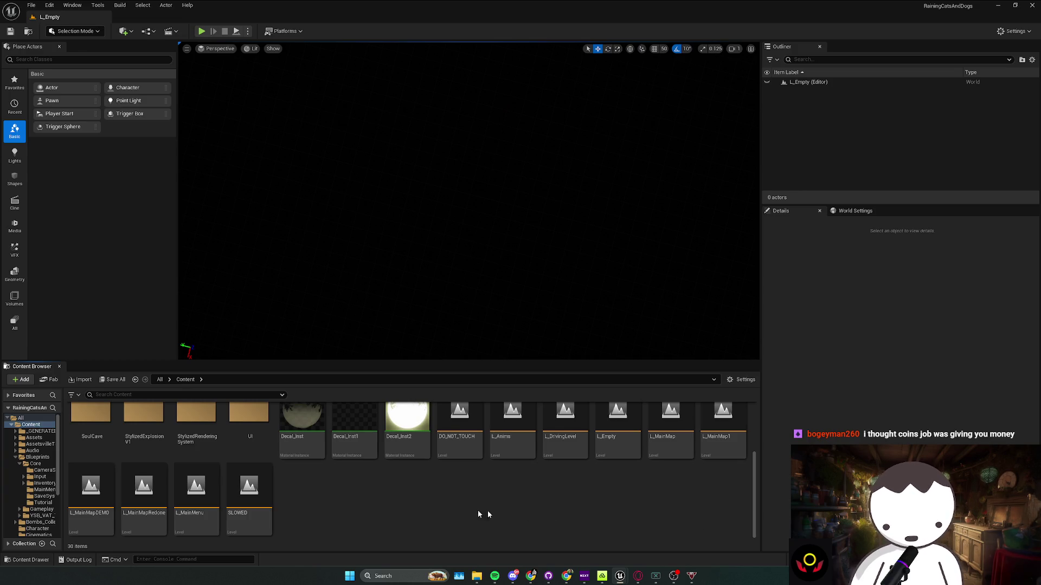
{"action": "scroll", "coordinate": [208, 462], "scroll_direction": "up", "scroll_amount": 3}
{"action": "scroll", "coordinate": [207, 461], "scroll_direction": "up", "scroll_amount": 1}
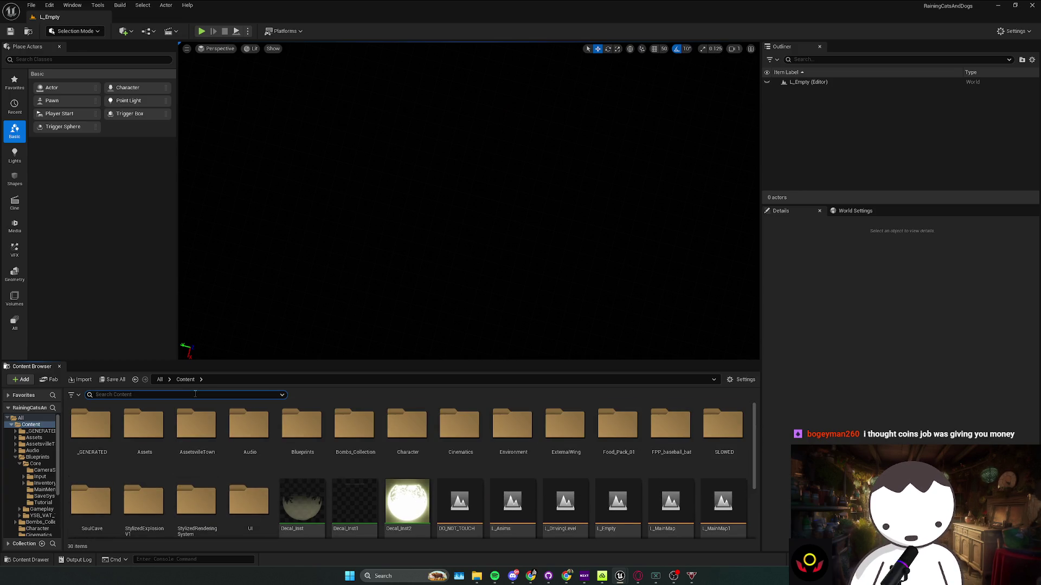
{"action": "type", "text": "or"}
{"action": "left_click", "coordinate": [91, 431]}
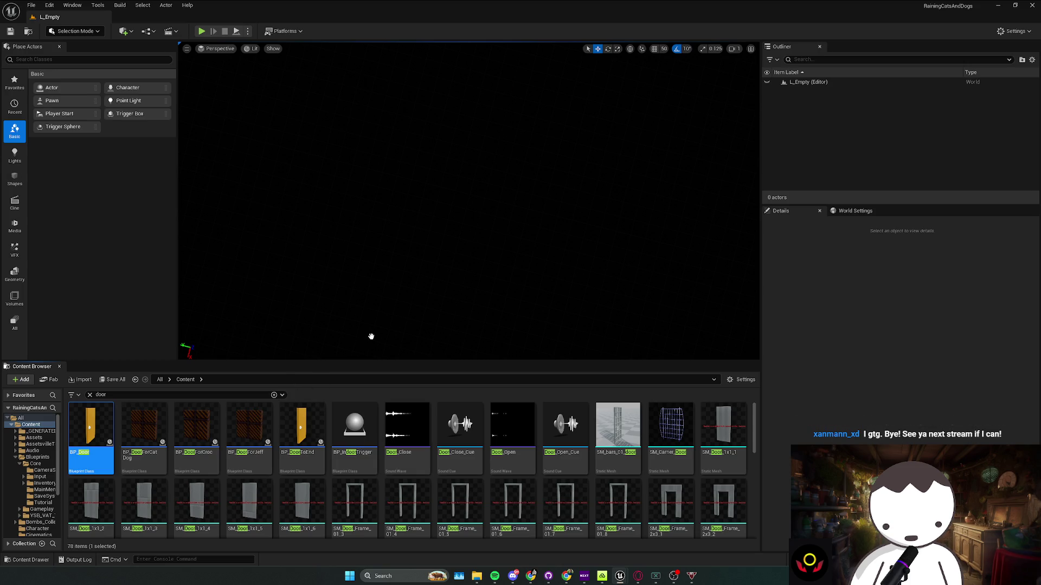
{"action": "left_click_drag", "start_coordinate": [370, 336], "coordinate": [369, 340]}
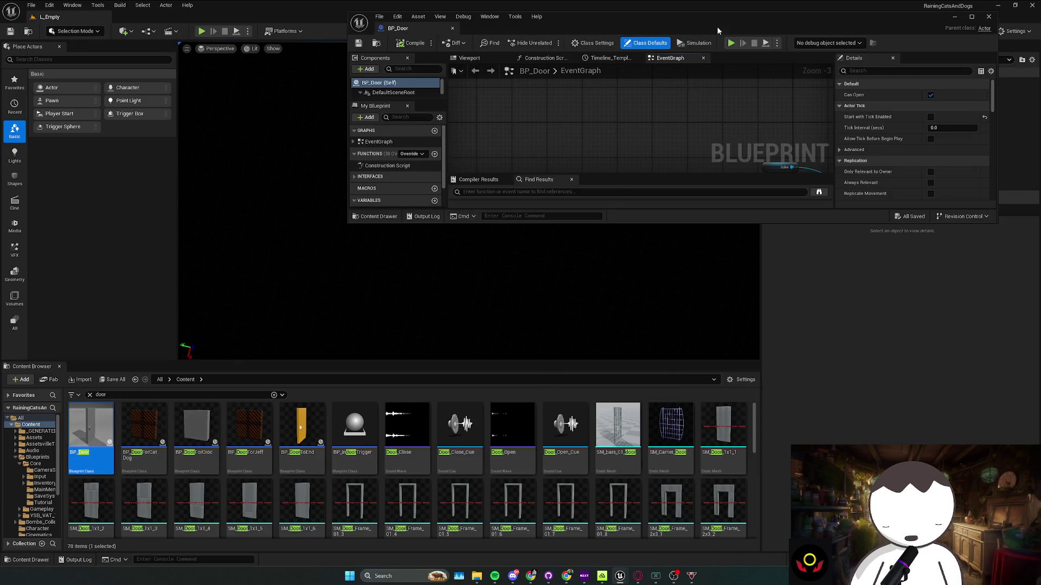
Maximize the blueprint editor and move the Cube getter beside Set Relative Rotation's Target
{"action": "double_click", "coordinate": [720, 30]}
{"action": "scroll", "coordinate": [417, 251], "scroll_direction": "up", "scroll_amount": 2}
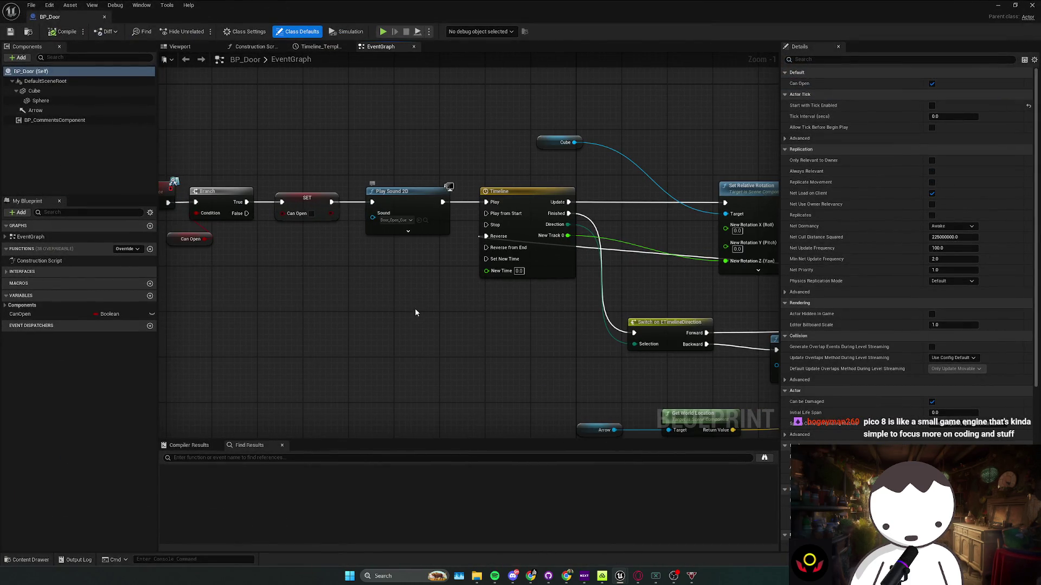
{"action": "left_click", "coordinate": [439, 232]}
{"action": "mouse_move", "coordinate": [602, 279]}
{"action": "left_mouse_down"}
{"action": "mouse_move", "coordinate": [490, 287]}
{"action": "mouse_move", "coordinate": [403, 277]}
{"action": "left_mouse_up"}
{"action": "scroll", "coordinate": [490, 287], "scroll_direction": "down", "scroll_amount": 1}
{"action": "mouse_move", "coordinate": [292, 47]}
{"action": "left_mouse_down"}
{"action": "mouse_move", "coordinate": [734, 204]}
{"action": "mouse_move", "coordinate": [348, 438]}
{"action": "mouse_move", "coordinate": [586, 274]}
{"action": "left_mouse_up"}
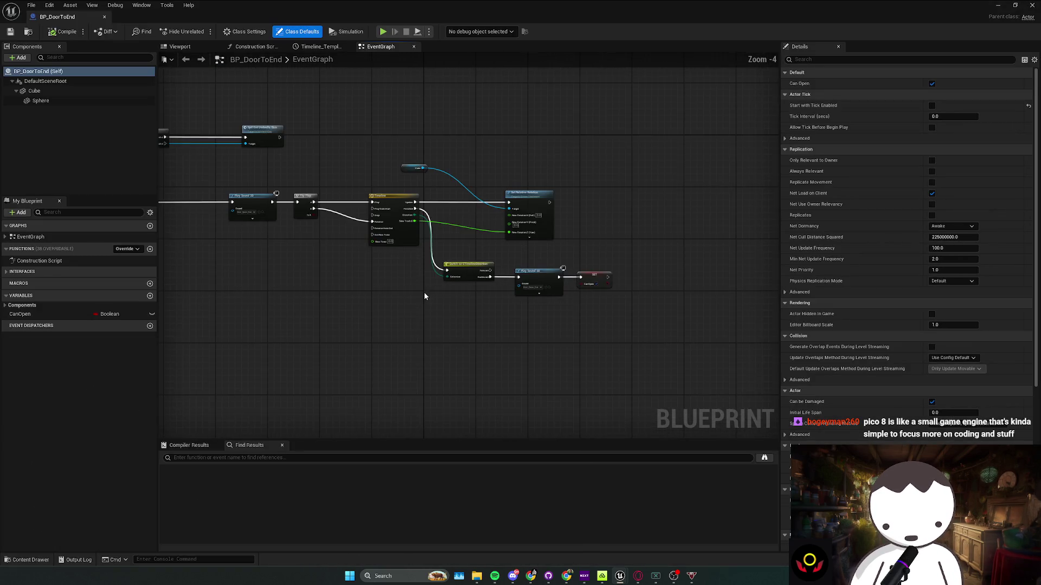
{"action": "left_click_drag", "start_coordinate": [579, 271], "coordinate": [402, 329]}
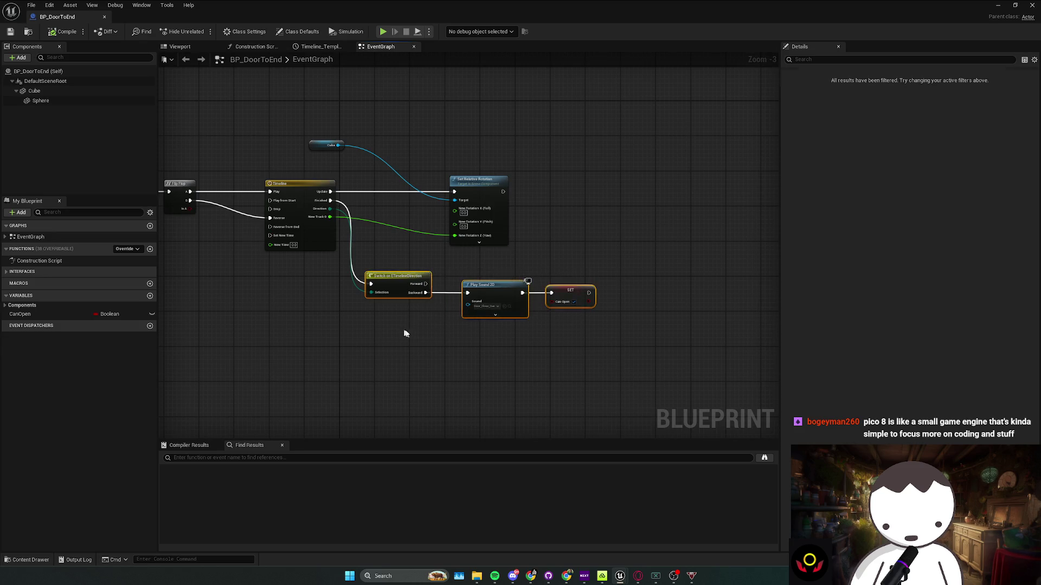
{"action": "mouse_move", "coordinate": [380, 157]}
{"action": "left_mouse_down"}
{"action": "mouse_move", "coordinate": [526, 240]}
{"action": "mouse_move", "coordinate": [592, 242]}
{"action": "left_mouse_up"}
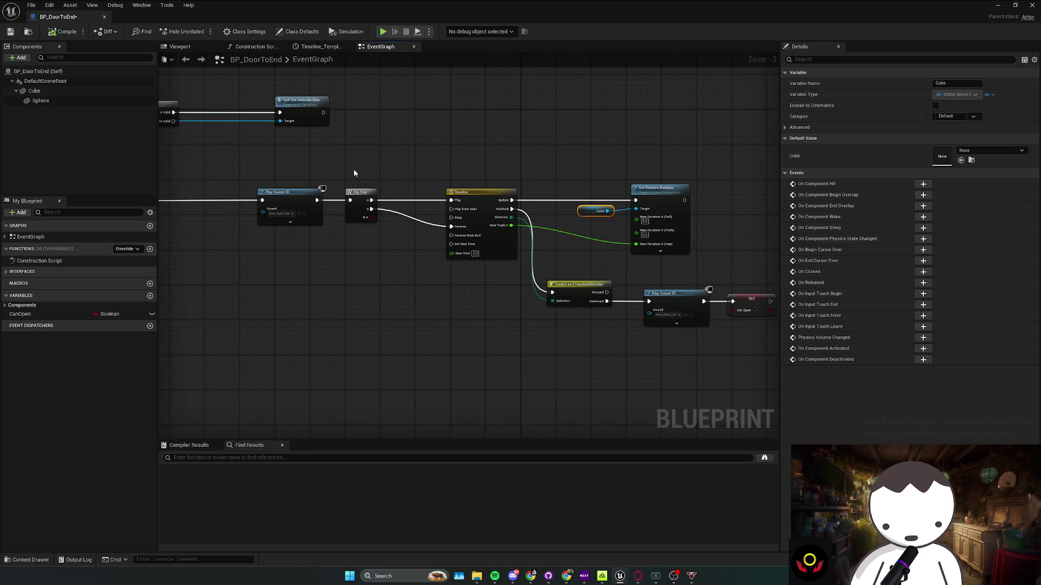
Select the Flip Flop, Timeline, rotation and Play Sound 2D nodes, then browse to the sound asset
{"action": "mouse_move", "coordinate": [356, 171]}
{"action": "left_mouse_down"}
{"action": "mouse_move", "coordinate": [665, 263]}
{"action": "mouse_move", "coordinate": [613, 248]}
{"action": "left_mouse_up"}
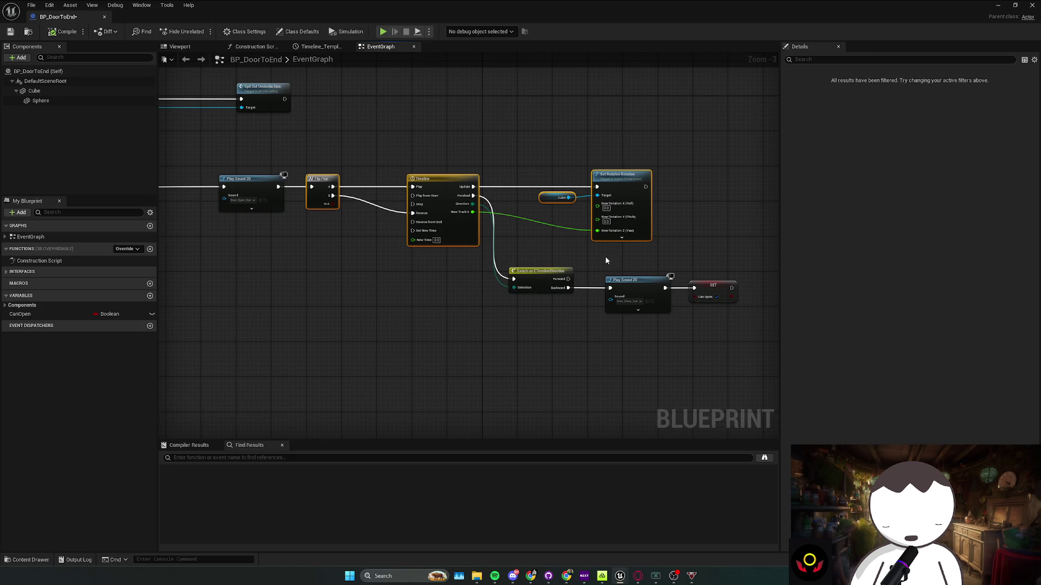
{"action": "left_click", "coordinate": [631, 292], "text": "shift"}
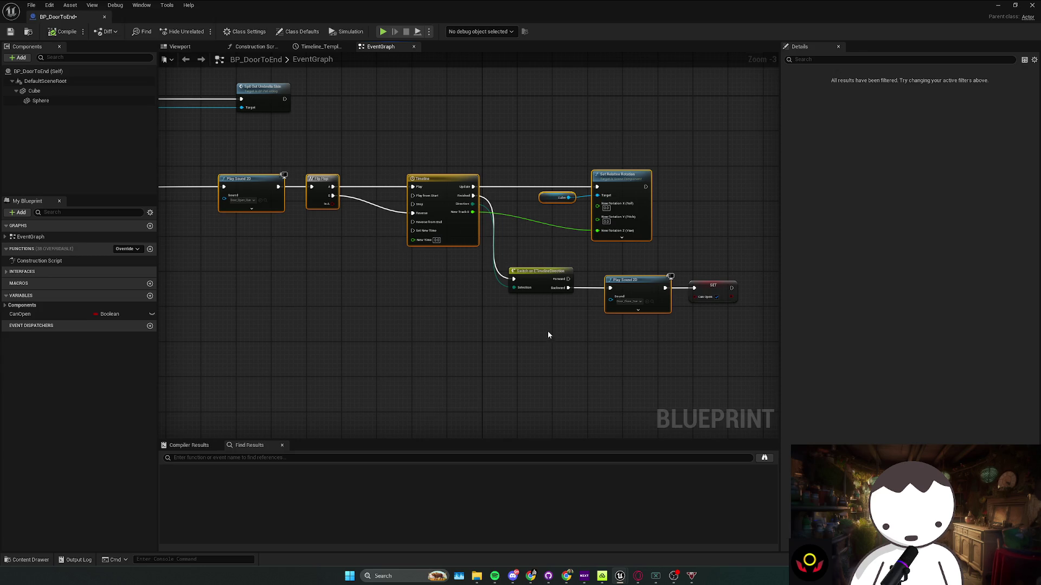
{"action": "left_click", "coordinate": [265, 204]}
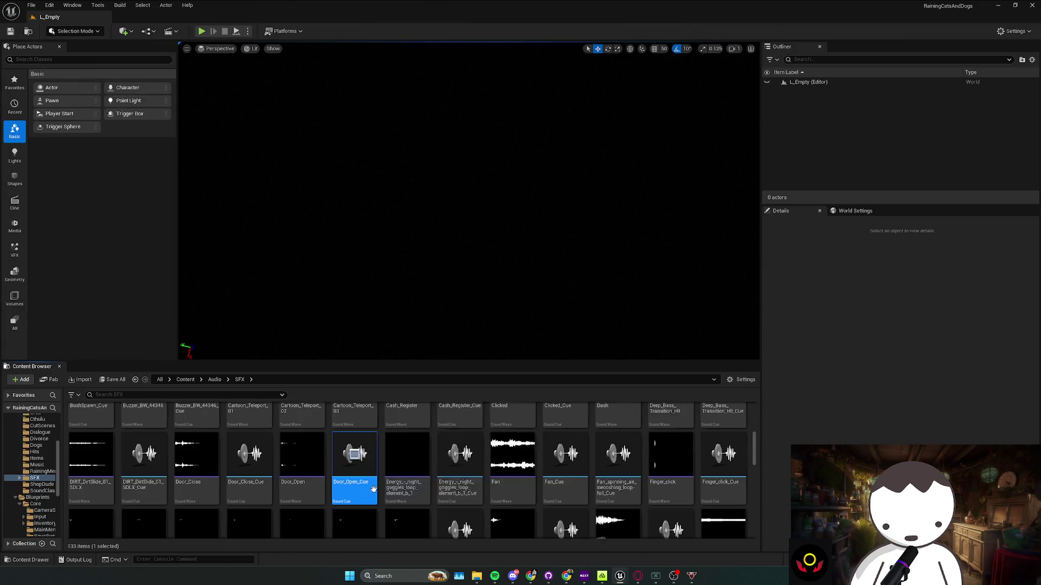
Select Door_Close_Cue and Door_Open_Cue, choose Migrate, and accept the asset report
{"action": "left_click", "coordinate": [362, 482]}
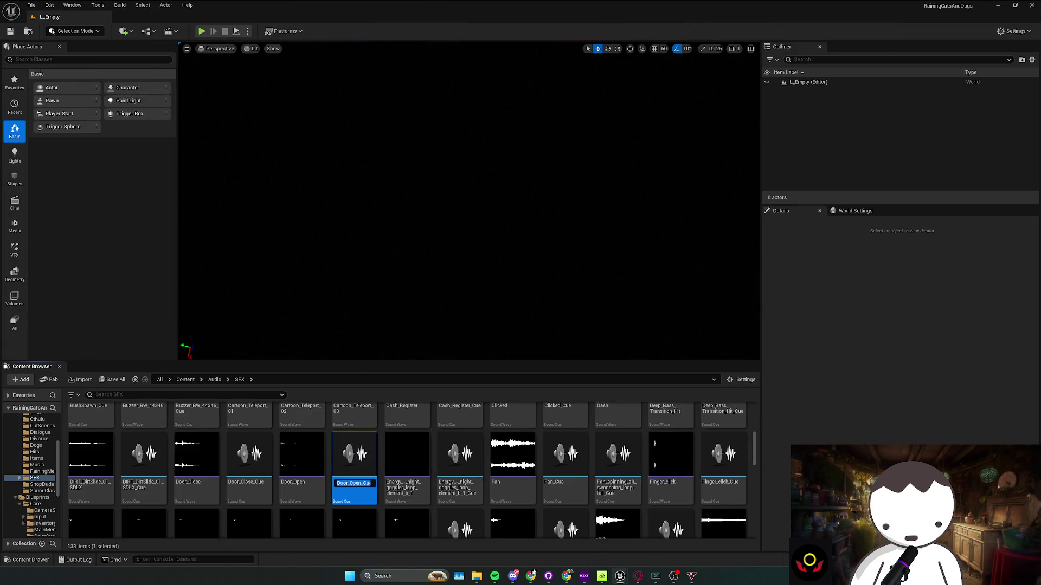
{"action": "left_click", "coordinate": [249, 461]}
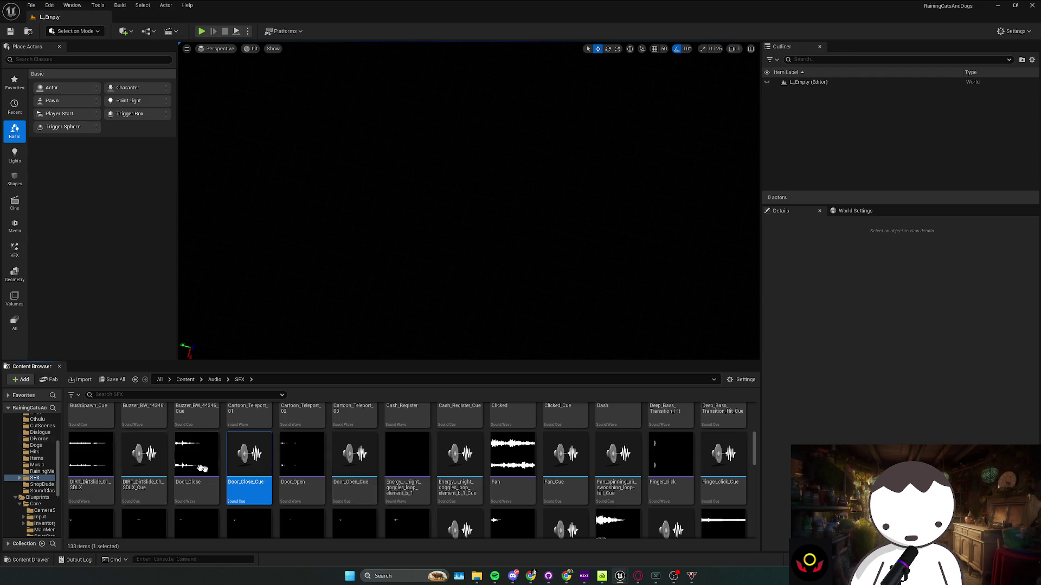
{"action": "left_click", "coordinate": [372, 493], "text": "ctrl"}
{"action": "right_click", "coordinate": [371, 493]}
{"action": "mouse_move", "coordinate": [425, 319]}
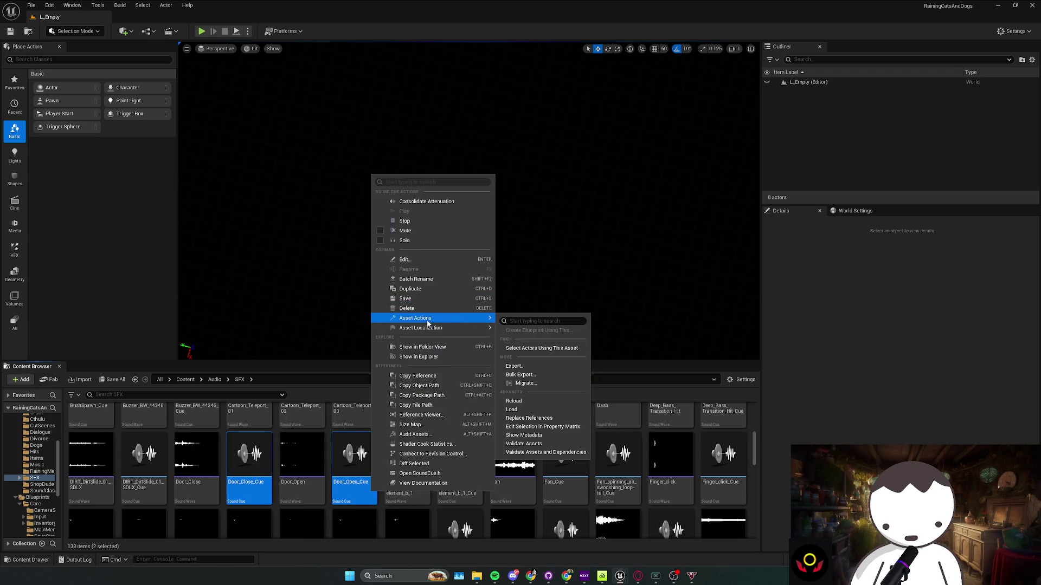
{"action": "left_click", "coordinate": [545, 383]}
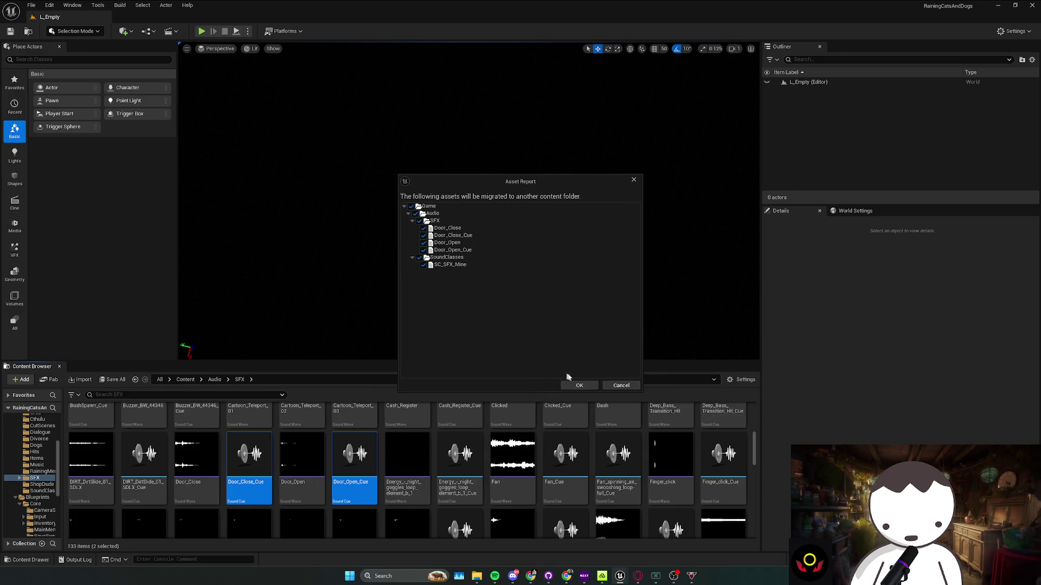
{"action": "left_click", "coordinate": [586, 385]}
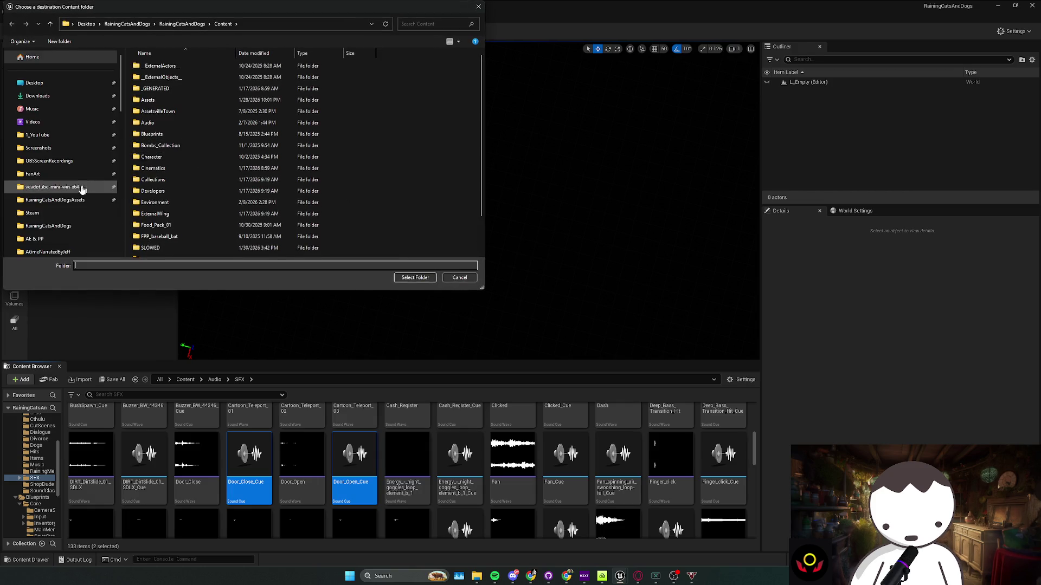
Browse the destination picker to Desktop > TwitchStreamLETSGO > TwitchStream > Content
{"action": "scroll", "coordinate": [82, 187], "scroll_direction": "down", "scroll_amount": 2}
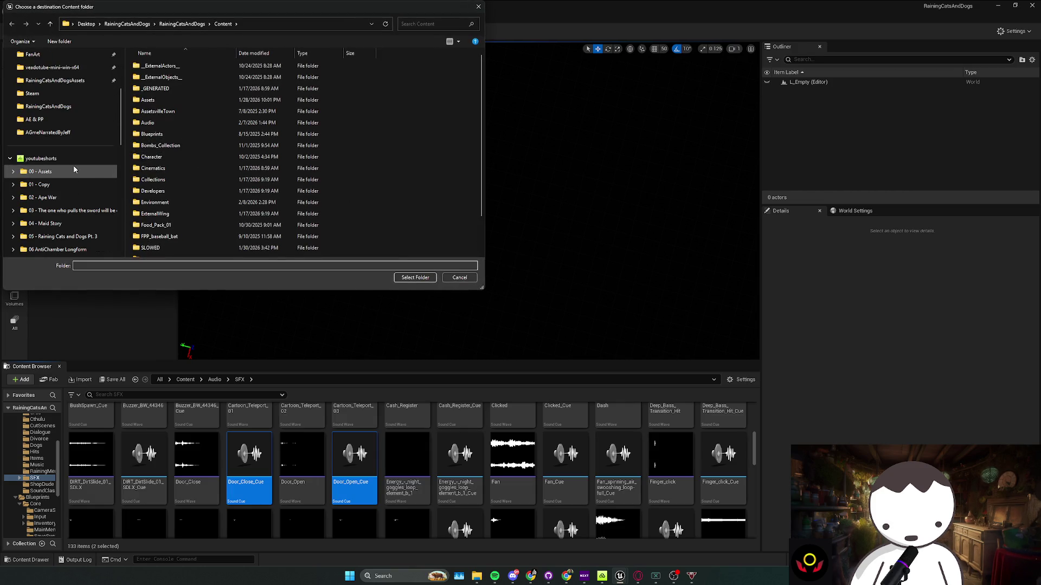
{"action": "scroll", "coordinate": [73, 154], "scroll_direction": "up", "scroll_amount": 1}
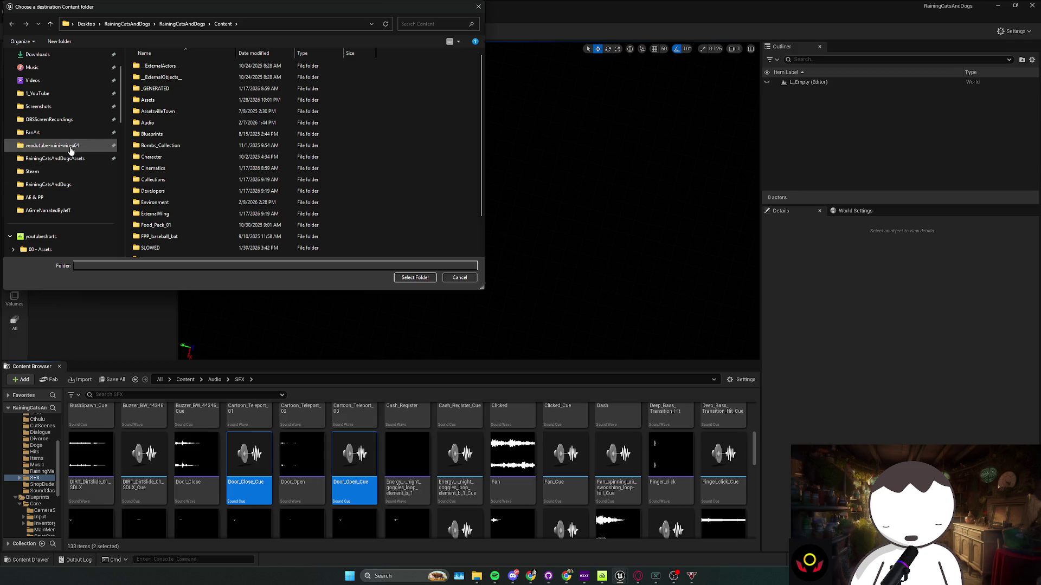
{"action": "scroll", "coordinate": [61, 139], "scroll_direction": "up", "scroll_amount": 1}
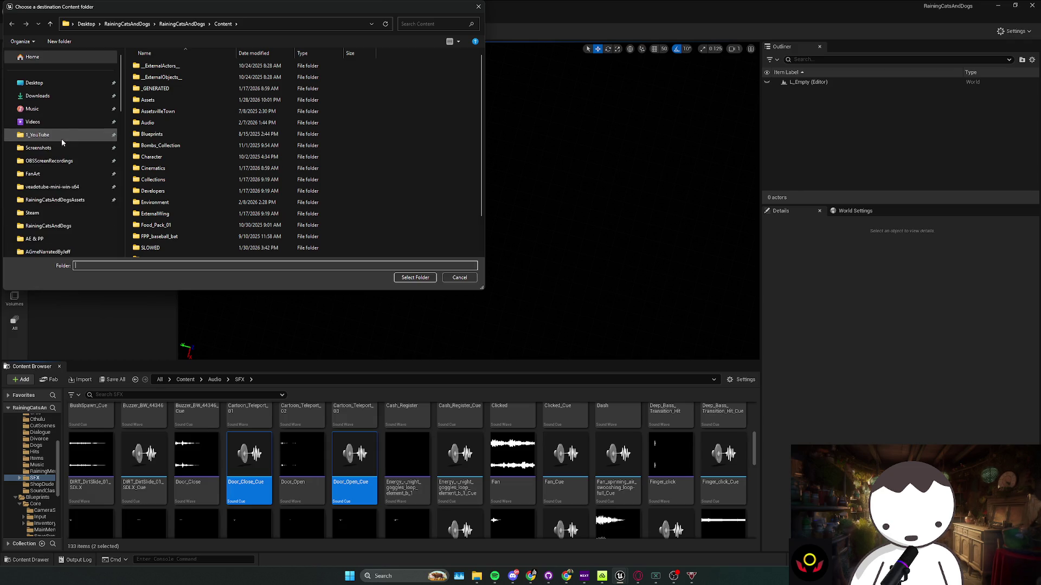
{"action": "left_click", "coordinate": [40, 83]}
{"action": "scroll", "coordinate": [172, 147], "scroll_direction": "down", "scroll_amount": 5}
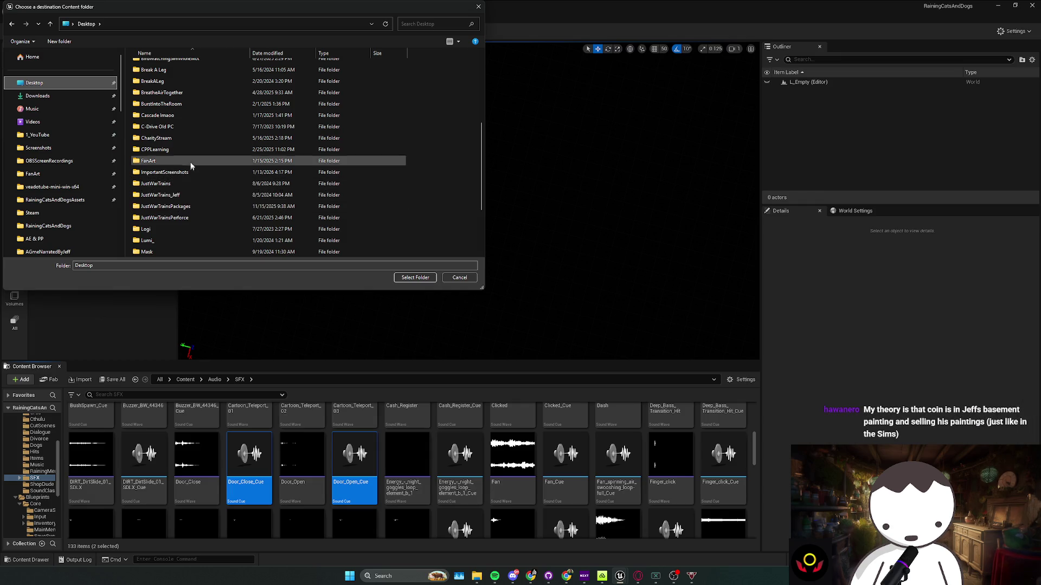
{"action": "scroll", "coordinate": [193, 206], "scroll_direction": "down", "scroll_amount": 3}
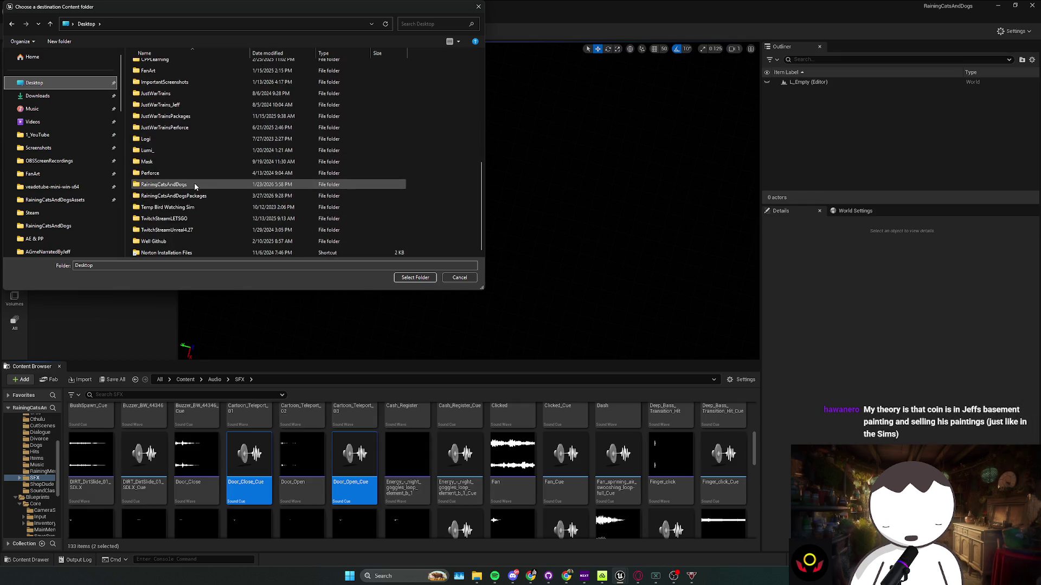
{"action": "double_click", "coordinate": [192, 219]}
{"action": "left_click", "coordinate": [176, 80]}
{"action": "double_click", "coordinate": [177, 79]}
{"action": "left_click", "coordinate": [173, 100]}
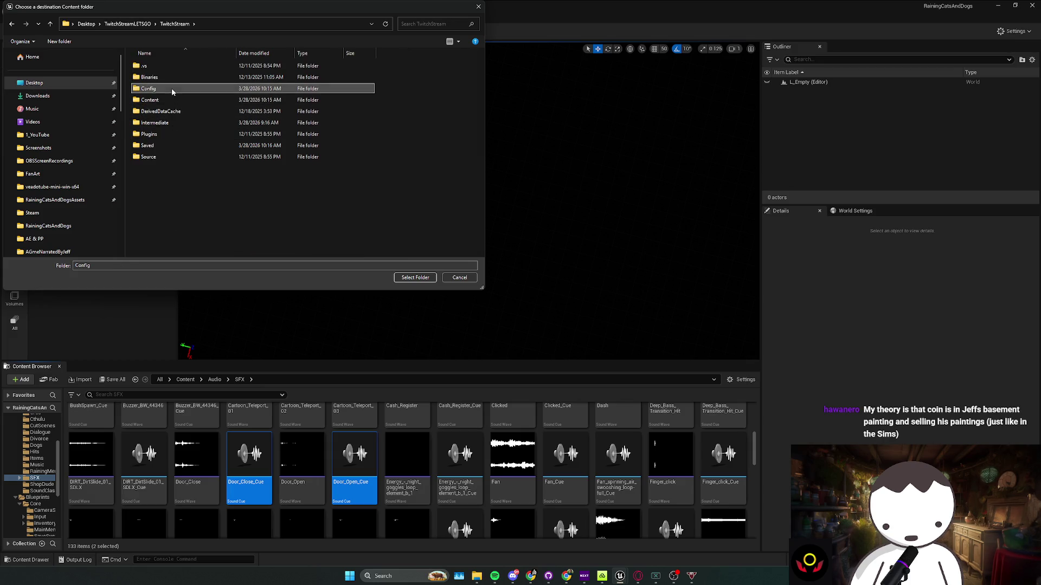
{"action": "double_click", "coordinate": [173, 100]}
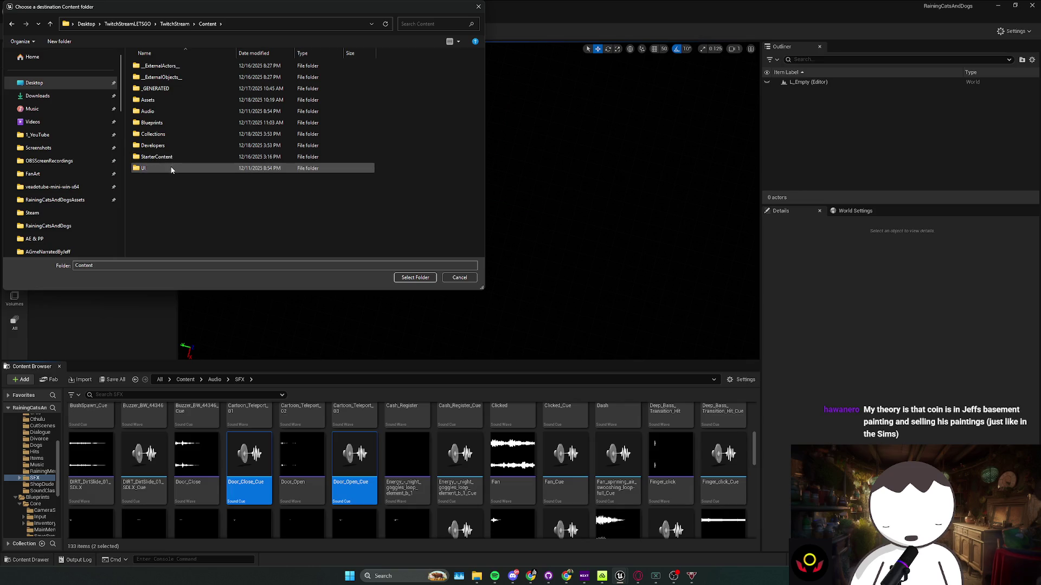
Peek into the Blueprints folder, then navigate back up to TwitchStreamLETSGO
{"action": "key", "text": "alt+Left"}
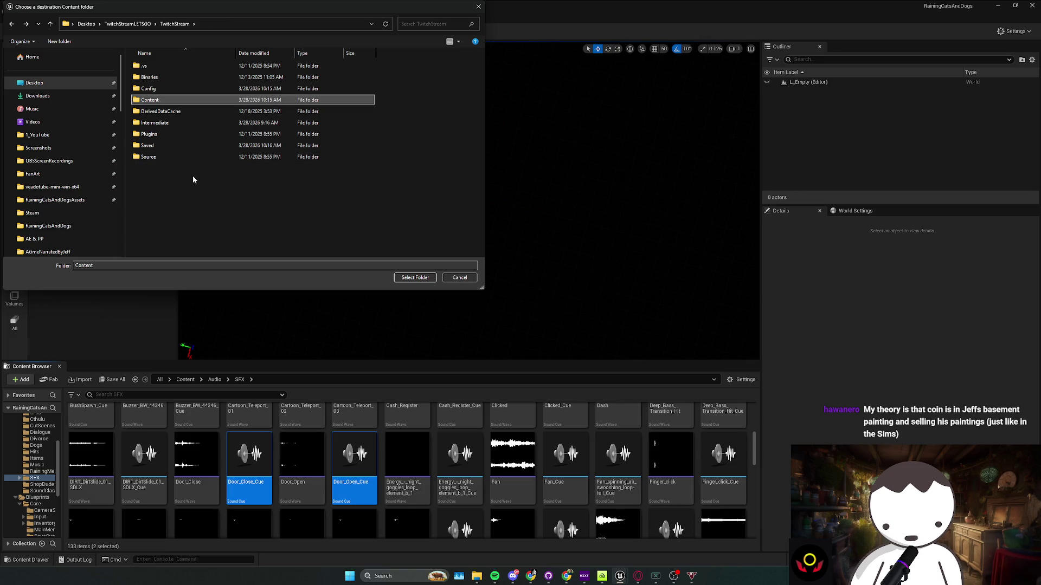
{"action": "key", "text": "alt+Right"}
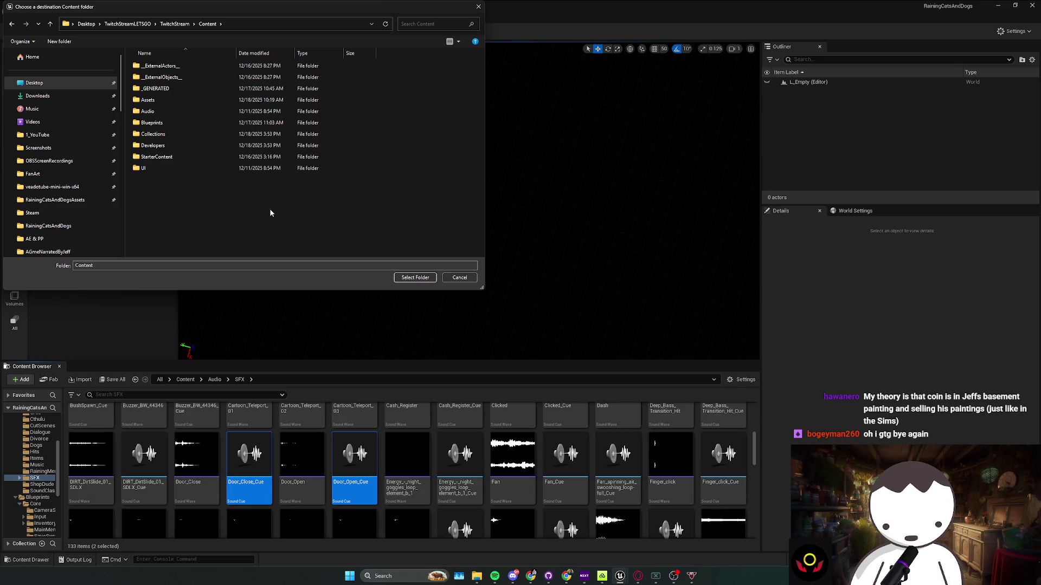
{"action": "double_click", "coordinate": [180, 125]}
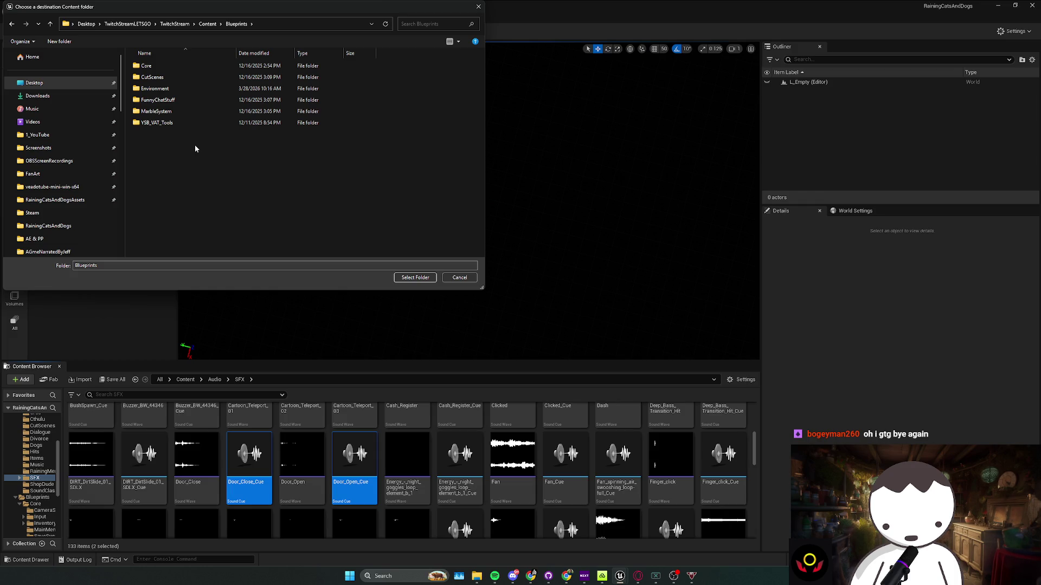
{"action": "key", "text": "alt+Left"}
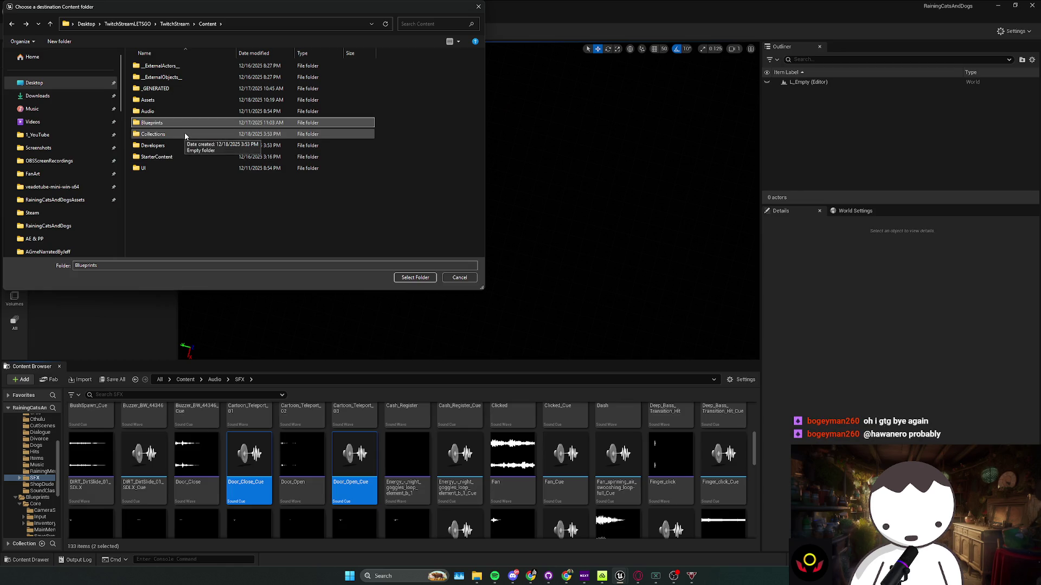
{"action": "key", "text": "alt+Up"}
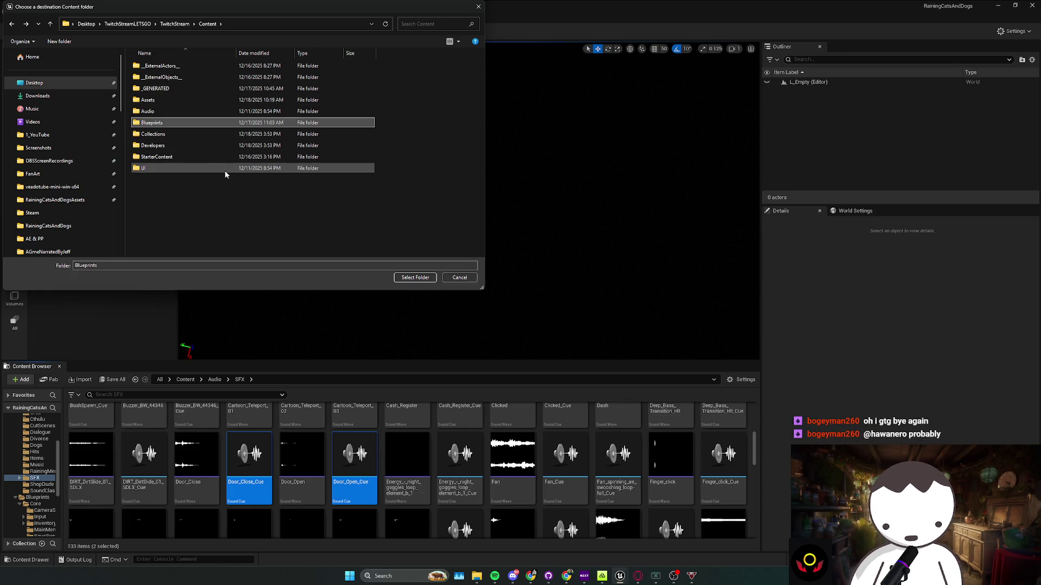
{"action": "key", "text": "alt+Up"}
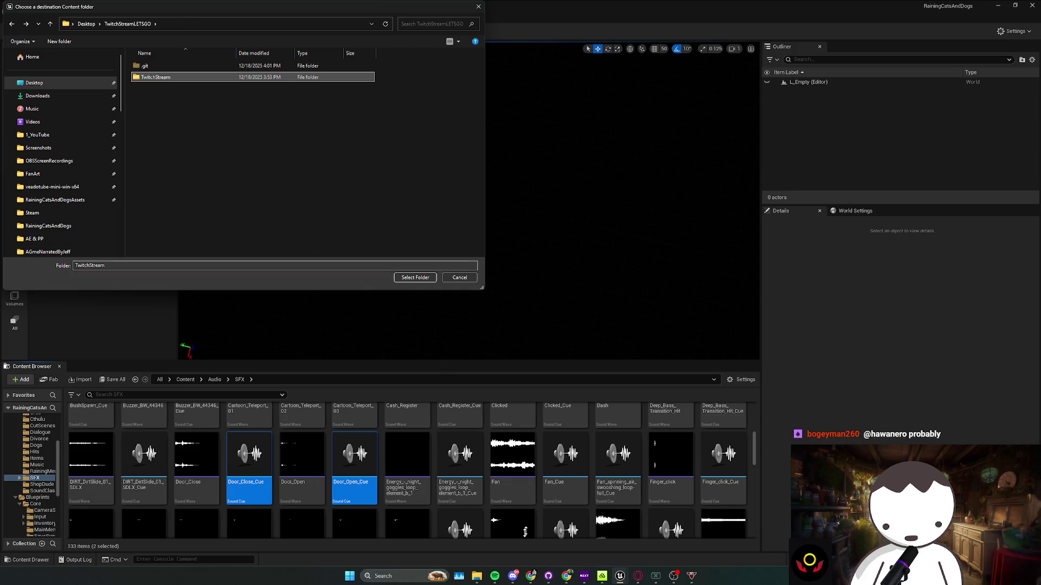
Switch GitHub Desktop to the TwitchStreamLETSGO repository and show it in File Explorer
{"action": "key", "text": "alt+Tab"}
{"action": "left_click", "coordinate": [244, 81]}
{"action": "left_click", "coordinate": [289, 173]}
{"action": "left_click", "coordinate": [279, 66]}
{"action": "left_click", "coordinate": [293, 154]}
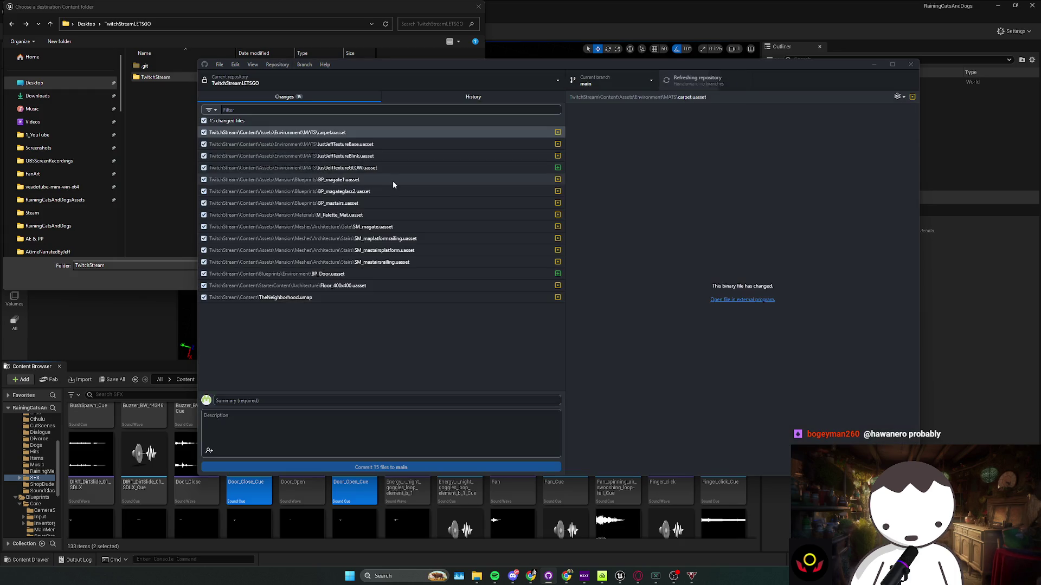
{"action": "left_click", "coordinate": [710, 142]}
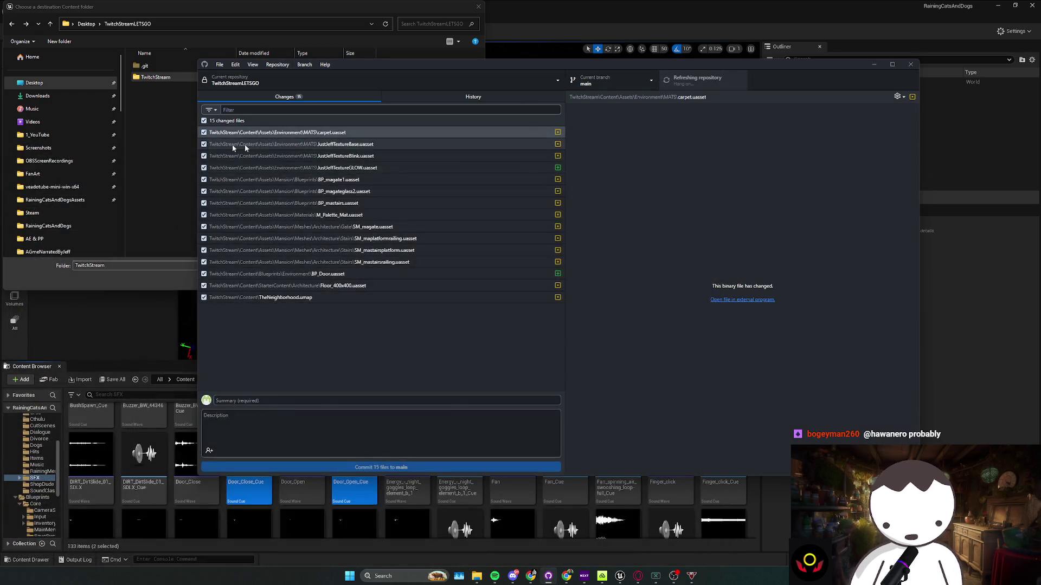
Choose TwitchStream's Content folder as destination and migrate the two door cues
{"action": "left_click", "coordinate": [171, 78]}
{"action": "double_click", "coordinate": [171, 77]}
{"action": "left_click", "coordinate": [157, 103]}
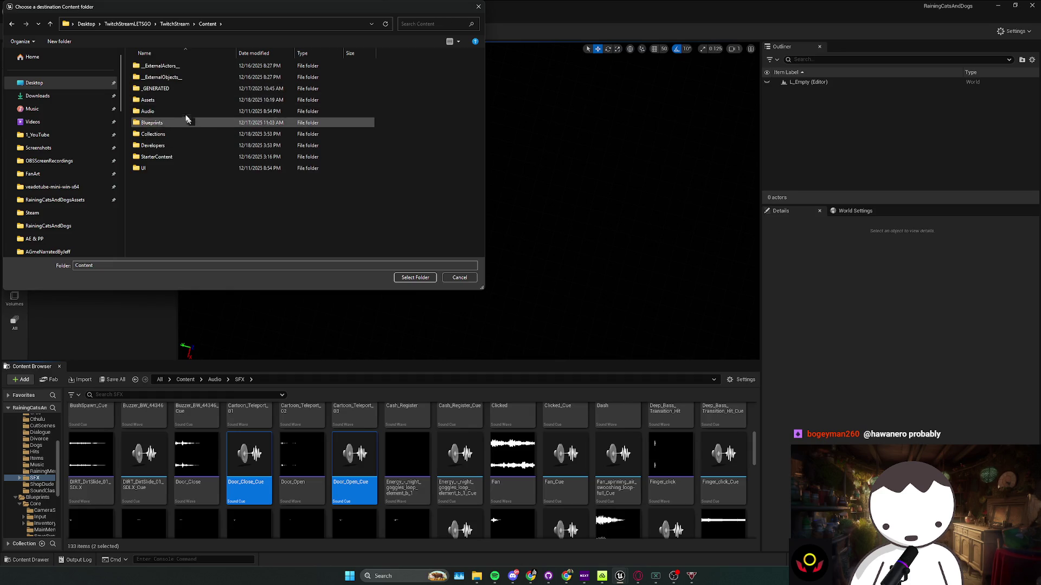
{"action": "left_click", "coordinate": [415, 278]}
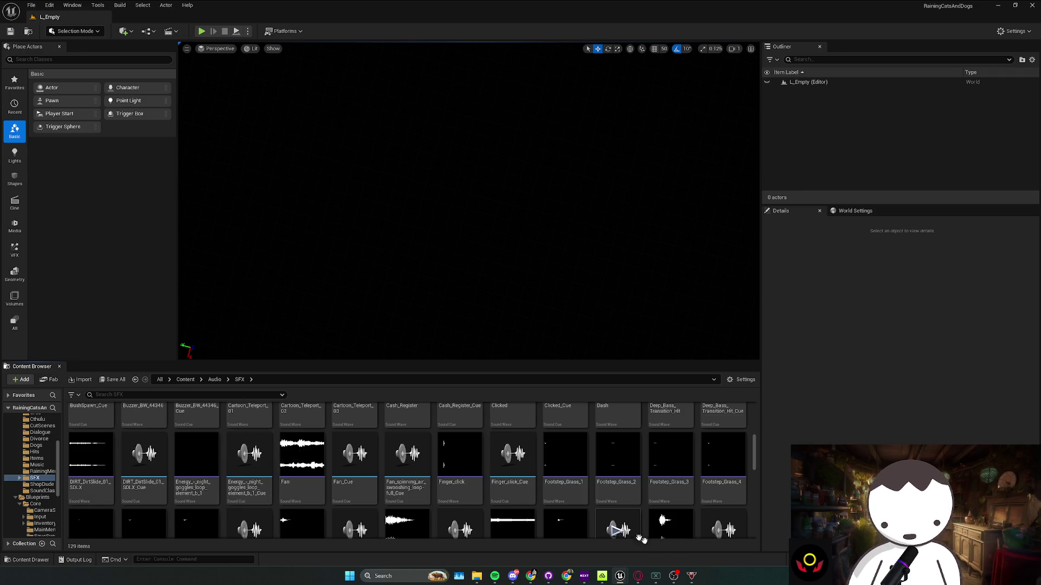
{"action": "mouse_move", "coordinate": [620, 575]}
{"action": "mouse_move", "coordinate": [571, 533]}
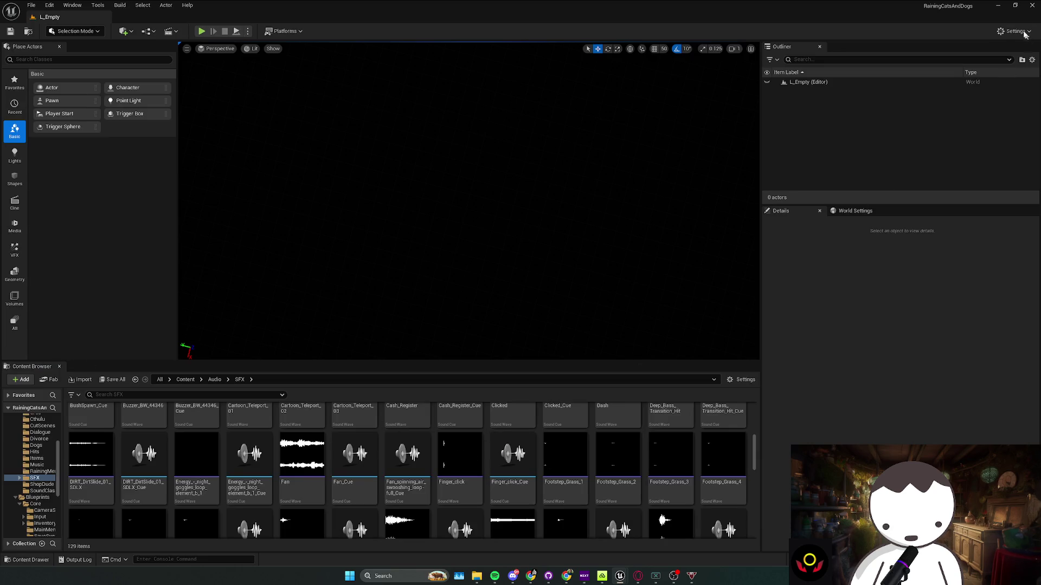
Wire BP_Door's Branch True output into Play Sound 2D and open the Timeline node
{"action": "mouse_move", "coordinate": [849, 5]}
{"action": "left_mouse_down"}
{"action": "mouse_move", "coordinate": [659, 123]}
{"action": "mouse_move", "coordinate": [659, 157]}
{"action": "mouse_move", "coordinate": [895, 108]}
{"action": "left_mouse_up"}
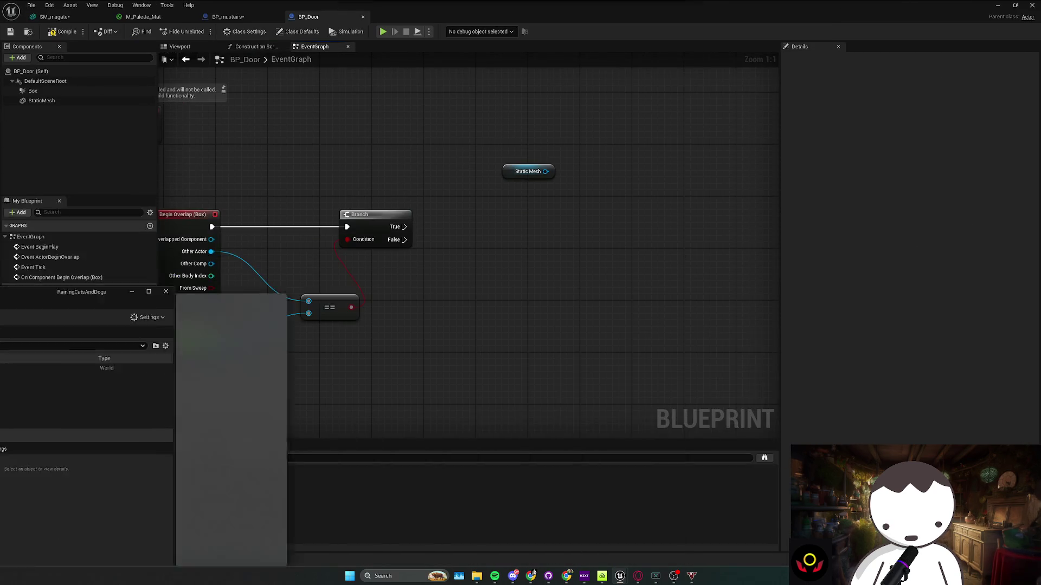
{"action": "scroll", "coordinate": [467, 297], "scroll_direction": "up", "scroll_amount": 1}
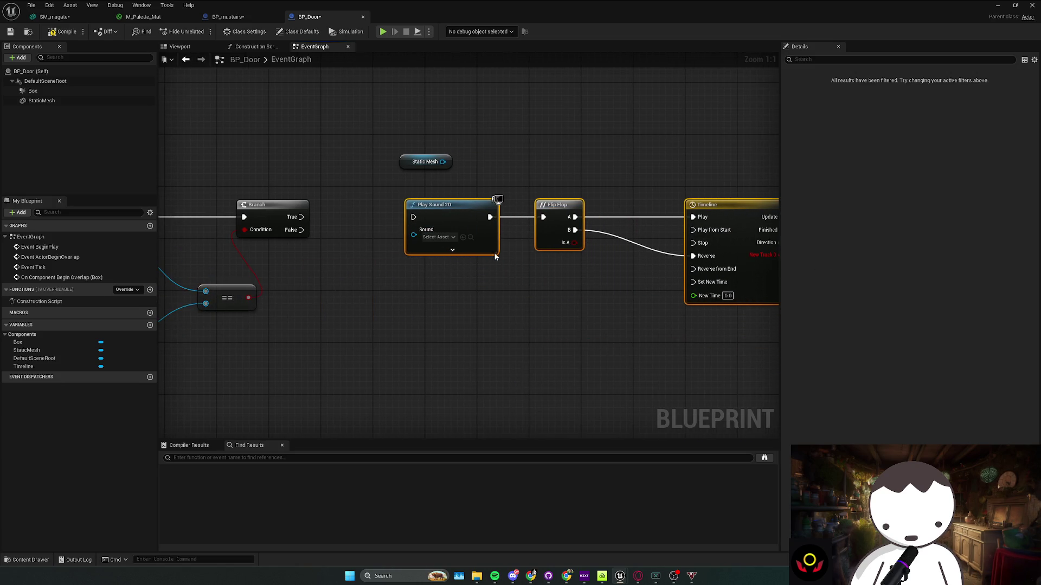
{"action": "mouse_move", "coordinate": [413, 217]}
{"action": "left_mouse_down"}
{"action": "mouse_move", "coordinate": [302, 218]}
{"action": "mouse_move", "coordinate": [655, 332]}
{"action": "left_mouse_up"}
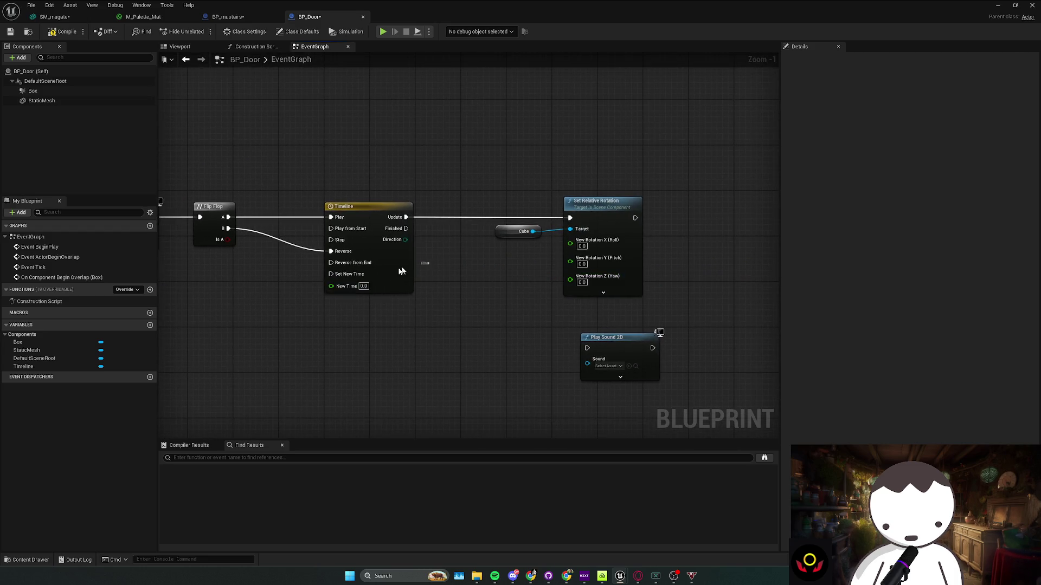
{"action": "double_click", "coordinate": [400, 272]}
{"action": "left_click", "coordinate": [181, 69]}
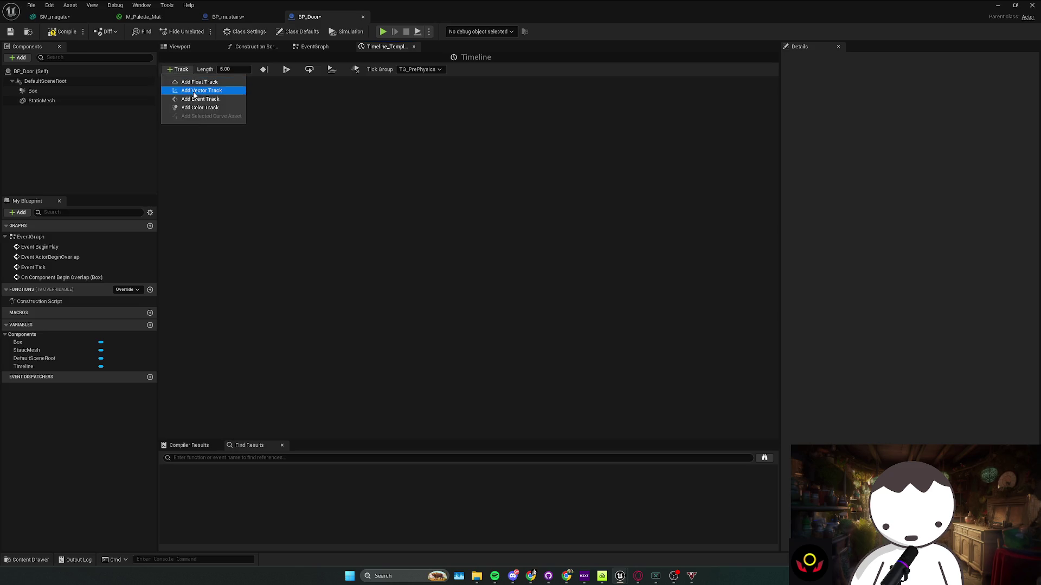
Add float track NewTrack_0 and set the timeline length to 0.5 seconds
{"action": "left_click", "coordinate": [184, 85]}
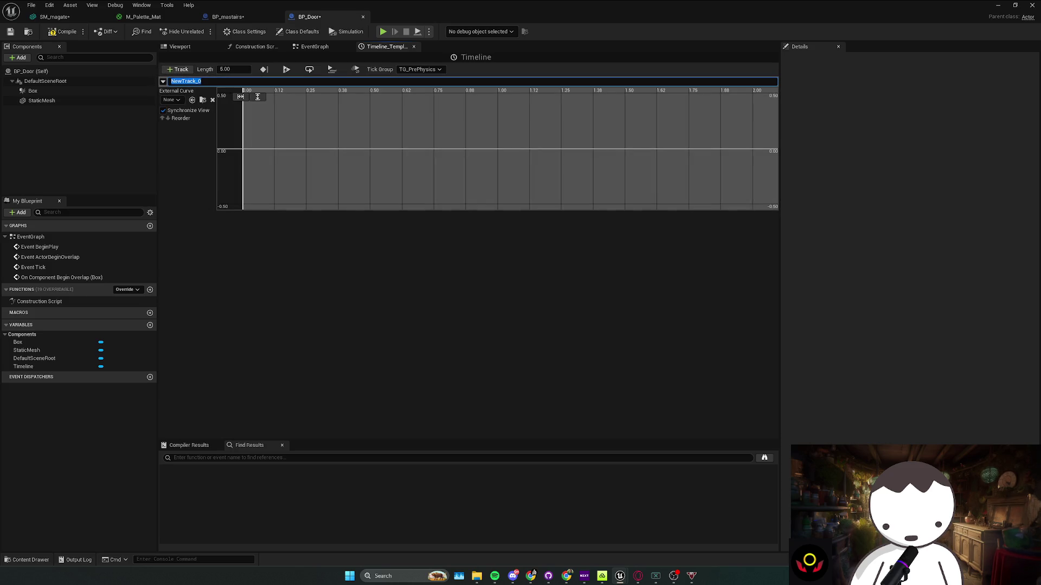
{"action": "left_click", "coordinate": [340, 168]}
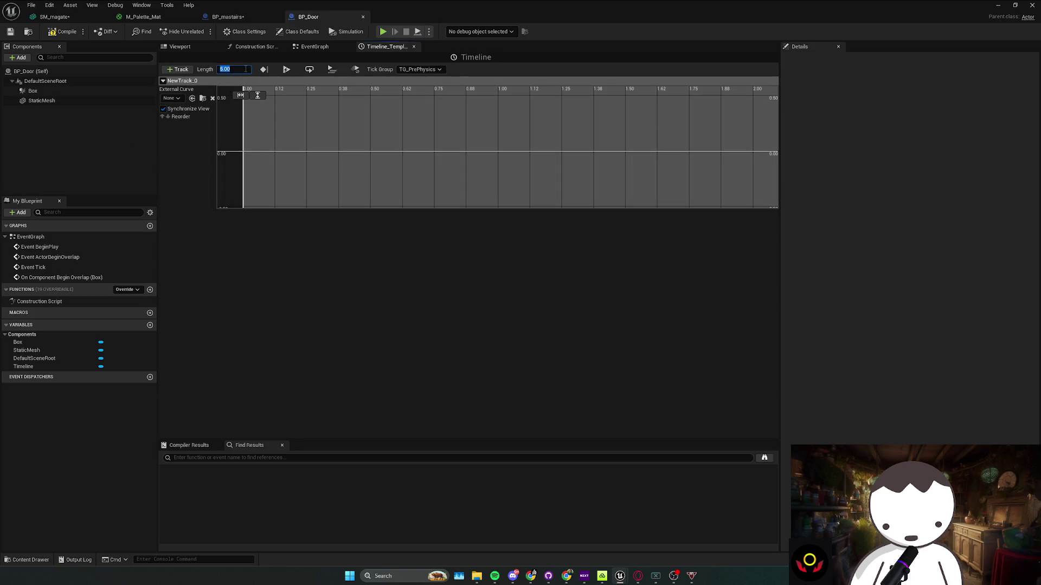
{"action": "type", "text": "0.5"}
{"action": "key", "text": "Return"}
{"action": "left_click", "coordinate": [259, 96]}
Add keys at time 0 value 0 and time 0.5 value -90
{"action": "left_click", "coordinate": [246, 154], "text": "shift"}
{"action": "right_click", "coordinate": [367, 157]}
{"action": "left_click", "coordinate": [390, 170]}
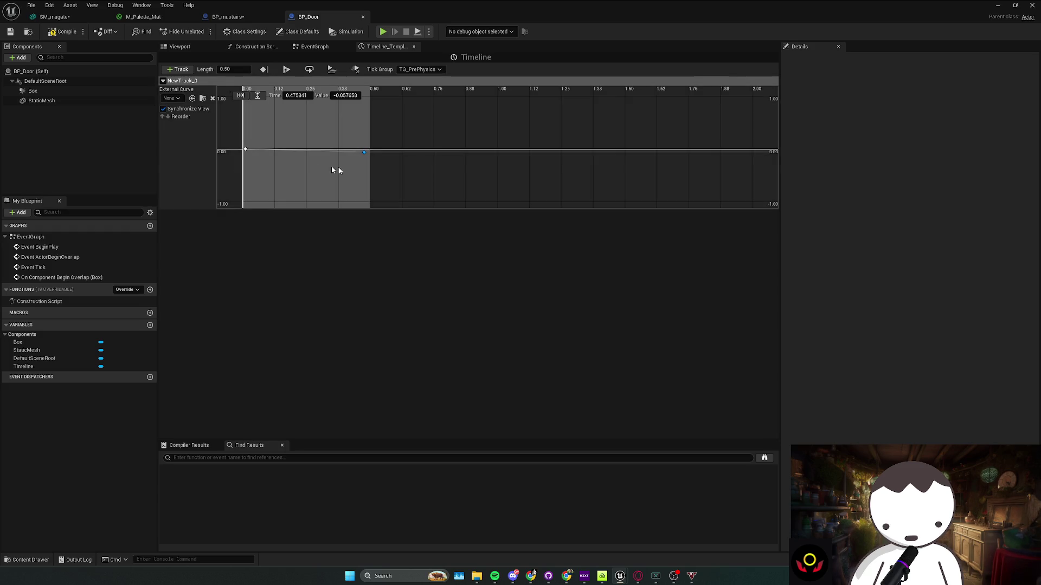
{"action": "left_click", "coordinate": [348, 95]}
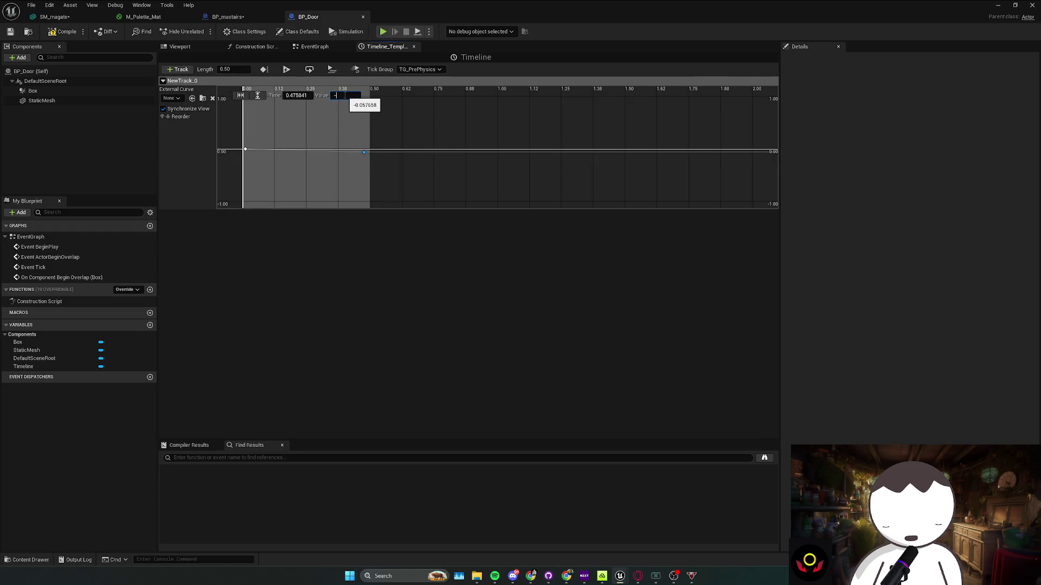
{"action": "type", "text": "90"}
{"action": "key", "text": "Return"}
{"action": "left_click", "coordinate": [305, 95]}
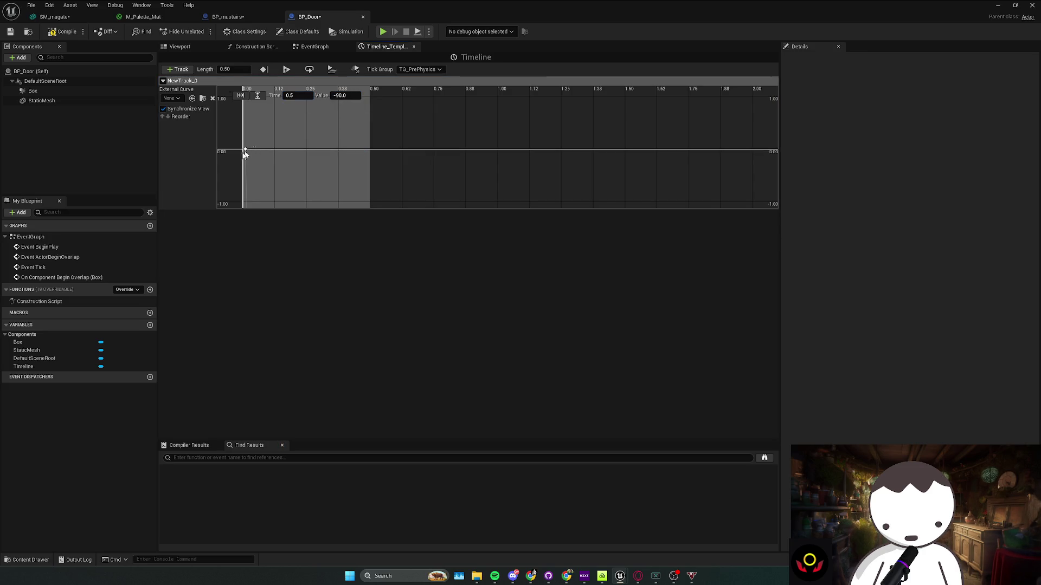
{"action": "left_click", "coordinate": [296, 96]}
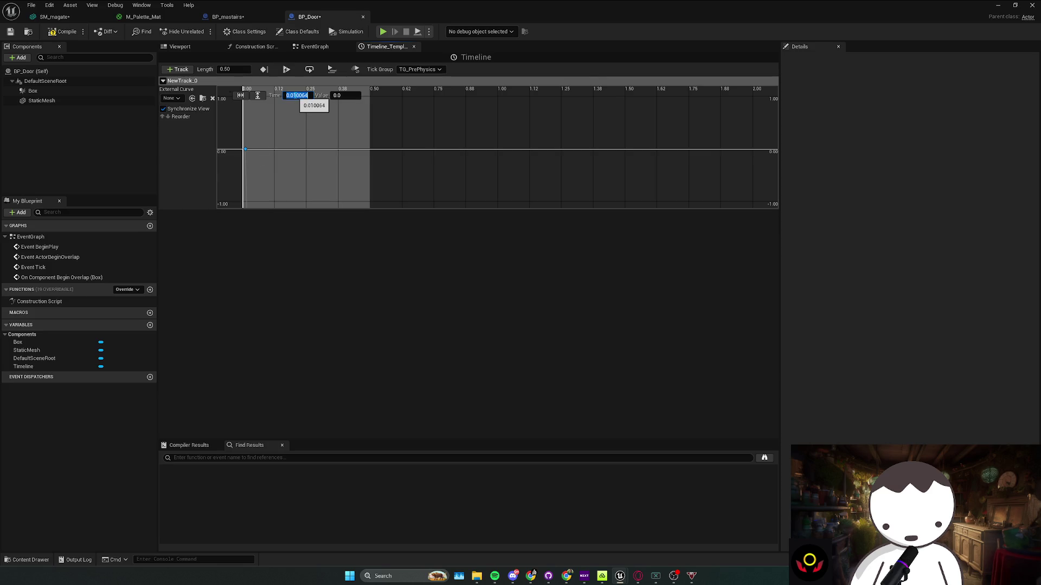
{"action": "left_click", "coordinate": [240, 95]}
{"action": "left_click", "coordinate": [258, 95]}
{"action": "left_click", "coordinate": [401, 132]}
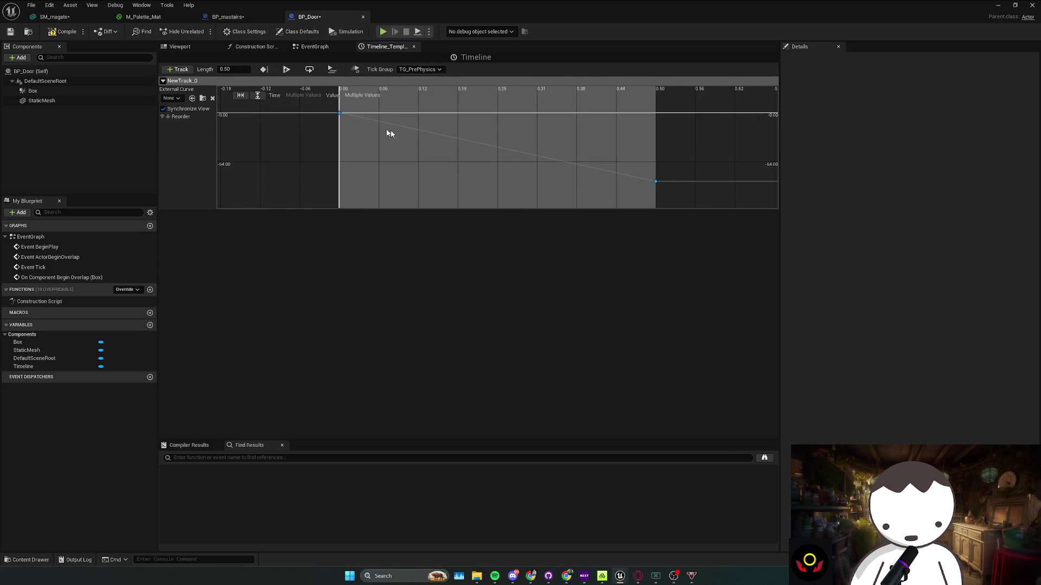
Set both keys to Auto interpolation, compile and save BP_Door, and return to the EventGraph
{"action": "key", "text": "ctrl+a"}
{"action": "right_click", "coordinate": [346, 117]}
{"action": "left_click", "coordinate": [371, 142]}
{"action": "left_click", "coordinate": [371, 144]}
{"action": "left_click", "coordinate": [64, 31]}
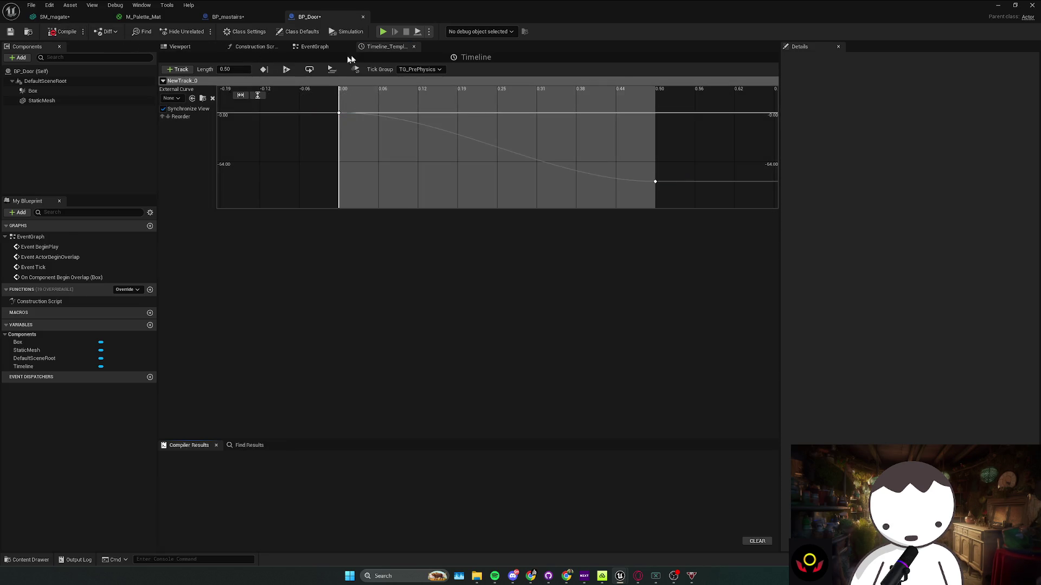
{"action": "left_click", "coordinate": [314, 48]}
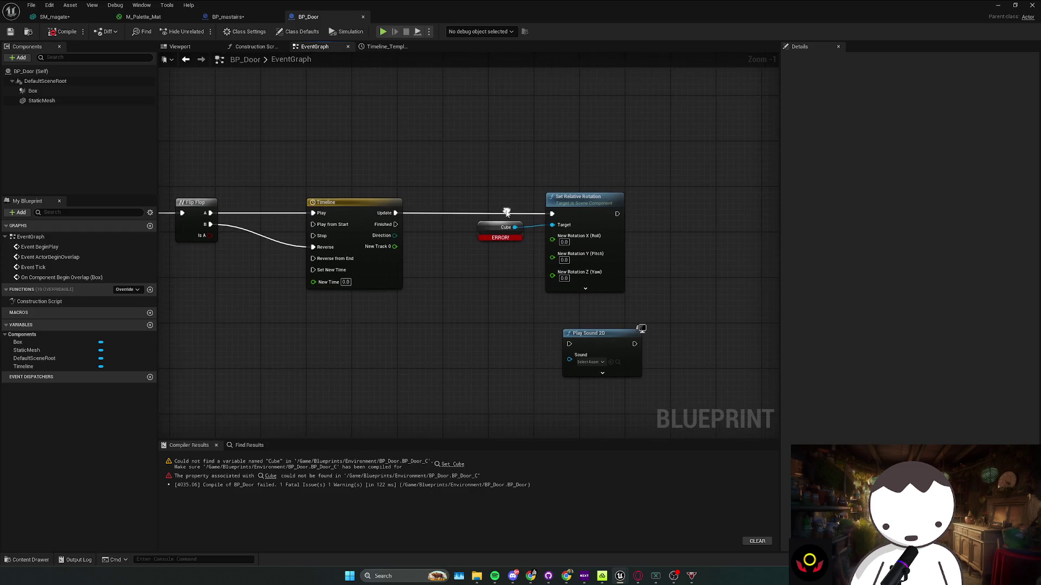
Use Static Mesh as the rotation target, drive yaw from the timeline track, and compile
{"action": "left_click_drag", "start_coordinate": [41, 100], "coordinate": [504, 227]}
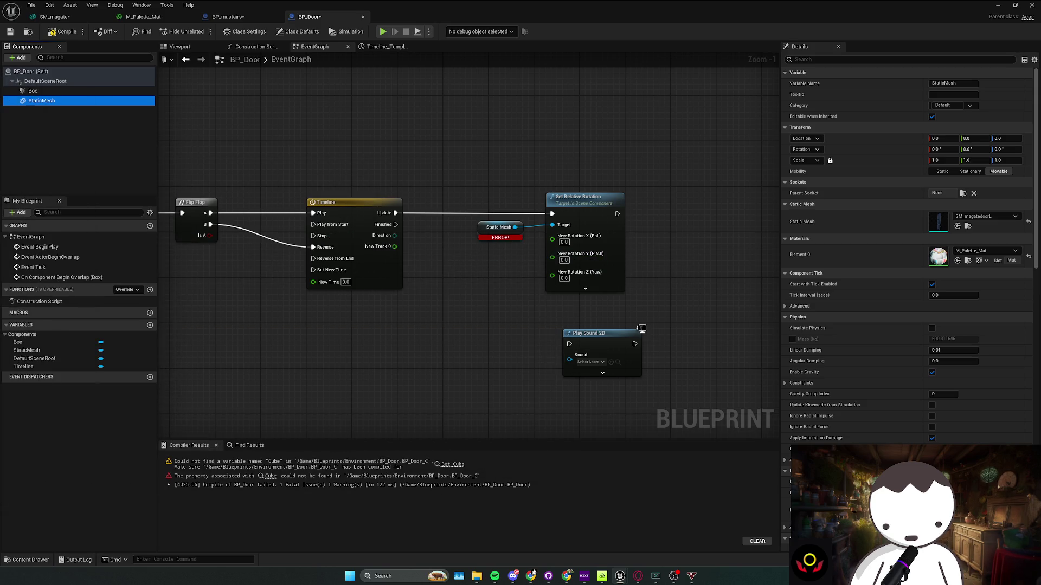
{"action": "left_click_drag", "start_coordinate": [354, 277], "coordinate": [332, 273]}
{"action": "left_click_drag", "start_coordinate": [374, 243], "coordinate": [531, 272]}
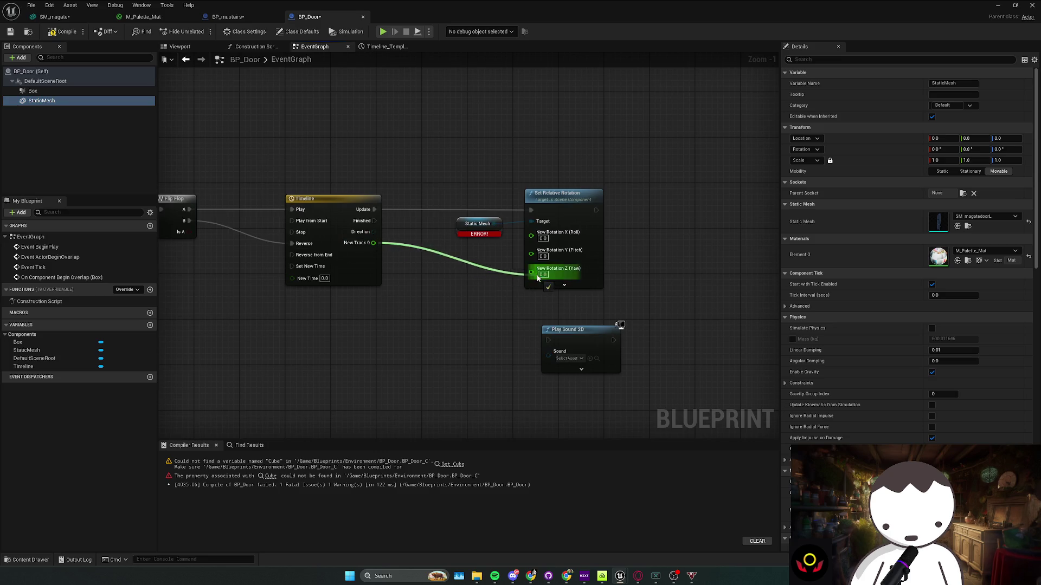
{"action": "left_click", "coordinate": [63, 31]}
Delete the Flip Flop node and wire Play Sound 2D into the Timeline's Play pin
{"action": "mouse_move", "coordinate": [545, 326]}
{"action": "left_mouse_down"}
{"action": "mouse_move", "coordinate": [610, 326]}
{"action": "mouse_move", "coordinate": [506, 316]}
{"action": "mouse_move", "coordinate": [554, 340]}
{"action": "mouse_move", "coordinate": [631, 343]}
{"action": "left_mouse_up"}
{"action": "left_click_drag", "start_coordinate": [539, 330], "coordinate": [483, 313]}
{"action": "left_click_drag", "start_coordinate": [596, 315], "coordinate": [646, 320]}
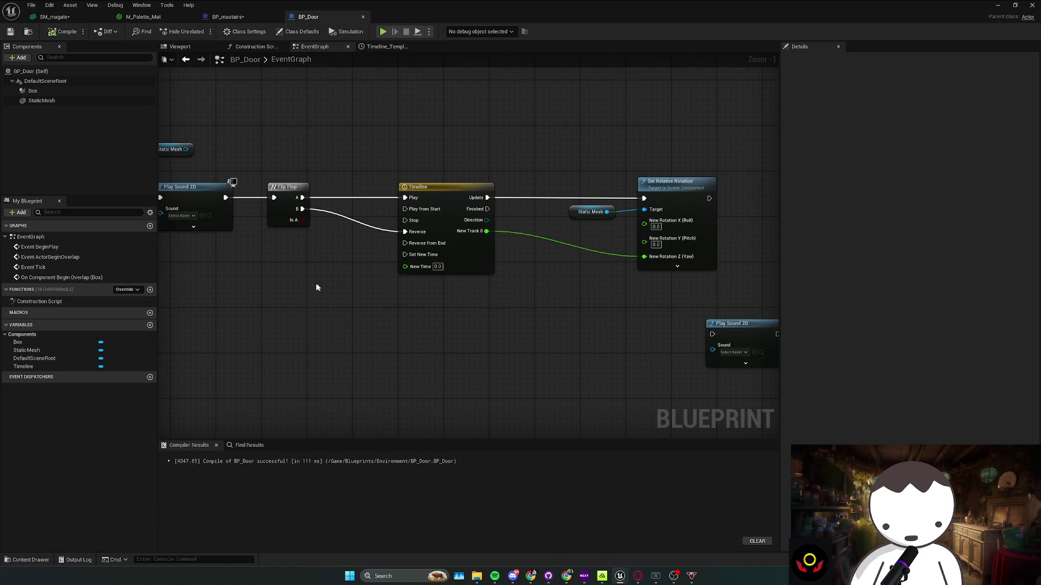
{"action": "left_click_drag", "start_coordinate": [318, 286], "coordinate": [412, 284]}
{"action": "scroll", "coordinate": [426, 279], "scroll_direction": "down", "scroll_amount": 1}
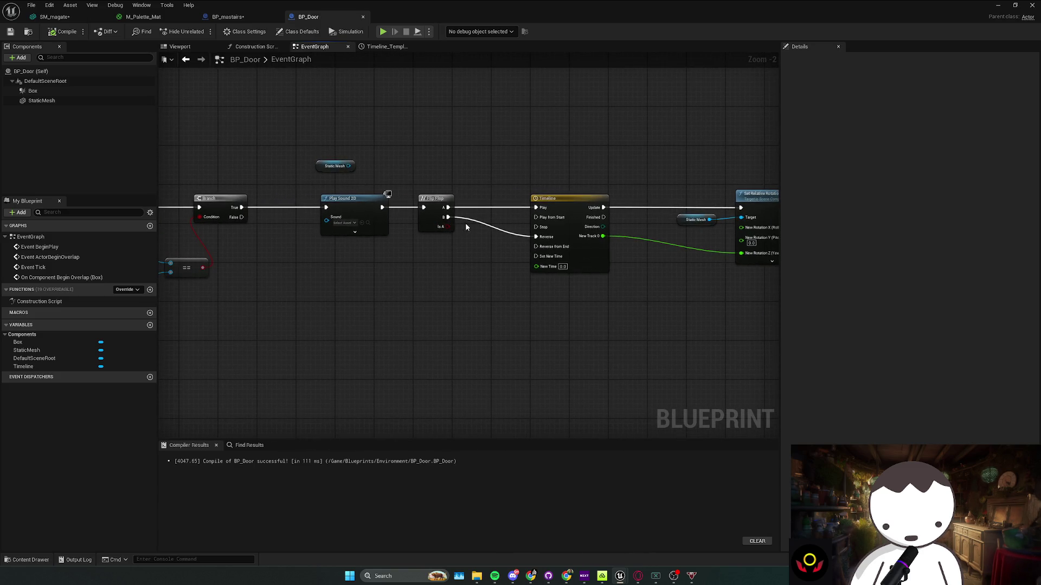
{"action": "left_click", "coordinate": [436, 211]}
{"action": "key", "text": "Delete"}
{"action": "left_click_drag", "start_coordinate": [382, 208], "coordinate": [412, 213]}
{"action": "left_click_drag", "start_coordinate": [532, 217], "coordinate": [535, 217]}
{"action": "left_click_drag", "start_coordinate": [449, 211], "coordinate": [537, 208]}
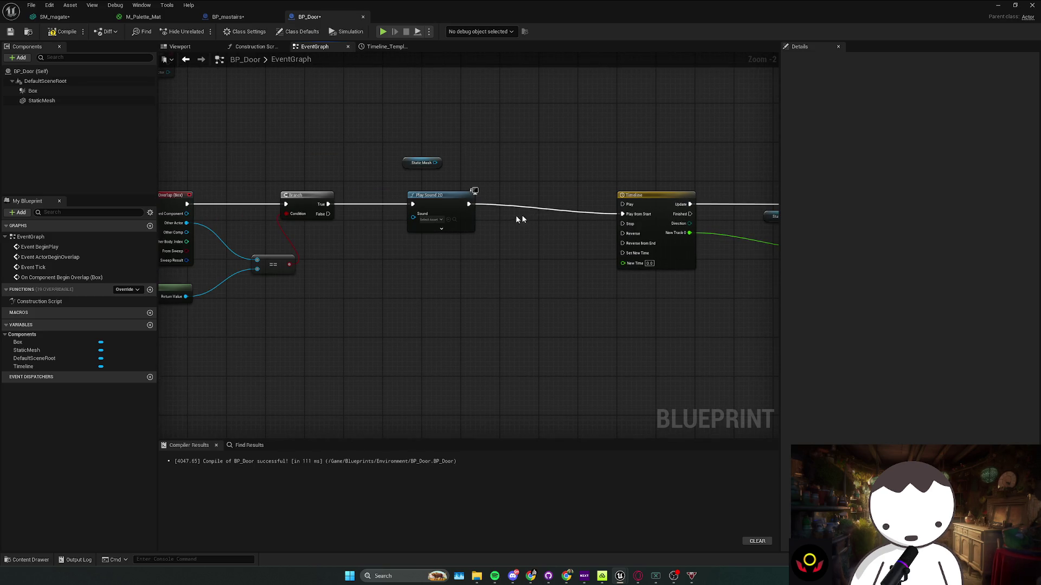
{"action": "left_click_drag", "start_coordinate": [623, 214], "coordinate": [623, 204]}
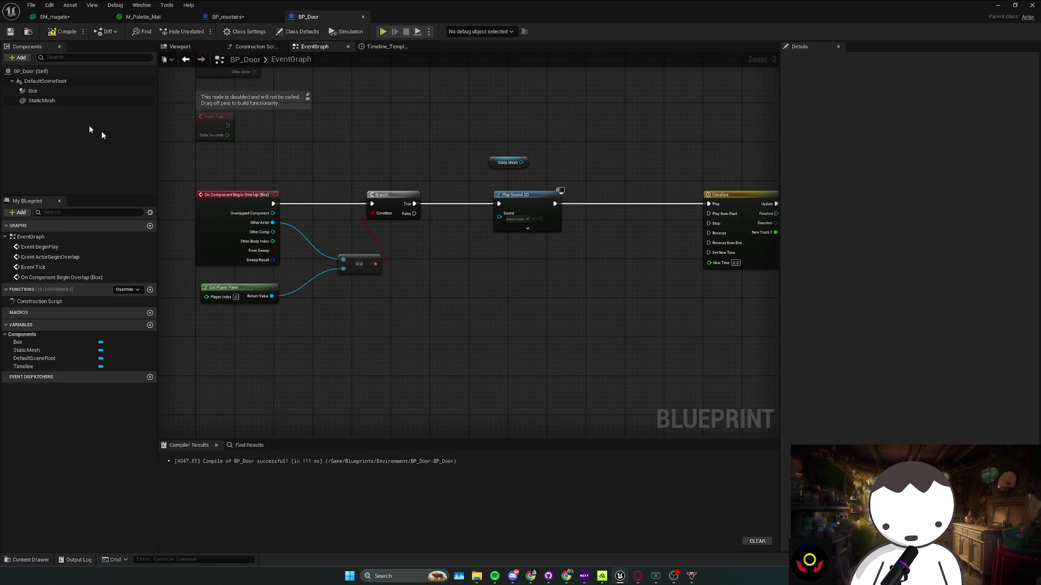
Add a StaticMesh end-overlap event that runs duplicated Branch/== checks into the Timeline's Reverse
{"action": "left_click", "coordinate": [55, 103]}
{"action": "scroll", "coordinate": [906, 344], "scroll_direction": "down", "scroll_amount": 10}
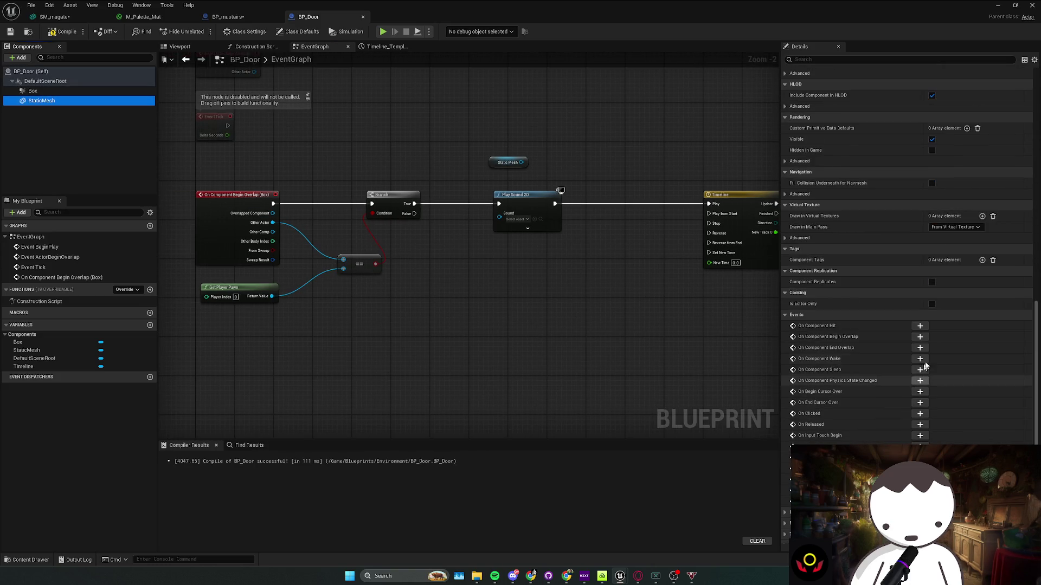
{"action": "left_click", "coordinate": [921, 349]}
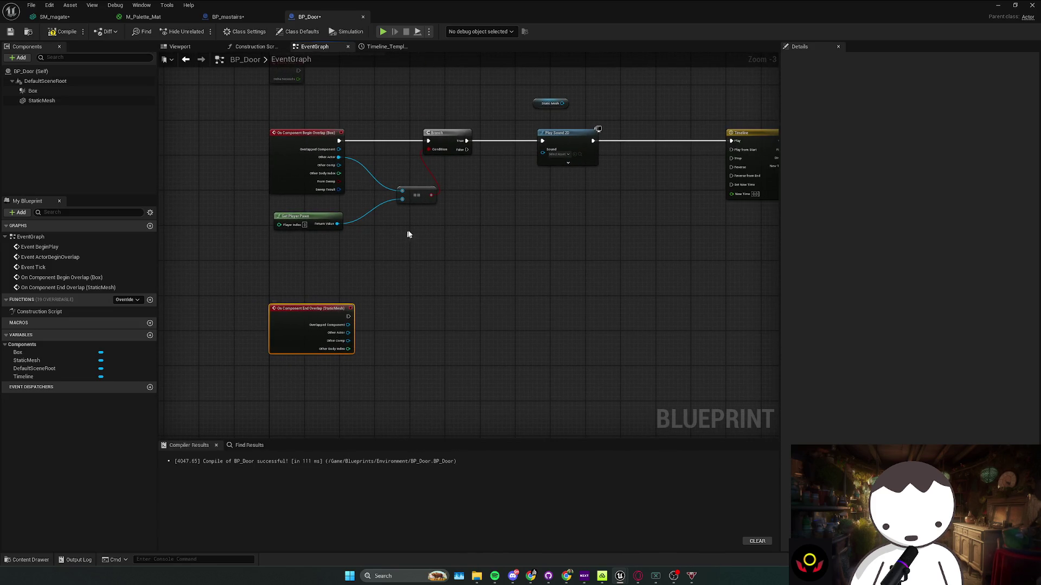
{"action": "key", "text": "ctrl+c"}
{"action": "key", "text": "ctrl+v"}
{"action": "mouse_move", "coordinate": [542, 260]}
{"action": "left_mouse_down"}
{"action": "mouse_move", "coordinate": [483, 364]}
{"action": "mouse_move", "coordinate": [427, 364]}
{"action": "left_mouse_up"}
{"action": "left_click_drag", "start_coordinate": [428, 307], "coordinate": [350, 317]}
{"action": "left_click_drag", "start_coordinate": [293, 289], "coordinate": [356, 352]}
{"action": "mouse_move", "coordinate": [445, 308]}
{"action": "left_mouse_down"}
{"action": "mouse_move", "coordinate": [597, 248]}
{"action": "mouse_move", "coordinate": [497, 271]}
{"action": "mouse_move", "coordinate": [581, 200]}
{"action": "mouse_move", "coordinate": [576, 189]}
{"action": "left_mouse_up"}
{"action": "left_click_drag", "start_coordinate": [700, 276], "coordinate": [489, 261]}
Route the Timeline's Direction through a Switch on ETimelineDirection to play the second sound on Backward
{"action": "left_click", "coordinate": [638, 275]}
{"action": "left_click_drag", "start_coordinate": [603, 252], "coordinate": [483, 224]}
{"action": "mouse_move", "coordinate": [426, 164]}
{"action": "left_mouse_down"}
{"action": "mouse_move", "coordinate": [490, 233]}
{"action": "mouse_move", "coordinate": [483, 276]}
{"action": "mouse_move", "coordinate": [426, 159]}
{"action": "left_mouse_up"}
{"action": "left_click", "coordinate": [527, 294]}
{"action": "mouse_move", "coordinate": [534, 283]}
{"action": "left_mouse_down"}
{"action": "mouse_move", "coordinate": [603, 252]}
{"action": "mouse_move", "coordinate": [578, 283]}
{"action": "left_mouse_up"}
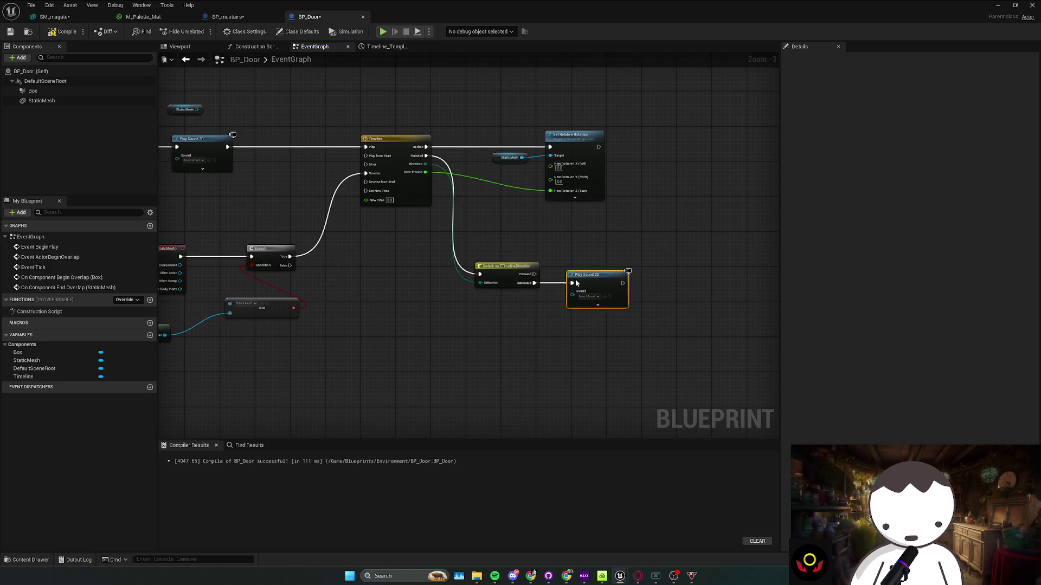
Save BP_Door, tidy the end-overlap node cluster, and return to the level editor
{"action": "mouse_move", "coordinate": [203, 292]}
{"action": "left_mouse_down"}
{"action": "mouse_move", "coordinate": [285, 292]}
{"action": "mouse_move", "coordinate": [314, 271]}
{"action": "mouse_move", "coordinate": [356, 282]}
{"action": "left_mouse_up"}
{"action": "key", "text": "ctrl+s"}
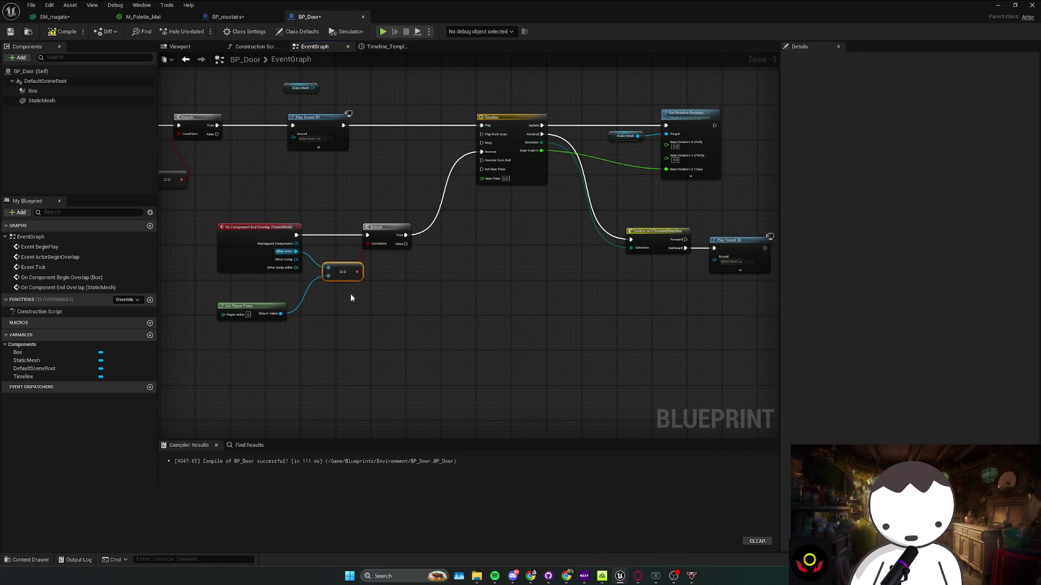
{"action": "left_click", "coordinate": [348, 289]}
{"action": "left_click_drag", "start_coordinate": [380, 318], "coordinate": [476, 322]}
{"action": "left_click_drag", "start_coordinate": [468, 256], "coordinate": [327, 300]}
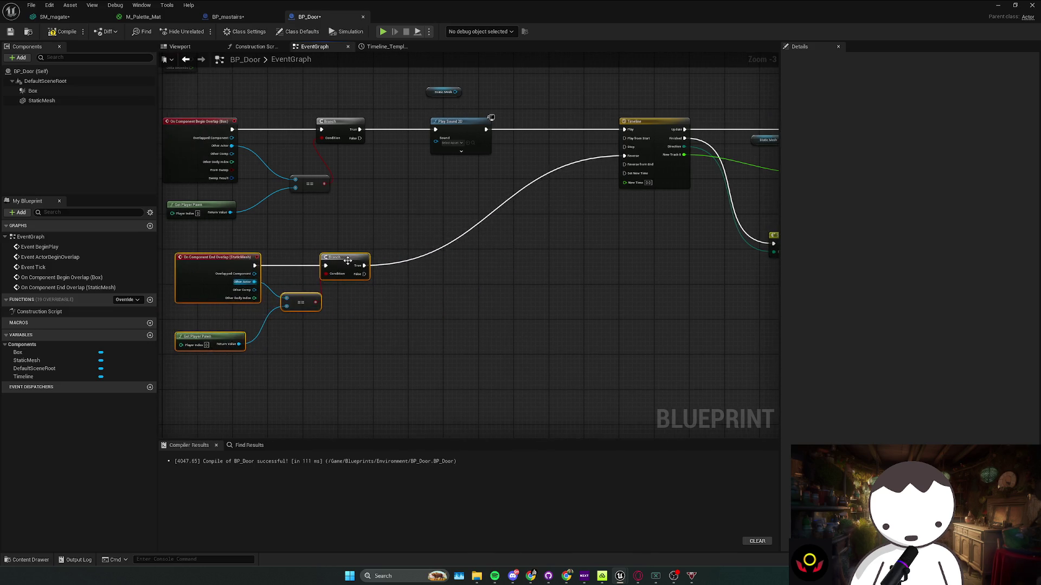
{"action": "left_click_drag", "start_coordinate": [505, 209], "coordinate": [411, 251]}
{"action": "left_click", "coordinate": [338, 132]}
{"action": "left_click", "coordinate": [338, 138]}
{"action": "scroll", "coordinate": [425, 215], "scroll_direction": "down", "scroll_amount": 1}
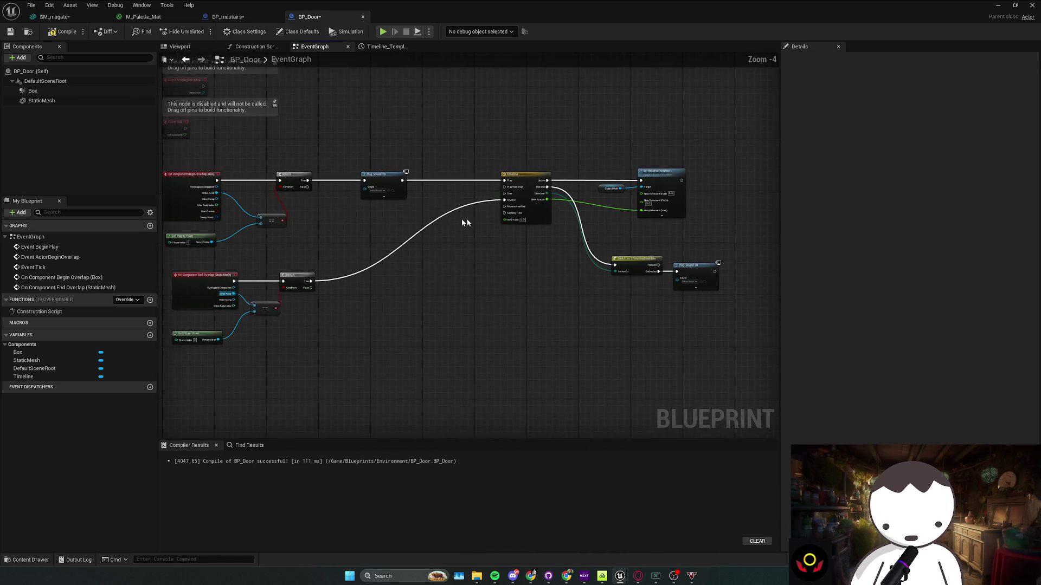
{"action": "key", "text": "alt+Tab"}
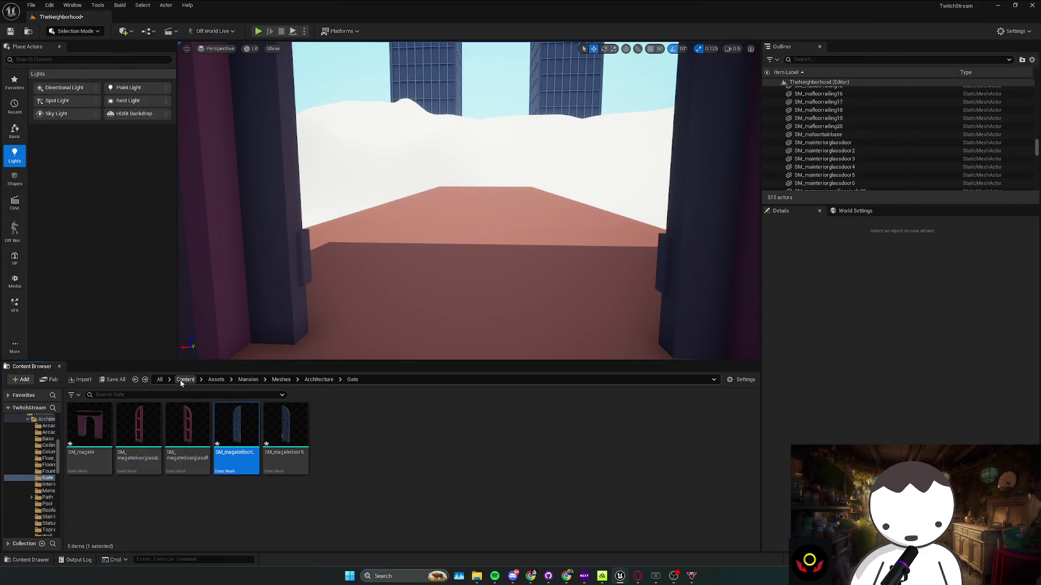
Browse to Content > Audio > SFX and inspect Door_Open_Cue and Door_Close_Cue
{"action": "left_click", "coordinate": [185, 380]}
{"action": "double_click", "coordinate": [138, 428]}
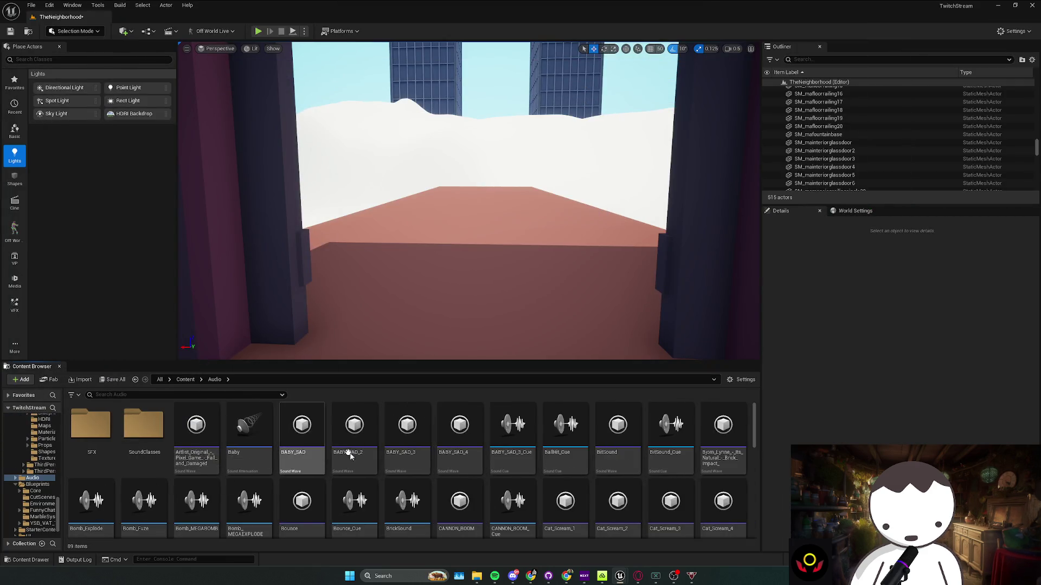
{"action": "double_click", "coordinate": [106, 439]}
{"action": "mouse_move", "coordinate": [142, 433]}
{"action": "left_click", "coordinate": [237, 451]}
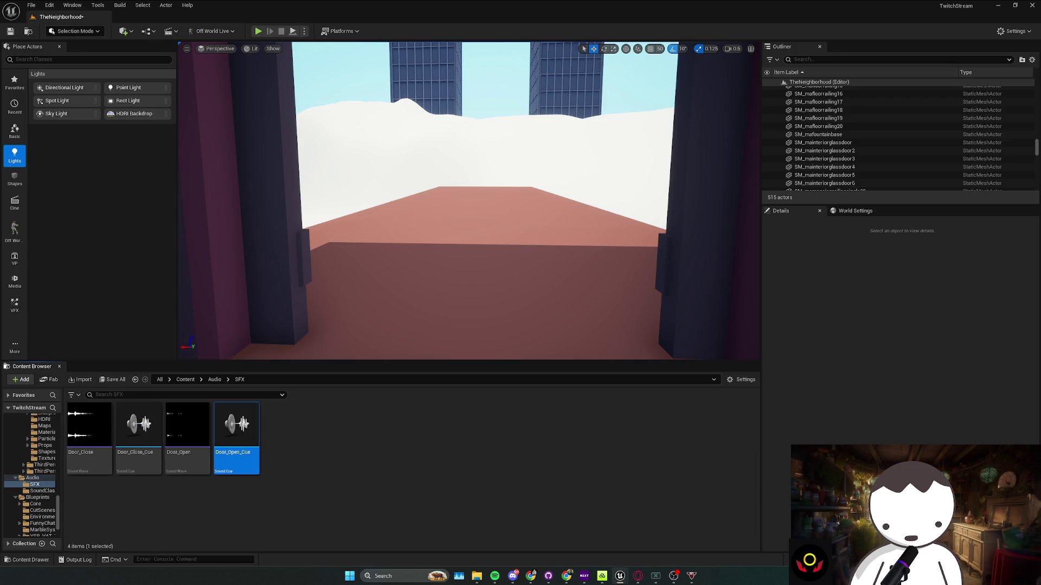
{"action": "left_click", "coordinate": [138, 437]}
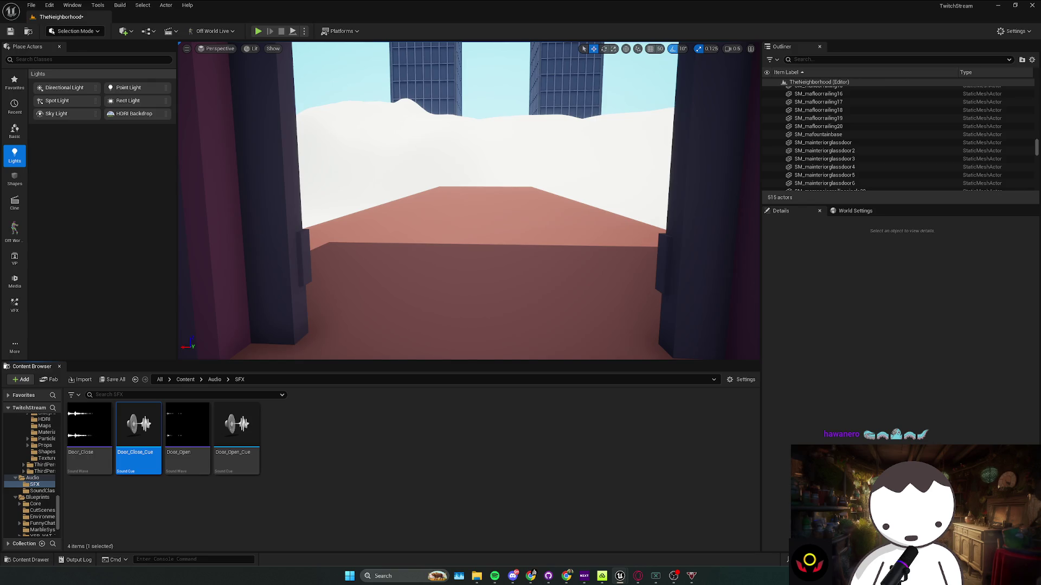
Return to BP_Door and show the door mesh in the blueprint Viewport
{"action": "key", "text": "alt+Tab"}
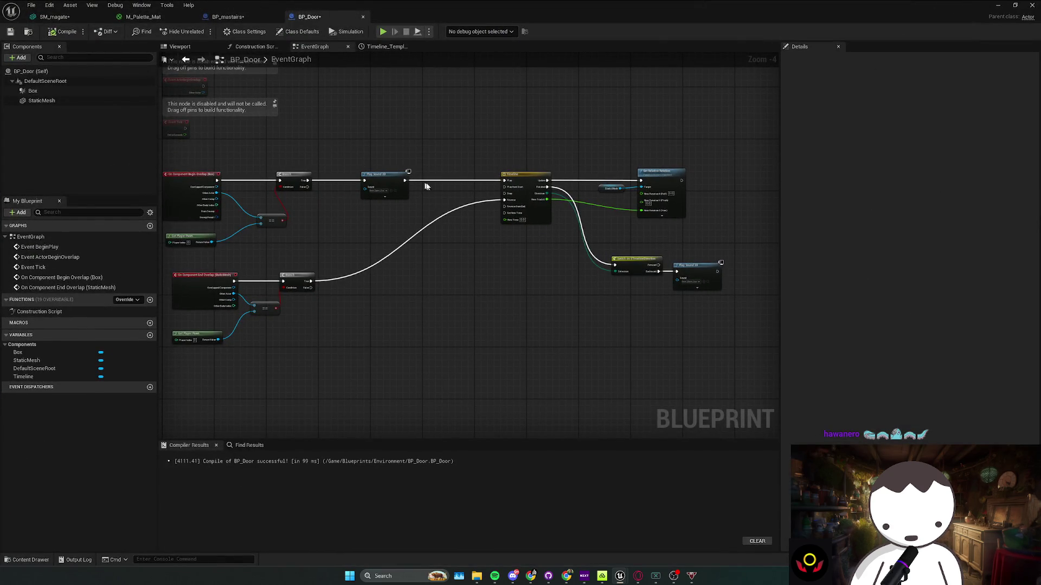
{"action": "left_click_drag", "start_coordinate": [417, 180], "coordinate": [399, 195]}
{"action": "left_click", "coordinate": [187, 47]}
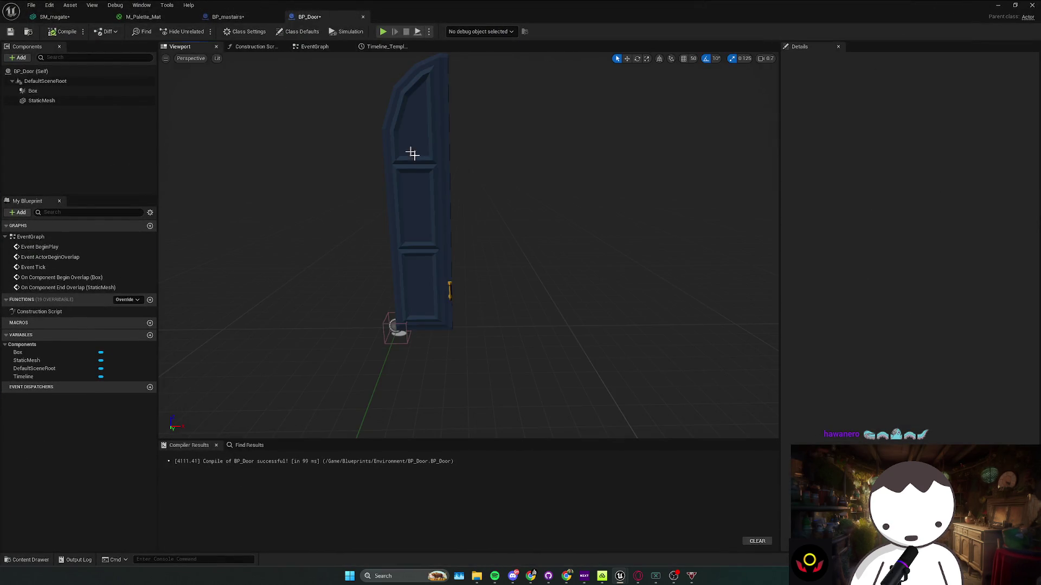
Place a BP_Door instance in the mansion doorway
{"action": "left_click", "coordinate": [434, 185]}
{"action": "key", "text": "alt+Tab"}
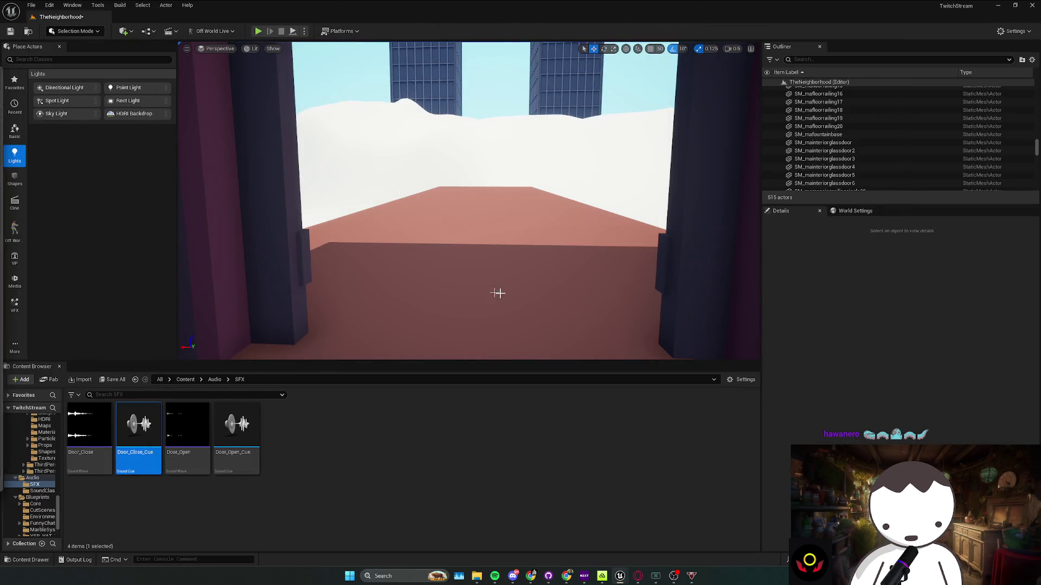
{"action": "key", "text": "w"}
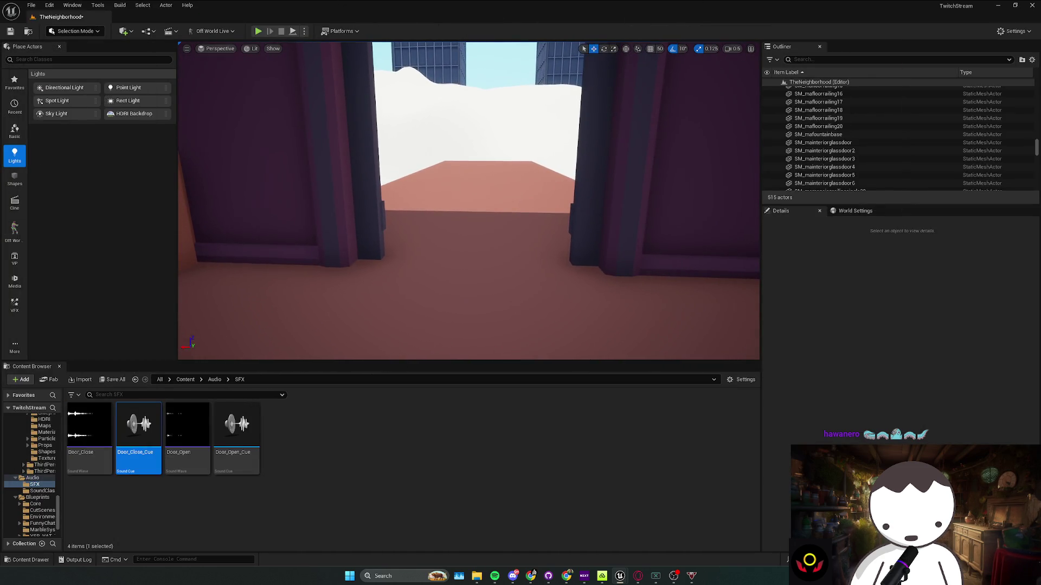
{"action": "mouse_move", "coordinate": [236, 434]}
{"action": "left_mouse_down"}
{"action": "mouse_move", "coordinate": [282, 461]}
{"action": "mouse_move", "coordinate": [395, 260]}
{"action": "mouse_move", "coordinate": [605, 272]}
{"action": "left_mouse_up"}
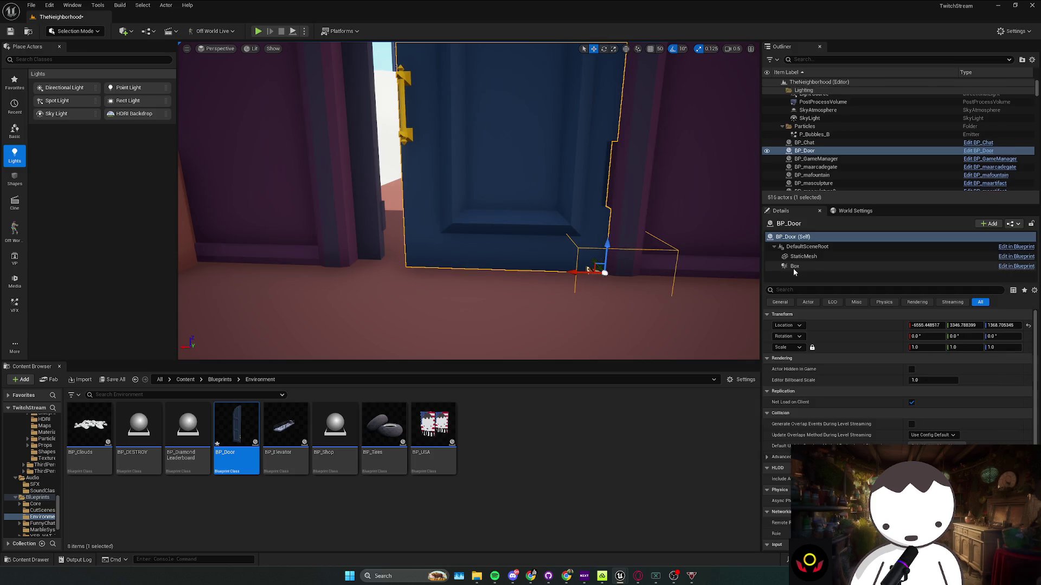
Raise the door's trigger Box and scale it to 3.75×5.75×1, then start a play test
{"action": "left_click", "coordinate": [808, 264]}
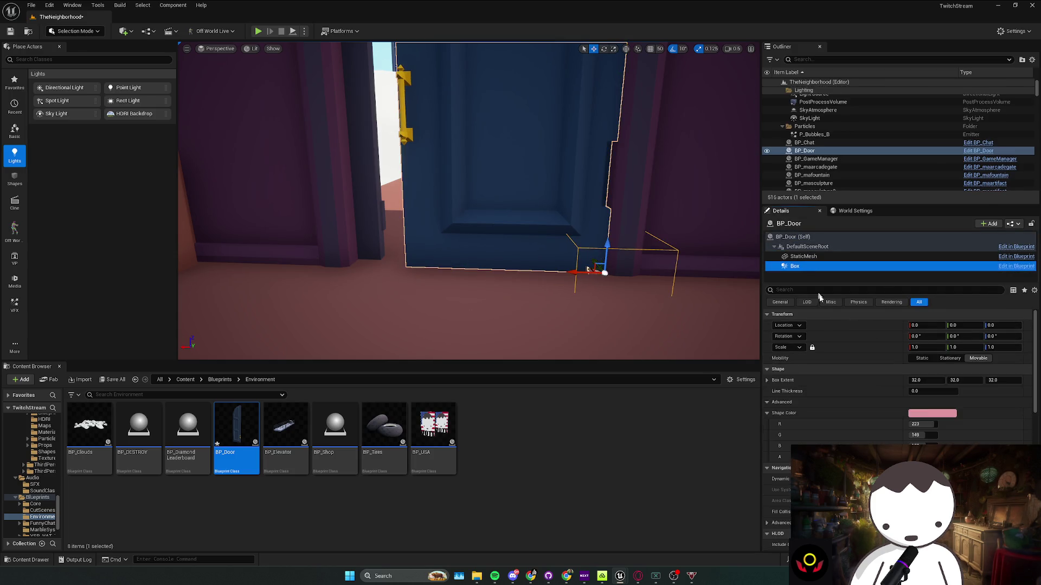
{"action": "scroll", "coordinate": [541, 252], "scroll_direction": "down", "scroll_amount": 2}
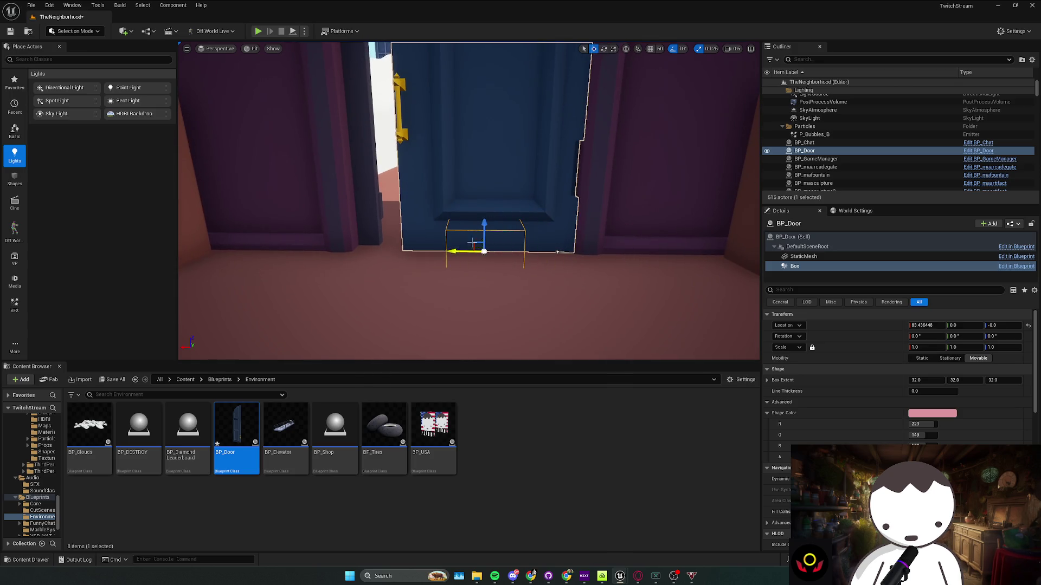
{"action": "left_click_drag", "start_coordinate": [484, 226], "coordinate": [484, 90]}
{"action": "key", "text": "r"}
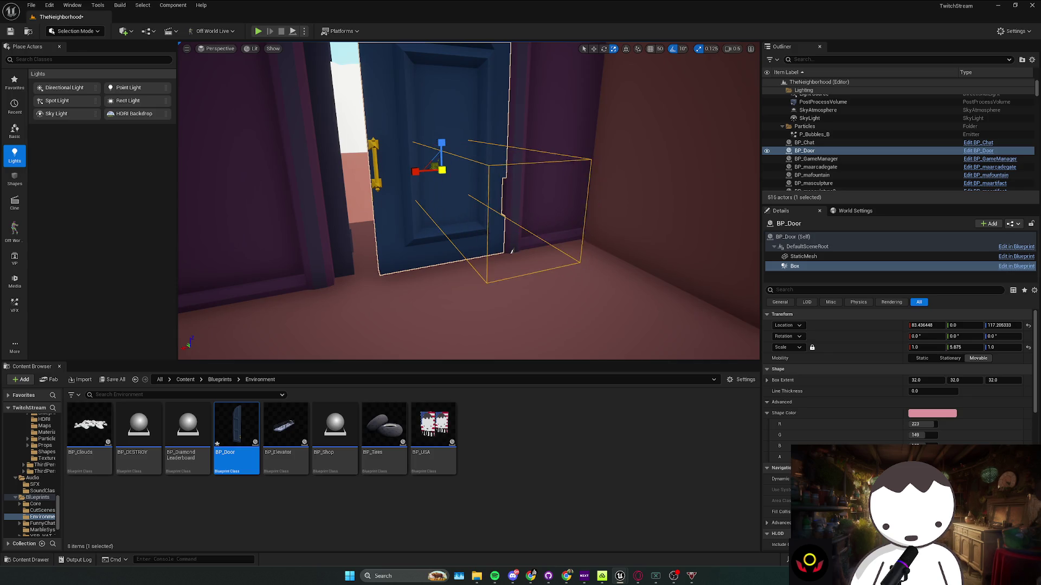
{"action": "mouse_move", "coordinate": [410, 172]}
{"action": "left_mouse_down"}
{"action": "mouse_move", "coordinate": [421, 172]}
{"action": "mouse_move", "coordinate": [411, 172]}
{"action": "left_mouse_up"}
{"action": "key", "text": "w"}
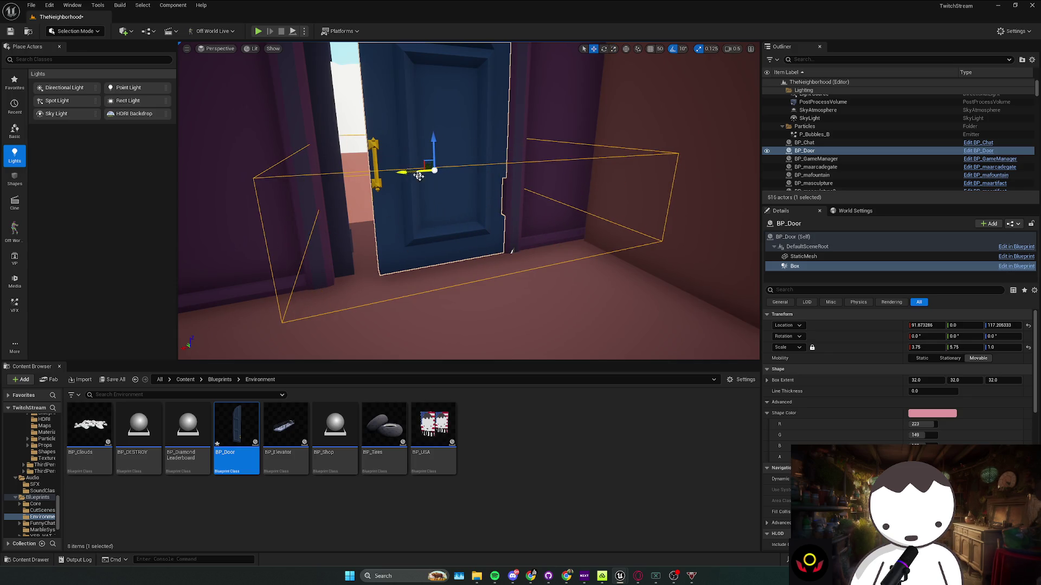
{"action": "key", "text": "alt+p"}
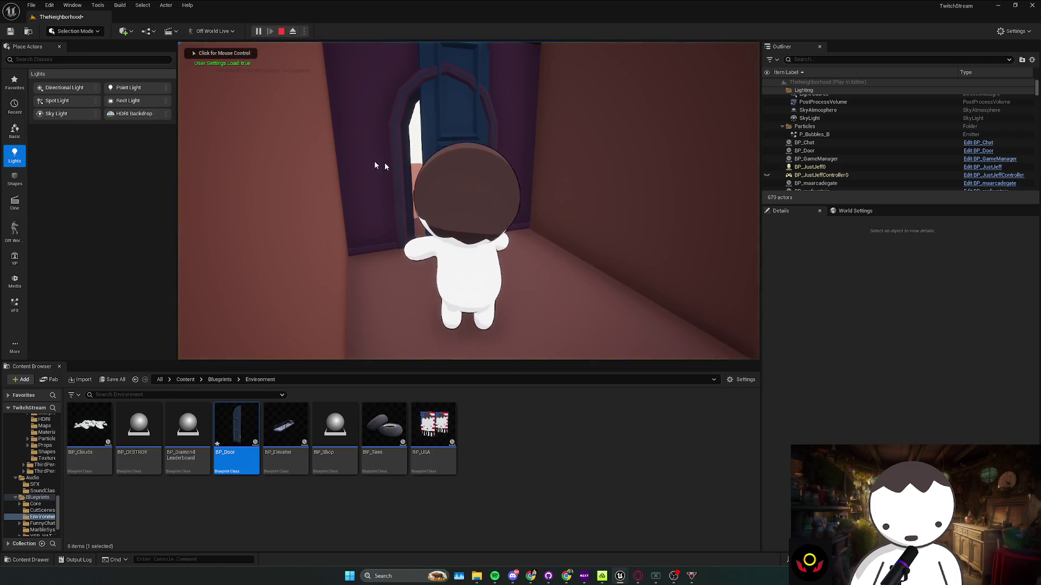
Walk the character back and forth through the doorway toward the stairs, then end the play test
{"action": "key", "text": "s"}
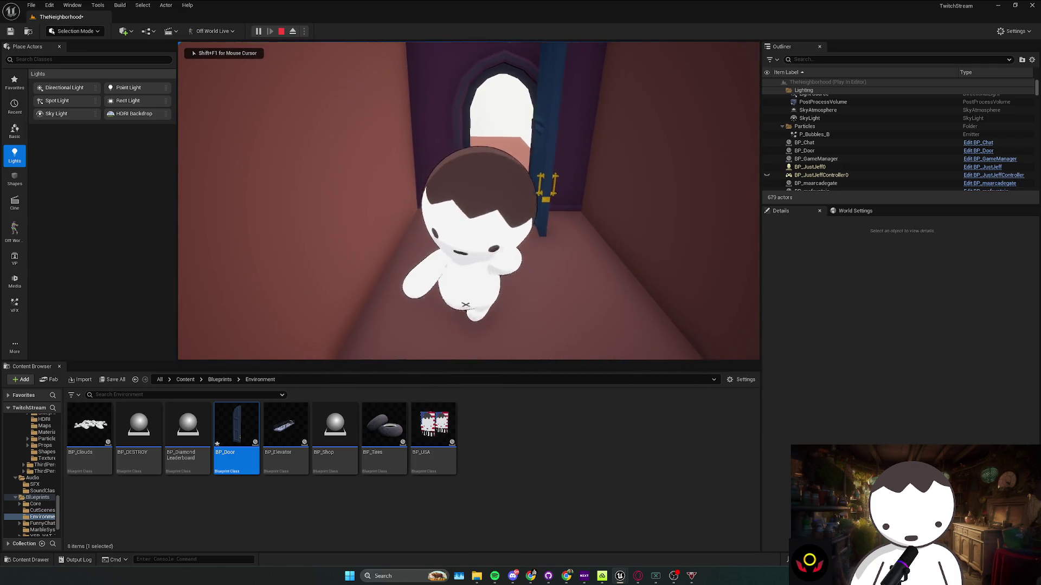
{"action": "key", "text": "w"}
{"action": "key", "text": "shift+F1"}
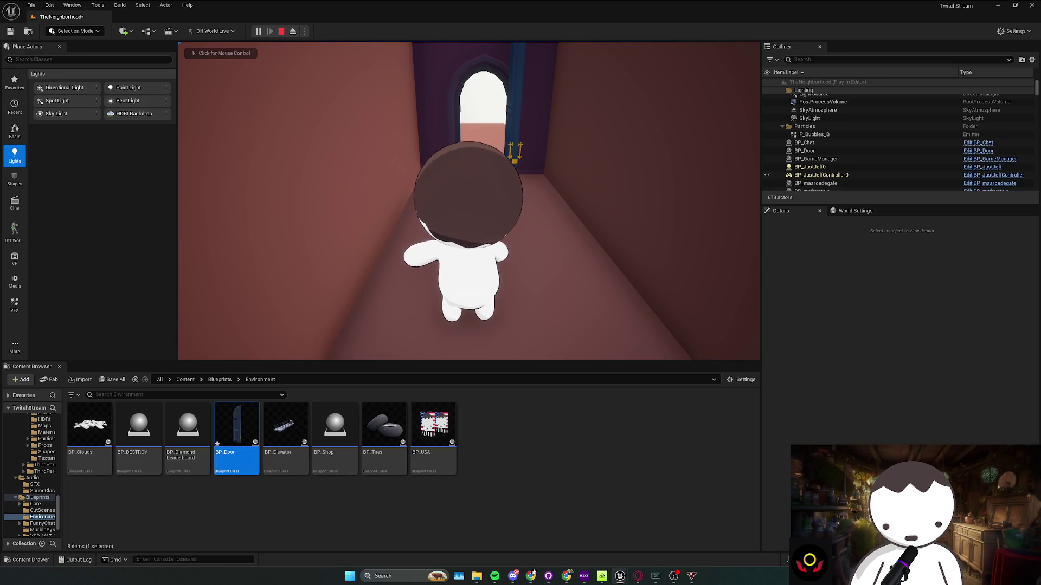
{"action": "left_click", "coordinate": [487, 200]}
{"action": "key", "text": "w"}
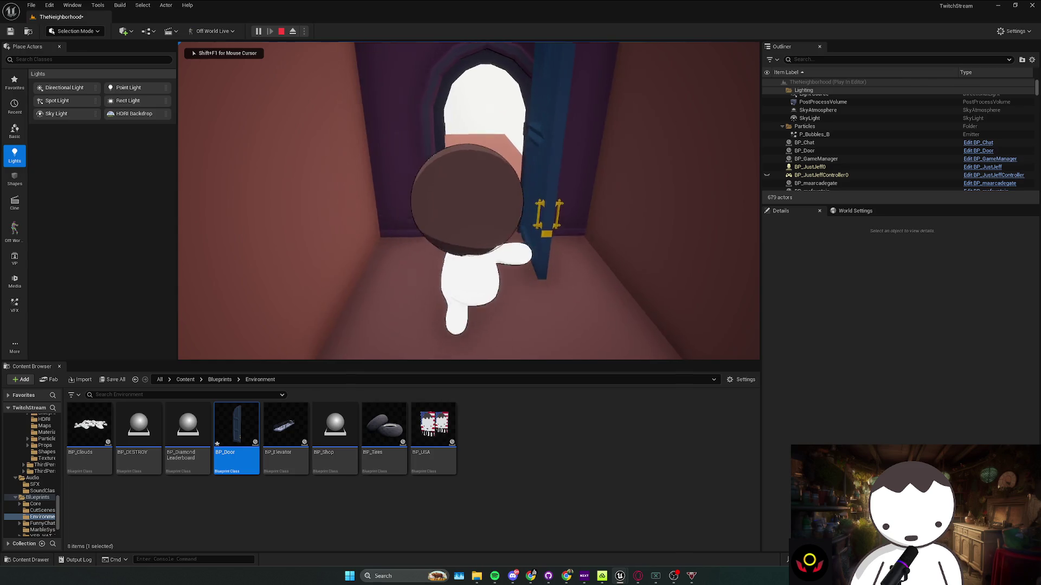
{"action": "key", "text": "w"}
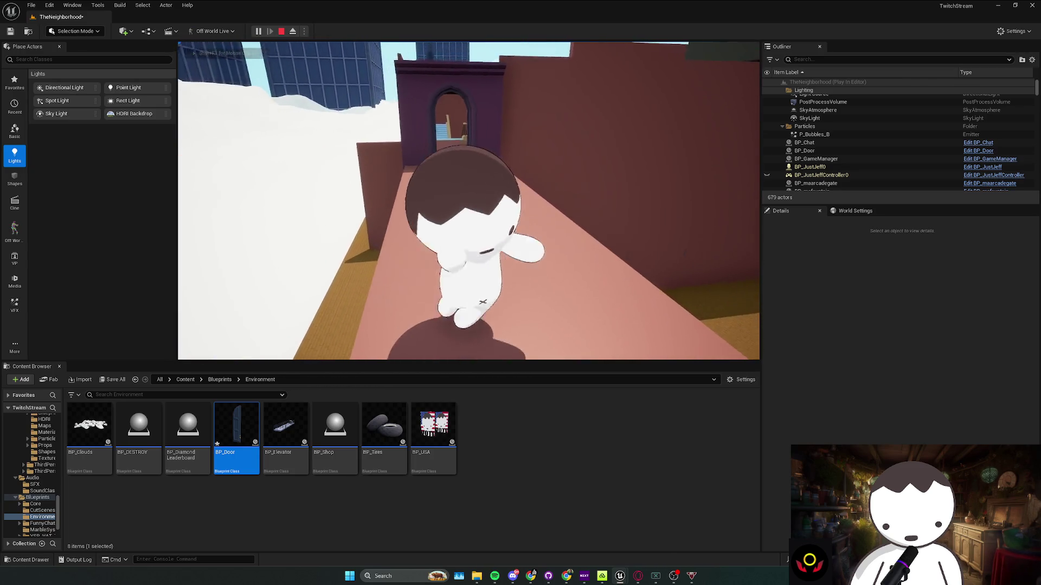
{"action": "key", "text": "shift+F1"}
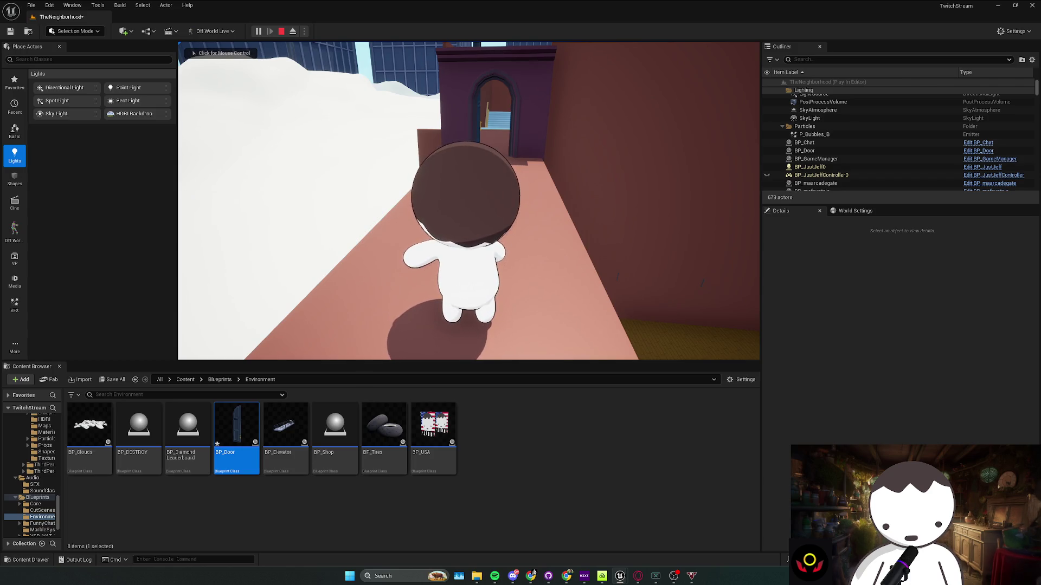
{"action": "key", "text": "w"}
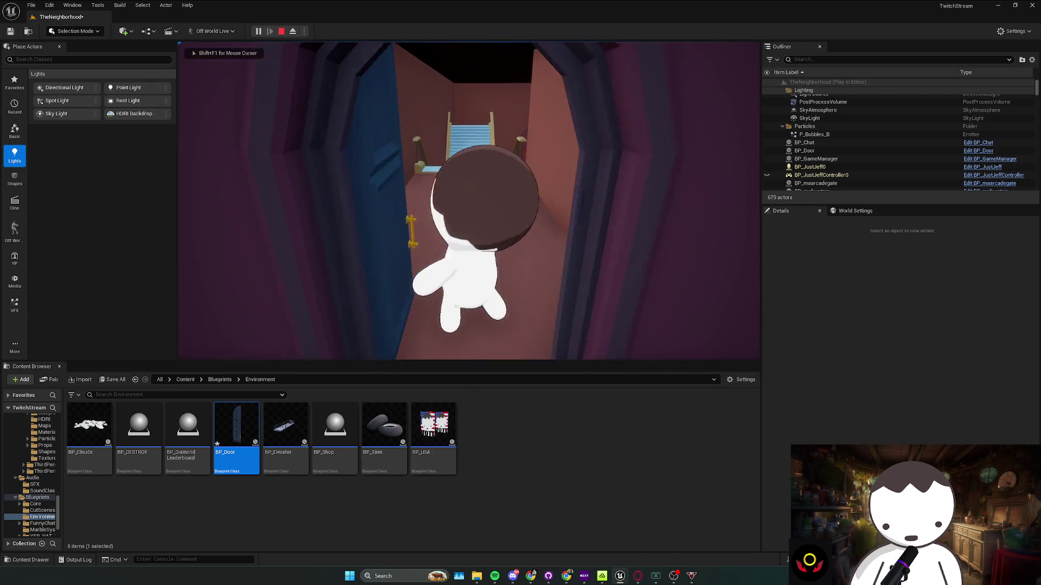
{"action": "key", "text": "Escape"}
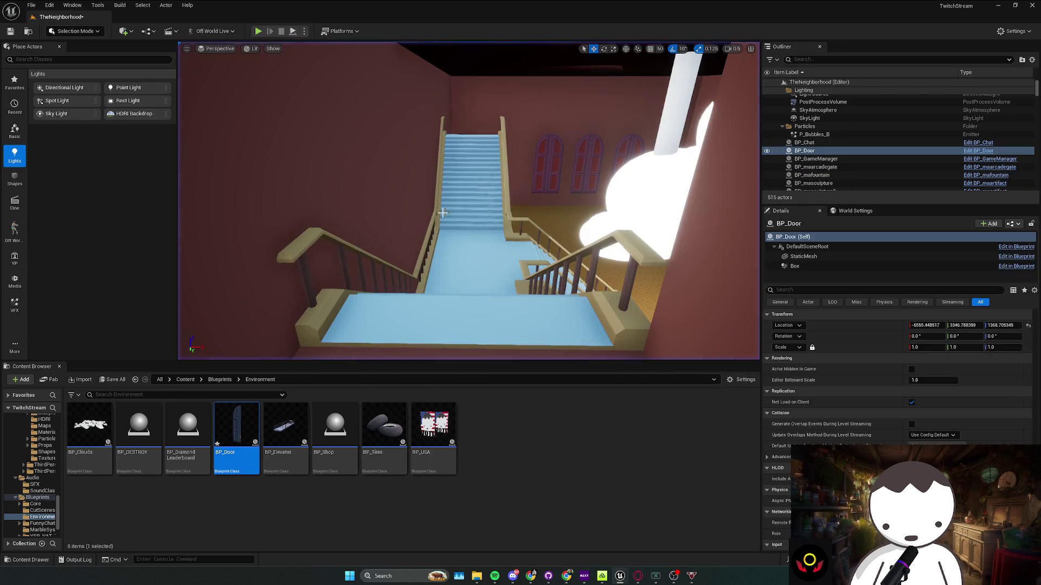
In BP_Door, add a Box end-overlap event, rewire Other Actor and exec to it, and delete the StaticMesh event
{"action": "double_click", "coordinate": [236, 428]}
{"action": "left_click", "coordinate": [33, 90]}
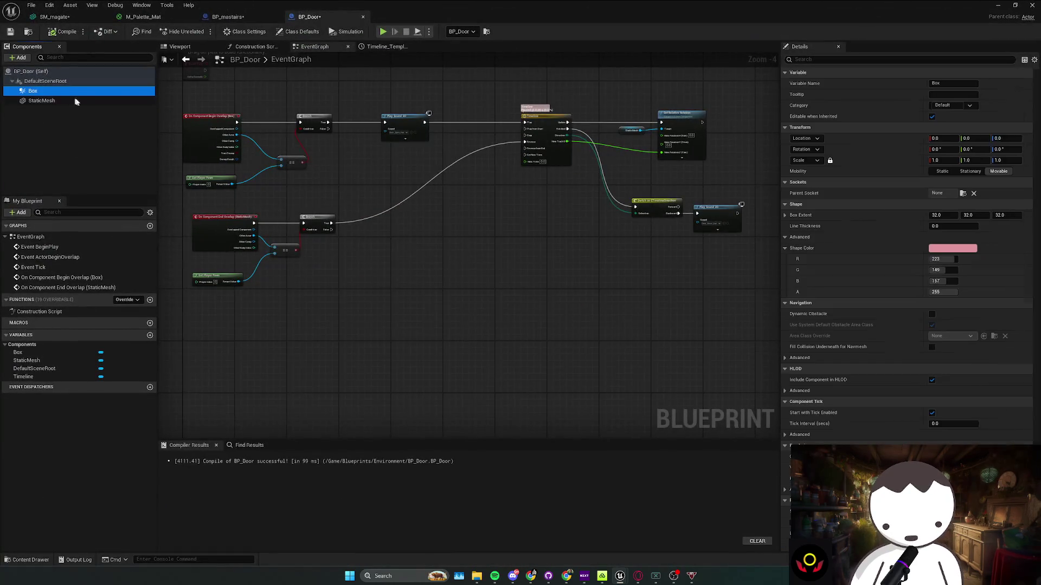
{"action": "scroll", "coordinate": [839, 305], "scroll_direction": "down", "scroll_amount": 15}
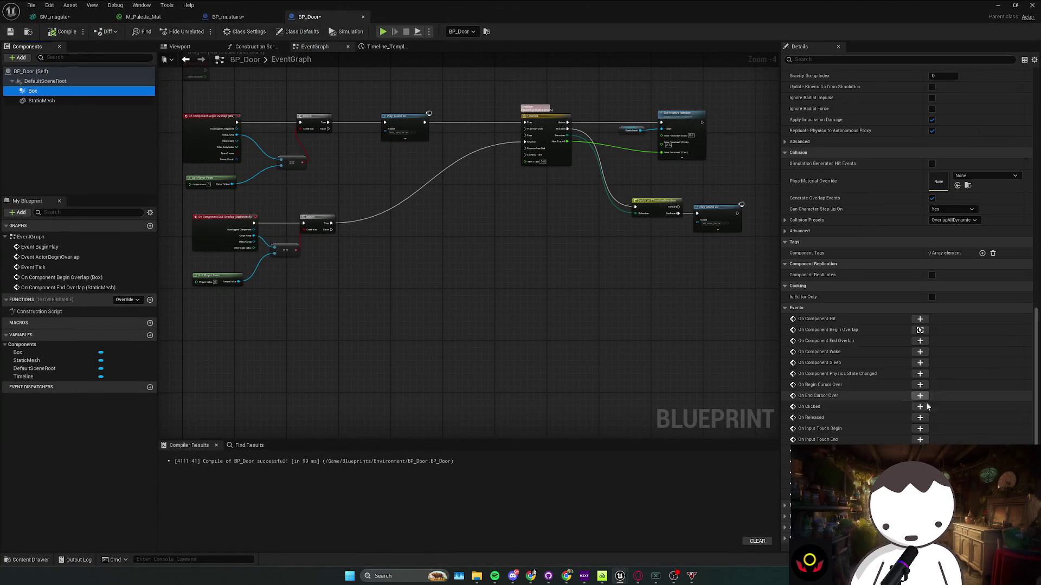
{"action": "left_click", "coordinate": [921, 342]}
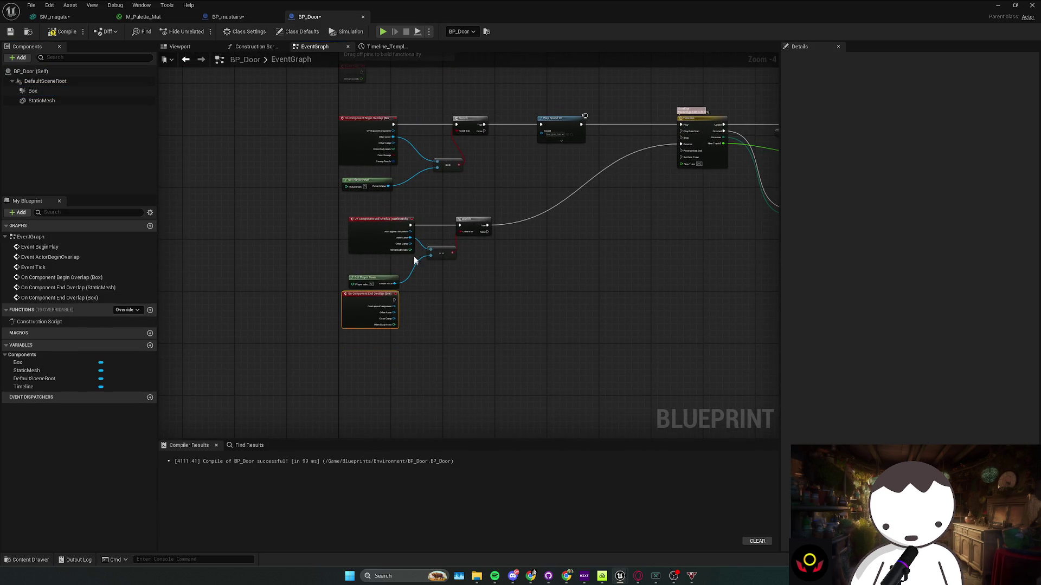
{"action": "left_click_drag", "start_coordinate": [411, 239], "coordinate": [394, 317]}
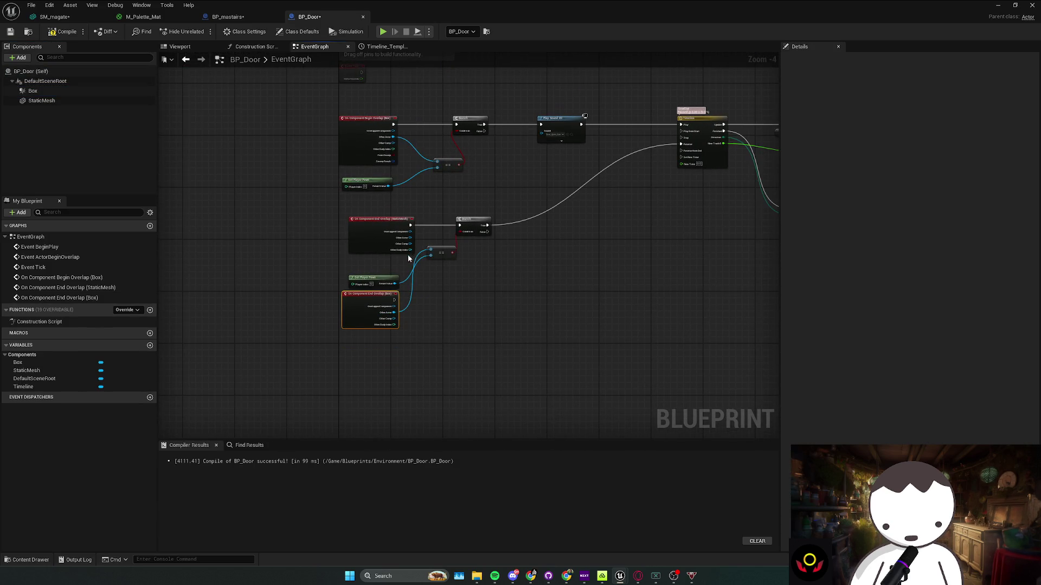
{"action": "mouse_move", "coordinate": [413, 222]}
{"action": "left_mouse_down"}
{"action": "mouse_move", "coordinate": [394, 300]}
{"action": "mouse_move", "coordinate": [369, 263]}
{"action": "mouse_move", "coordinate": [371, 234]}
{"action": "mouse_move", "coordinate": [389, 237]}
{"action": "left_mouse_up"}
{"action": "key", "text": "Delete"}
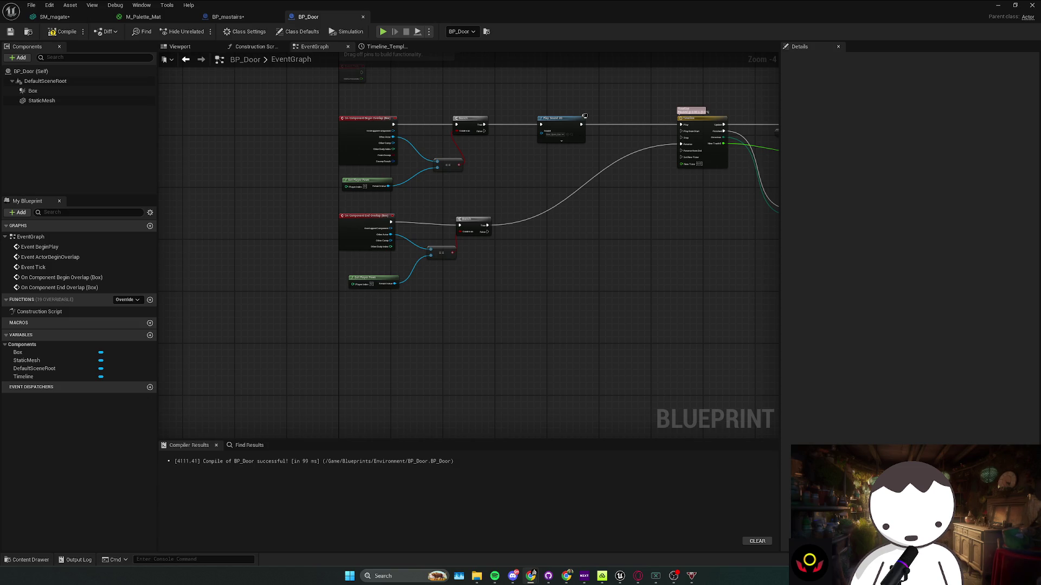
Rearrange the lower branch, timeline direction and sound nodes in the door graph
{"action": "left_click_drag", "start_coordinate": [369, 269], "coordinate": [304, 294]}
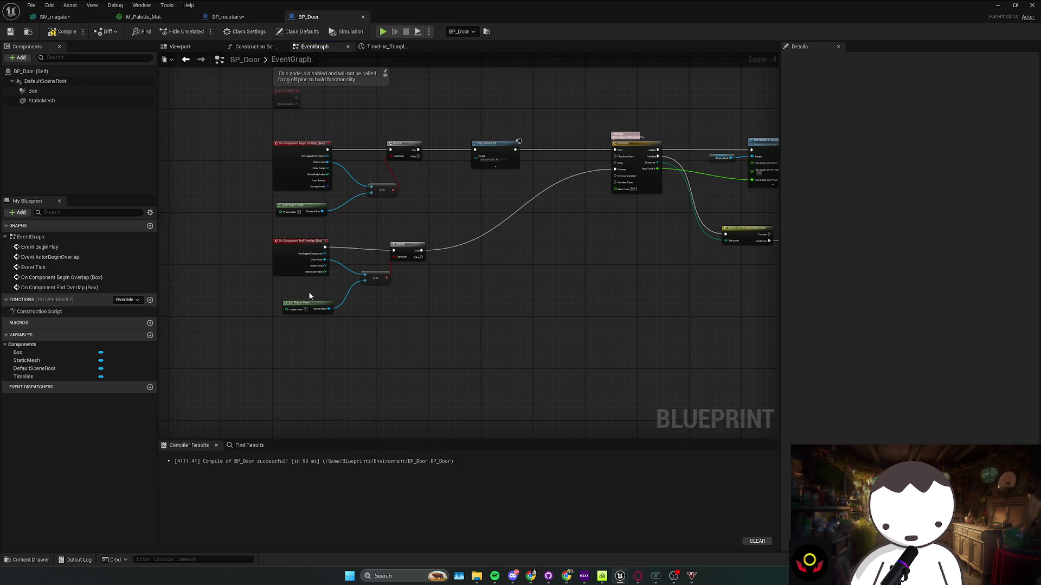
{"action": "left_click_drag", "start_coordinate": [304, 297], "coordinate": [302, 311]}
{"action": "left_click", "coordinate": [393, 271]}
{"action": "left_click_drag", "start_coordinate": [393, 271], "coordinate": [389, 267]}
{"action": "mouse_move", "coordinate": [624, 240]}
{"action": "left_mouse_down"}
{"action": "mouse_move", "coordinate": [493, 265]}
{"action": "mouse_move", "coordinate": [425, 266]}
{"action": "left_mouse_up"}
{"action": "left_click_drag", "start_coordinate": [647, 304], "coordinate": [463, 265]}
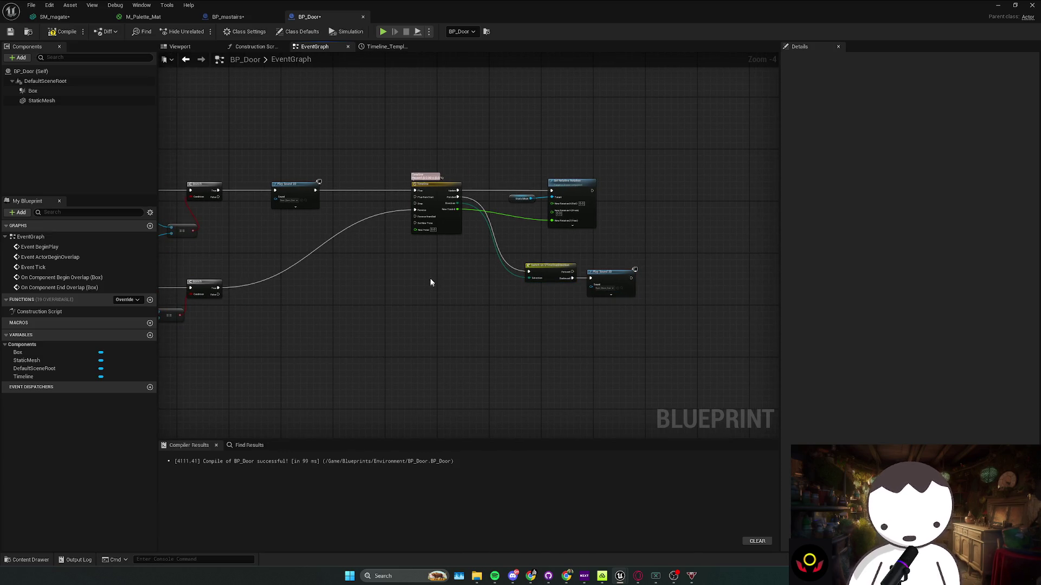
Back in the level, frame the door, run a quick play test, then rotate the door around
{"action": "left_click", "coordinate": [997, 5]}
{"action": "key", "text": "f"}
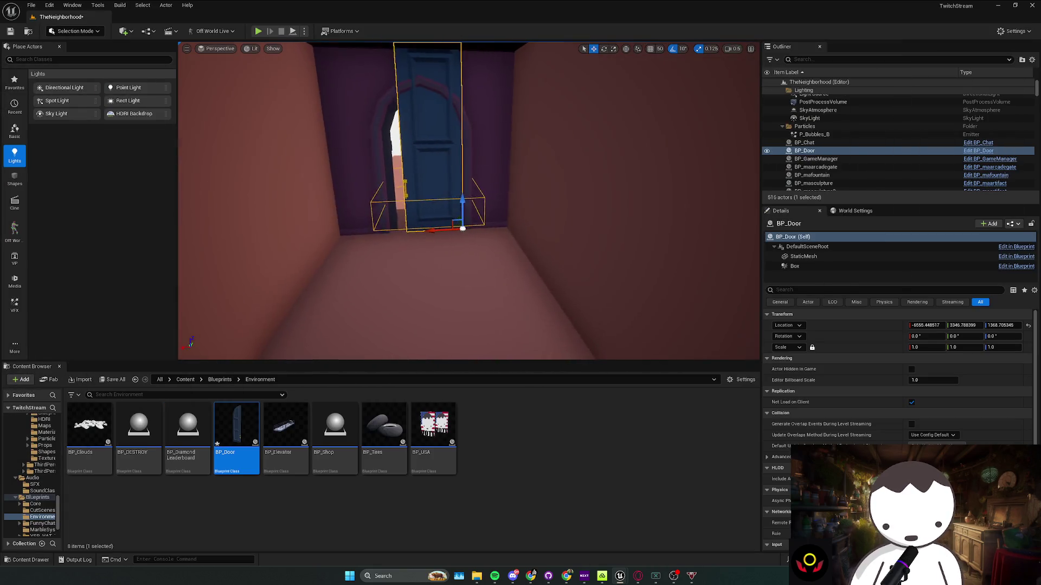
{"action": "left_click", "coordinate": [258, 31]}
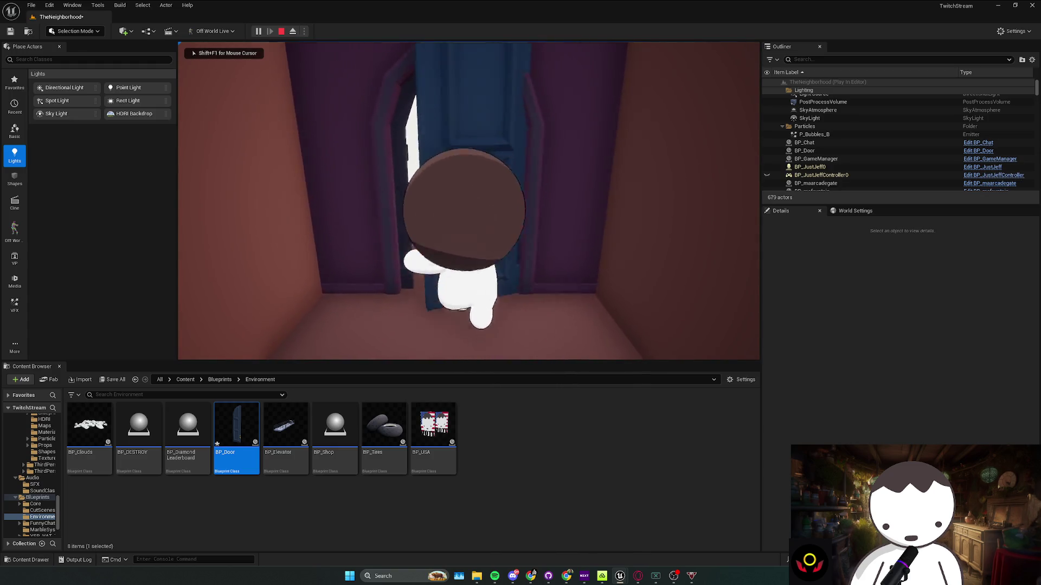
{"action": "key", "text": "s"}
{"action": "key", "text": "Escape"}
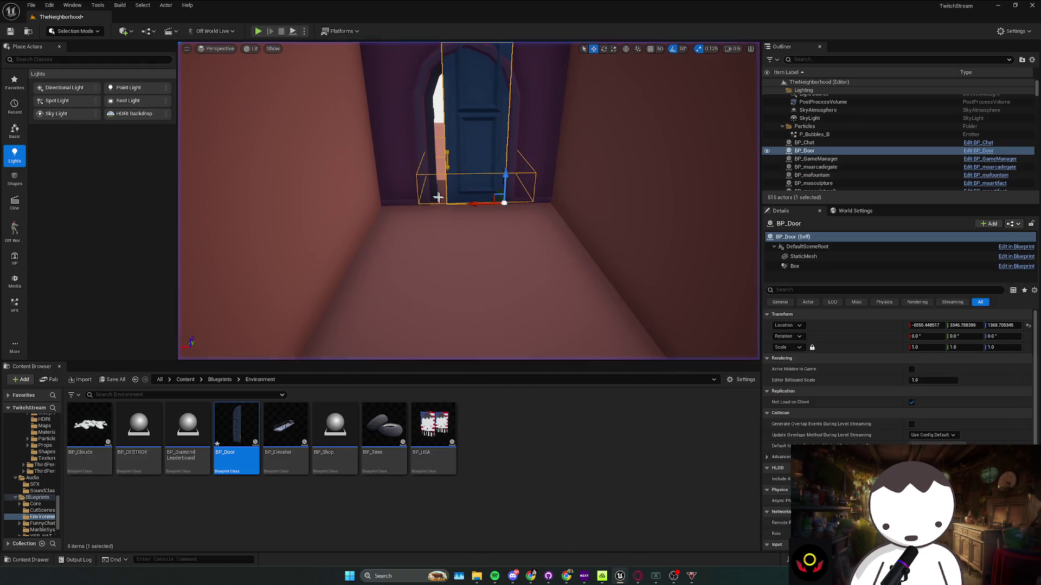
{"action": "key", "text": "e"}
{"action": "mouse_move", "coordinate": [567, 228]}
{"action": "left_mouse_down"}
{"action": "mouse_move", "coordinate": [534, 233]}
{"action": "mouse_move", "coordinate": [543, 243]}
{"action": "mouse_move", "coordinate": [577, 223]}
{"action": "left_mouse_up"}
Slide the rotated door left along the corridor and save the level
{"action": "mouse_move", "coordinate": [500, 235]}
{"action": "left_mouse_down"}
{"action": "mouse_move", "coordinate": [520, 218]}
{"action": "mouse_move", "coordinate": [411, 218]}
{"action": "left_mouse_up"}
{"action": "key", "text": "w"}
{"action": "key", "text": "ctrl+s"}
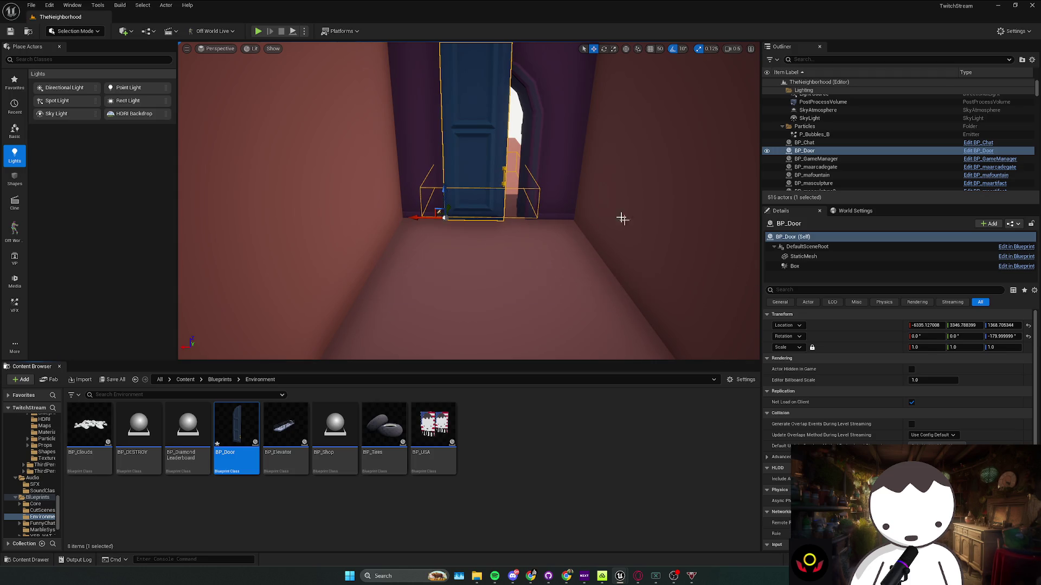
Give the door the Wall_Door_400x300's scale of 0.519149 and shift it right into the arch
{"action": "left_click", "coordinate": [428, 200]}
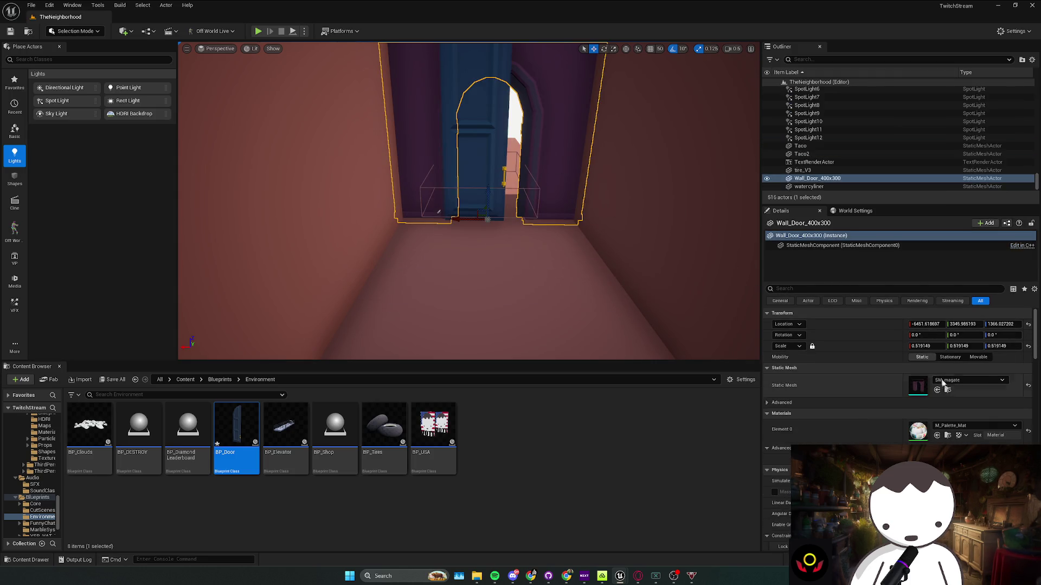
{"action": "left_click", "coordinate": [484, 166]}
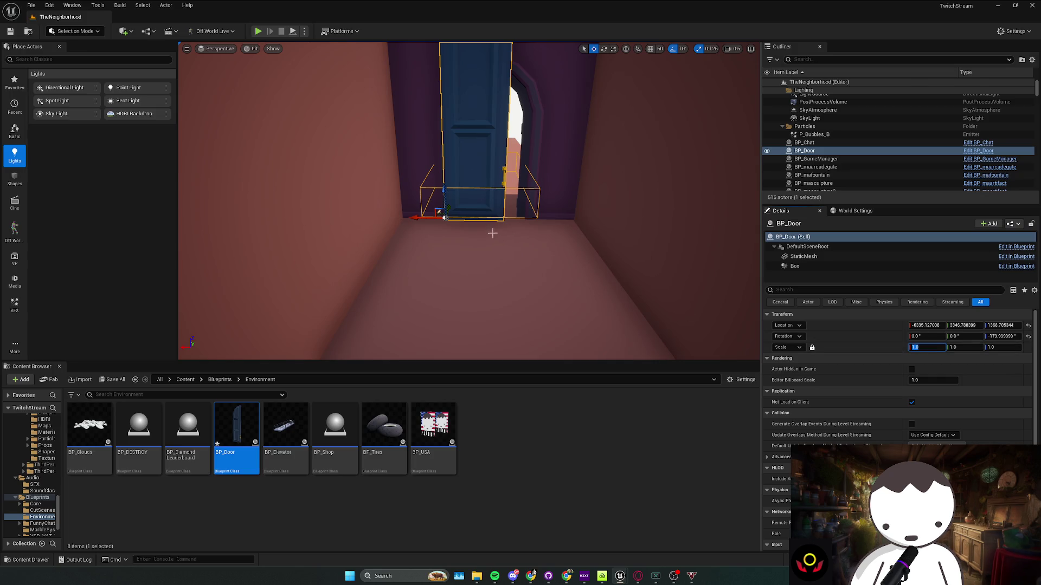
{"action": "left_click", "coordinate": [545, 161]}
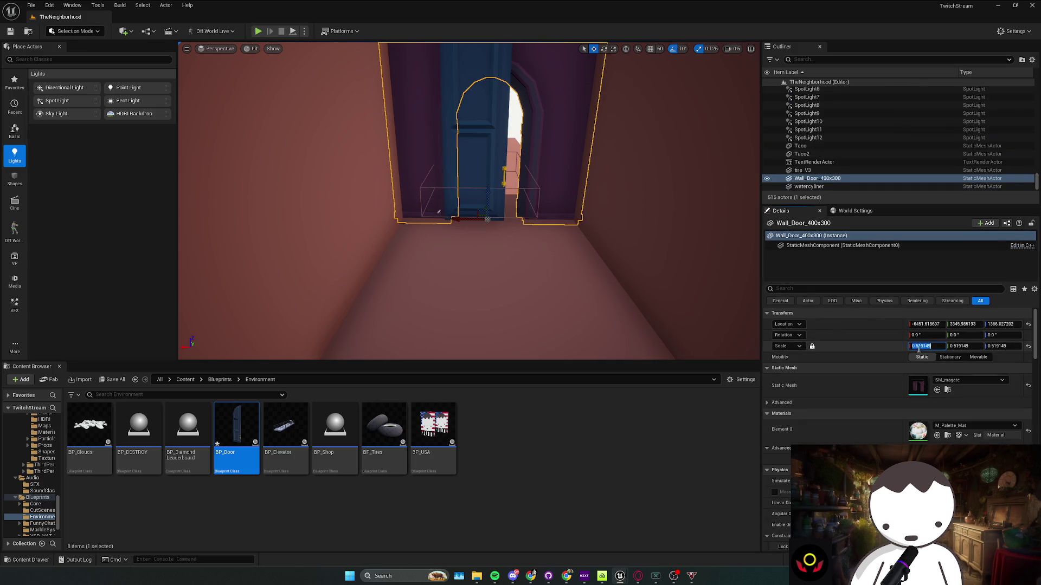
{"action": "left_click", "coordinate": [479, 181]}
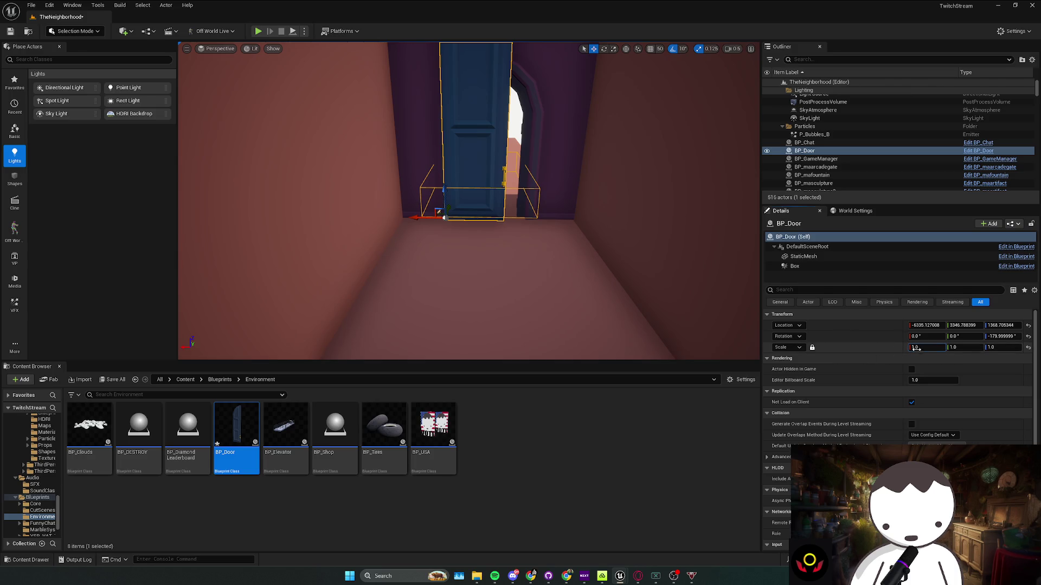
{"action": "key", "text": "Return"}
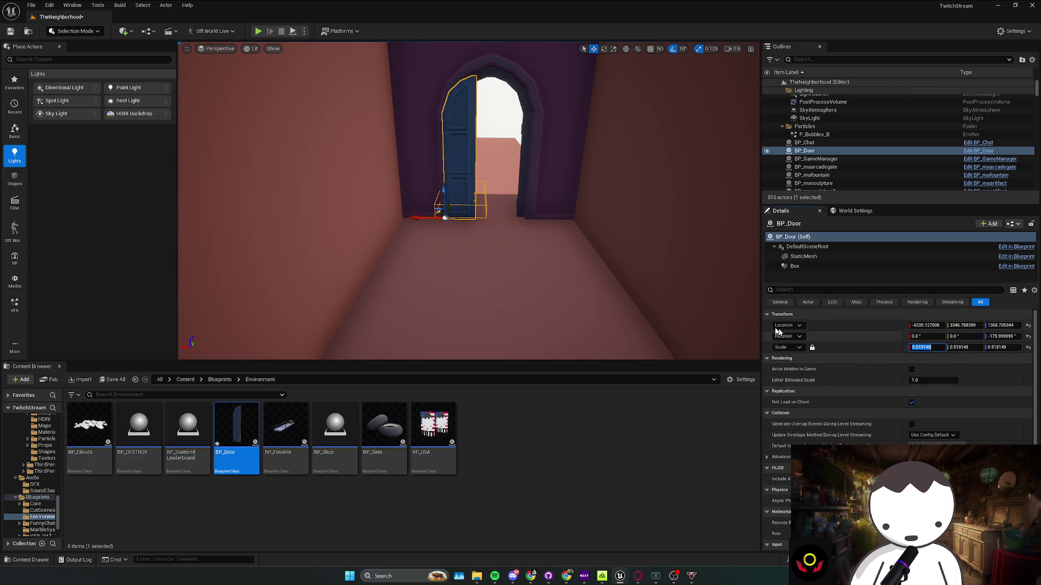
{"action": "left_click_drag", "start_coordinate": [444, 231], "coordinate": [456, 231]}
{"action": "left_click", "coordinate": [794, 266]}
Raise the Box trigger to Z 221.1 and set its extent Z to 122.6 and X to 98.3
{"action": "left_click_drag", "start_coordinate": [465, 189], "coordinate": [464, 180]}
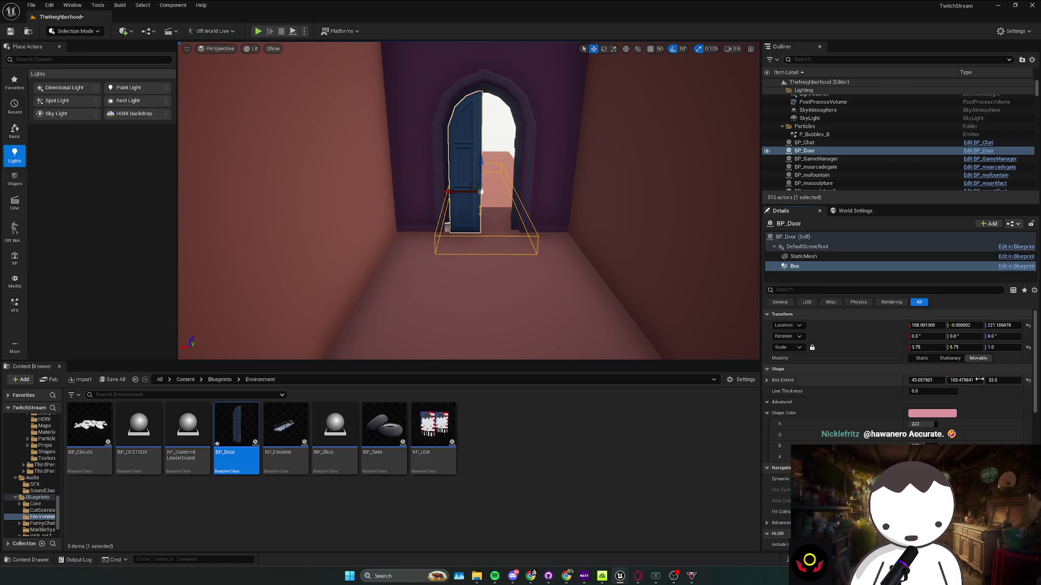
{"action": "left_click_drag", "start_coordinate": [1002, 380], "coordinate": [1019, 380]}
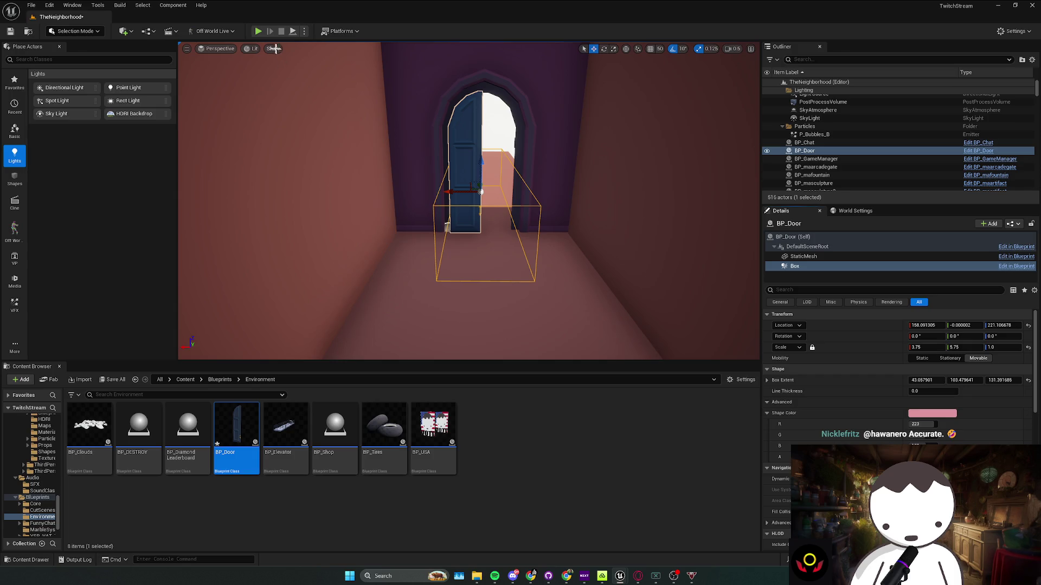
{"action": "left_click_drag", "start_coordinate": [928, 380], "coordinate": [965, 380]}
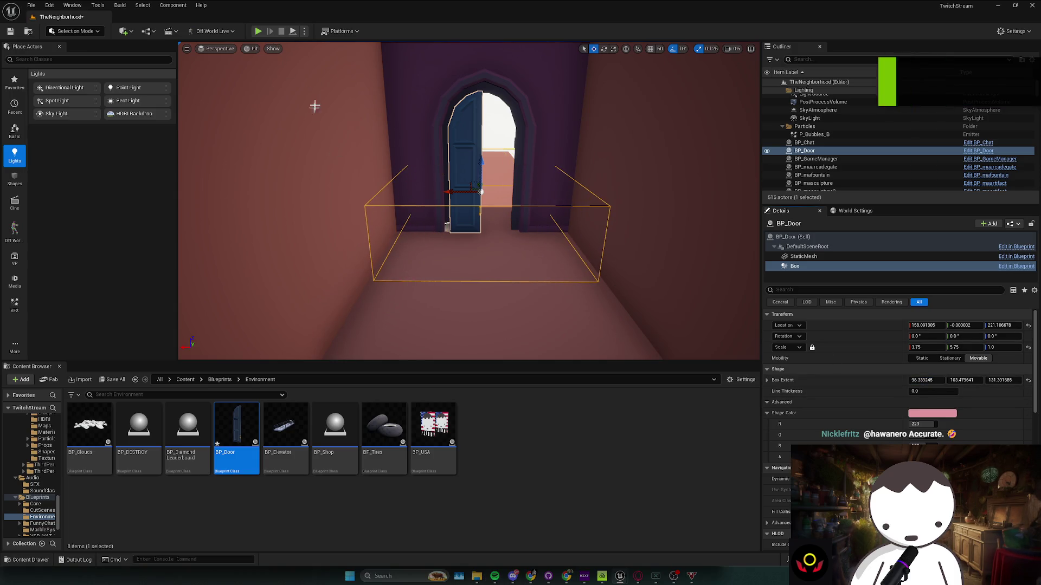
Play test walking the character to the door to confirm it swings open
{"action": "key", "text": "alt+p"}
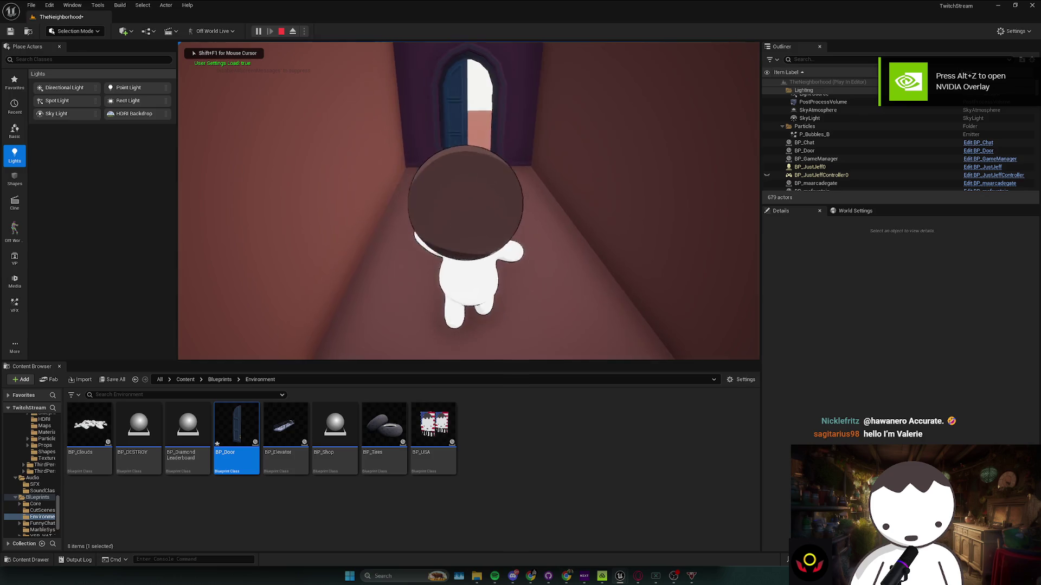
{"action": "key", "text": "w"}
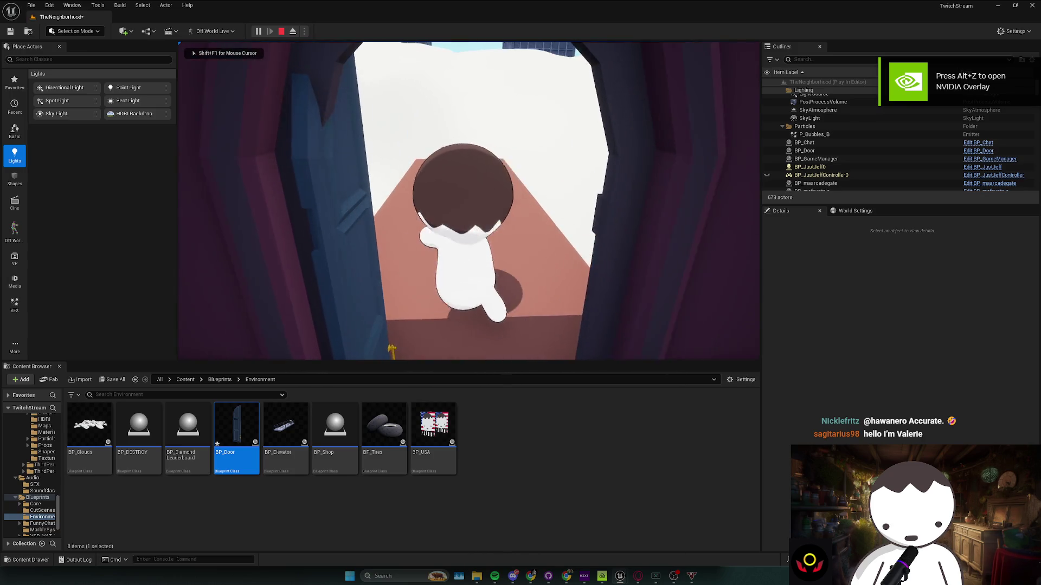
{"action": "key", "text": "Escape"}
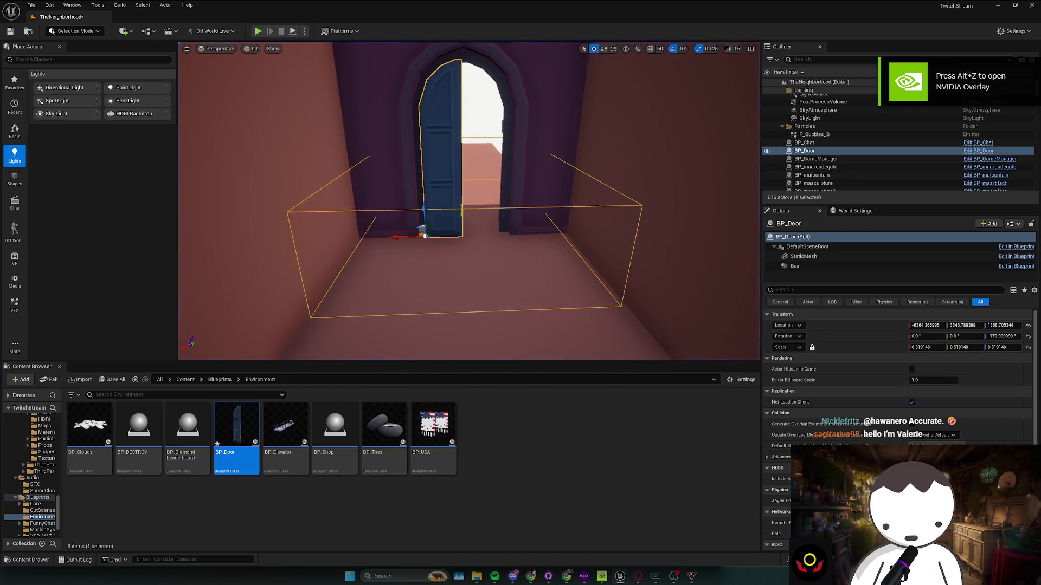
Move the door sideways within the arch to about Y 3377 and nudge it along X
{"action": "scroll", "coordinate": [469, 201], "scroll_direction": "up", "scroll_amount": 3}
{"action": "mouse_move", "coordinate": [438, 221]}
{"action": "left_mouse_down"}
{"action": "mouse_move", "coordinate": [499, 239]}
{"action": "mouse_move", "coordinate": [488, 260]}
{"action": "mouse_move", "coordinate": [515, 251]}
{"action": "left_mouse_up"}
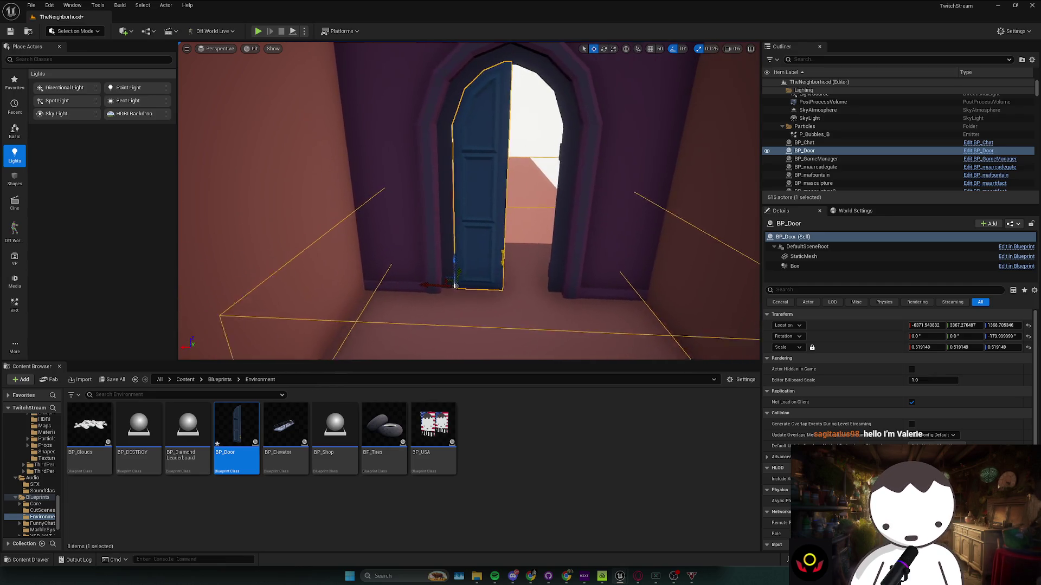
{"action": "scroll", "coordinate": [453, 285], "scroll_direction": "up", "scroll_amount": 3}
{"action": "left_click_drag", "start_coordinate": [465, 303], "coordinate": [461, 321]}
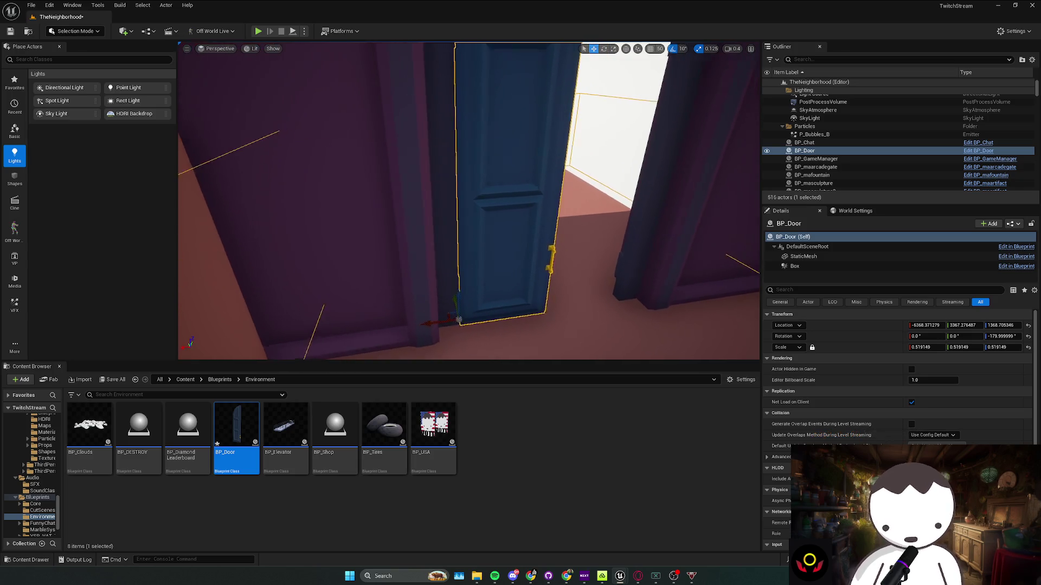
Inspect the door through the arch, deselect it, and start another play test
{"action": "key", "text": "Escape"}
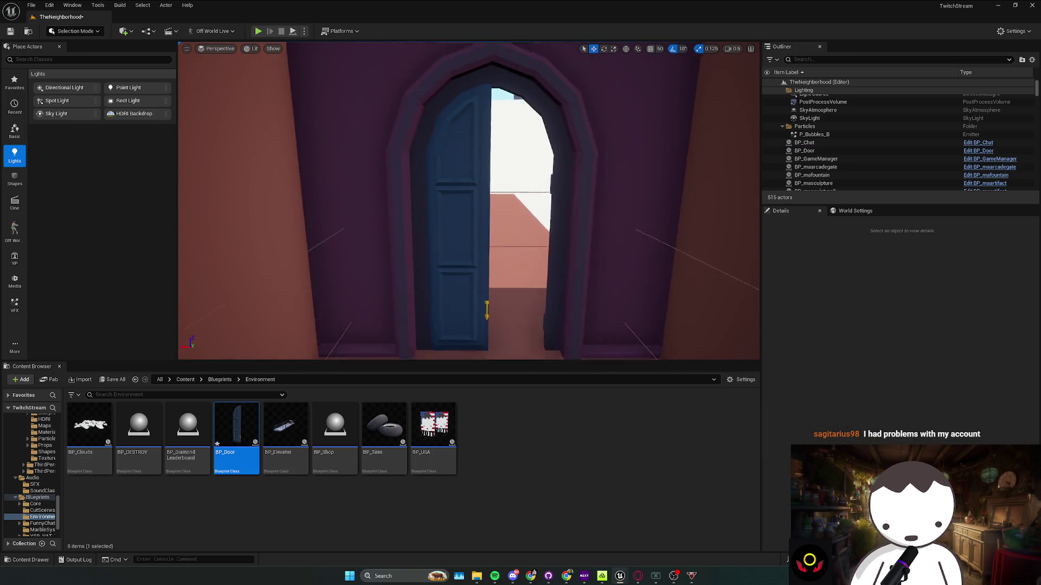
{"action": "key", "text": "ctrl+z"}
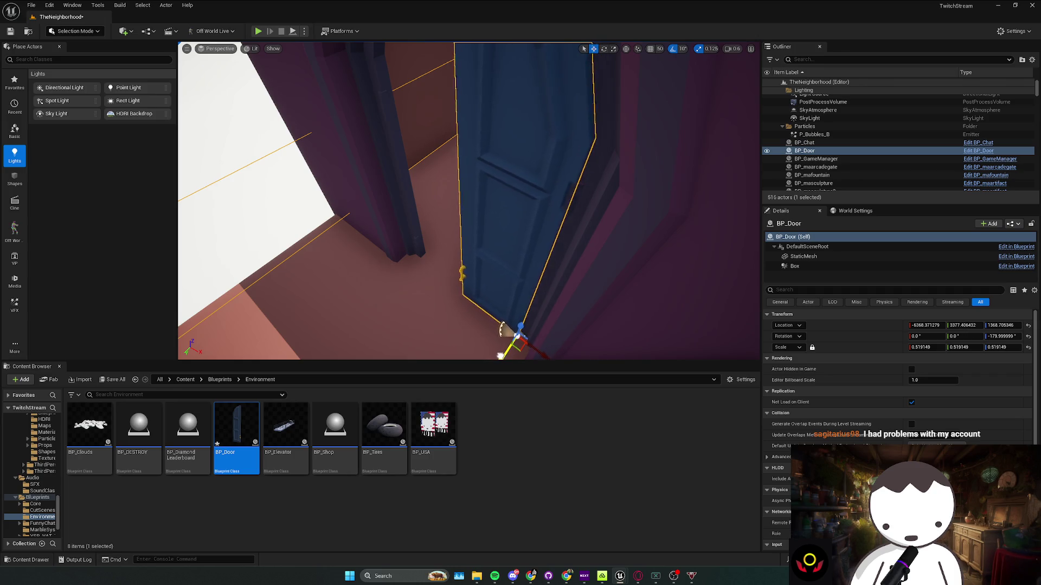
{"action": "key", "text": "f"}
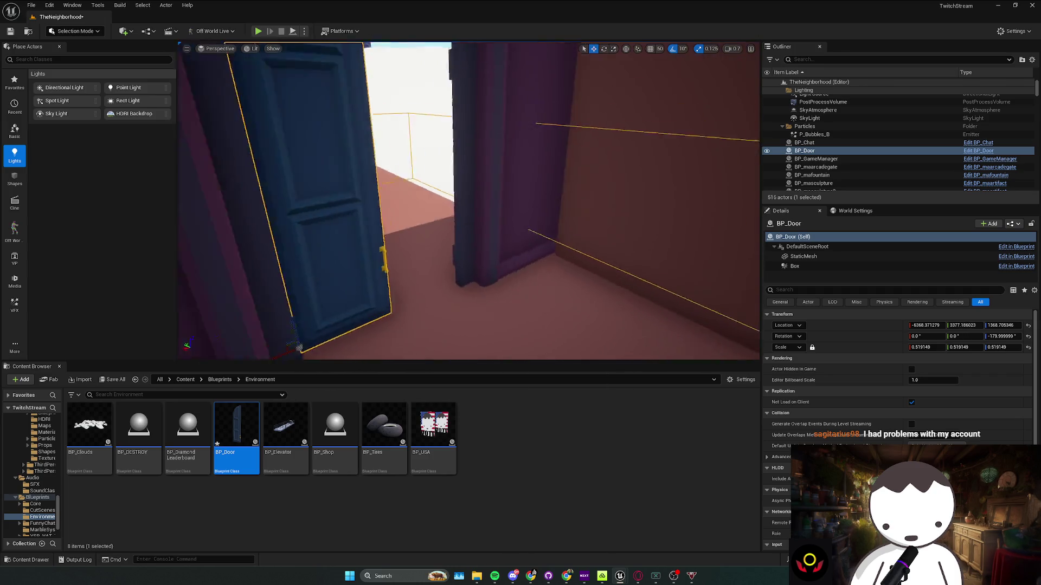
{"action": "key", "text": "Escape"}
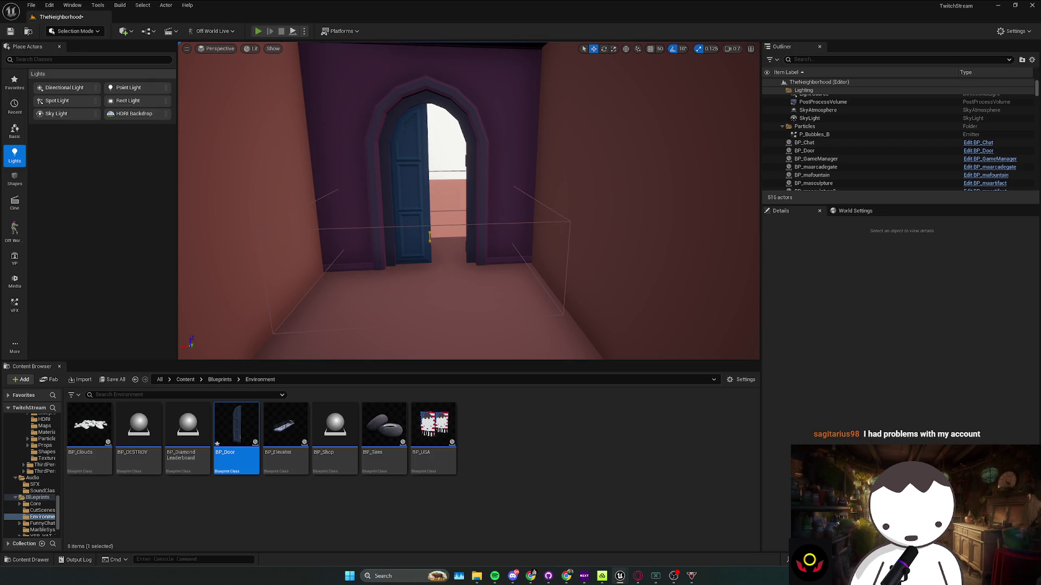
{"action": "key", "text": "alt+p"}
Walk the character forward and back through the open door twice, then stop play
{"action": "key", "text": "w"}
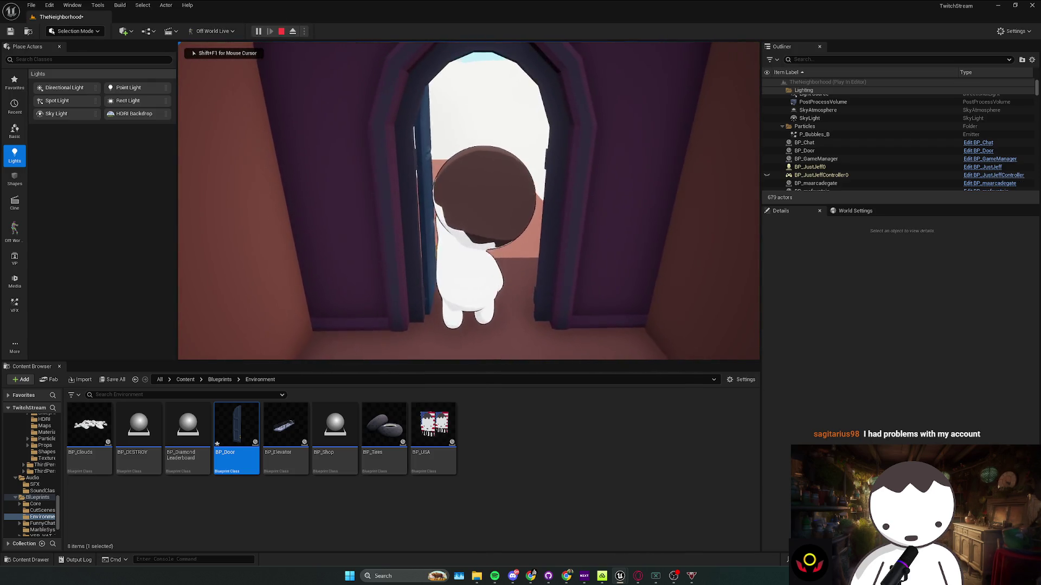
{"action": "key", "text": "s"}
{"action": "key", "text": "w"}
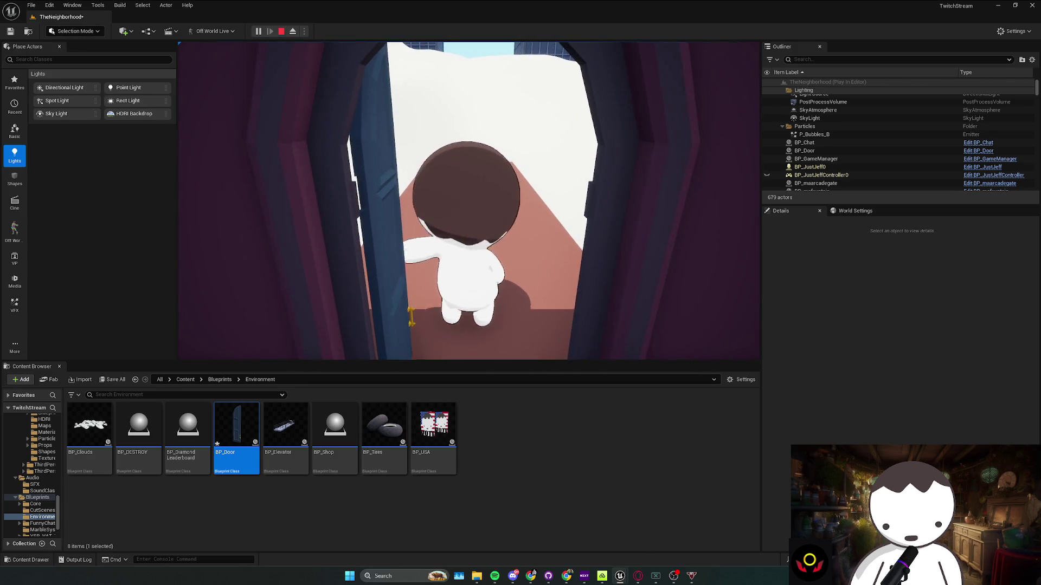
{"action": "key", "text": "s"}
{"action": "key", "text": "w"}
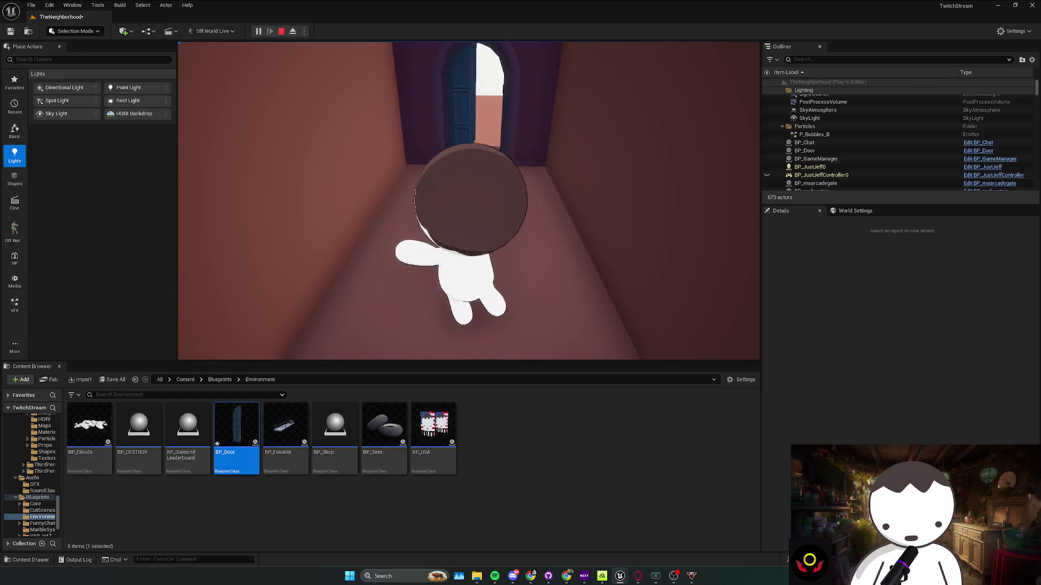
{"action": "key", "text": "Escape"}
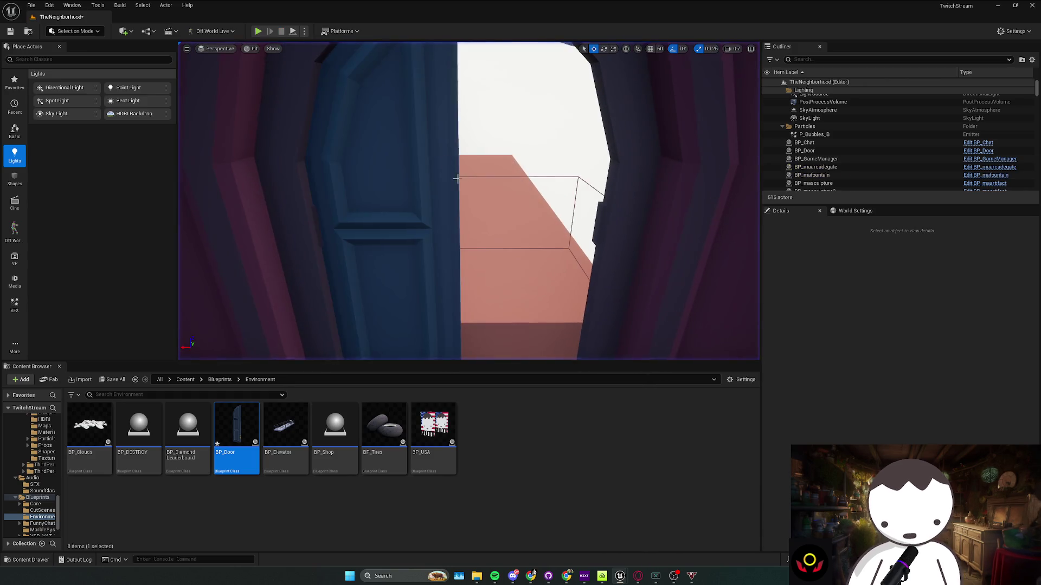
Save the level with the door in place
{"action": "left_click", "coordinate": [421, 200]}
{"action": "scroll", "coordinate": [402, 304], "scroll_direction": "down", "scroll_amount": 5}
{"action": "key", "text": "ctrl+s"}
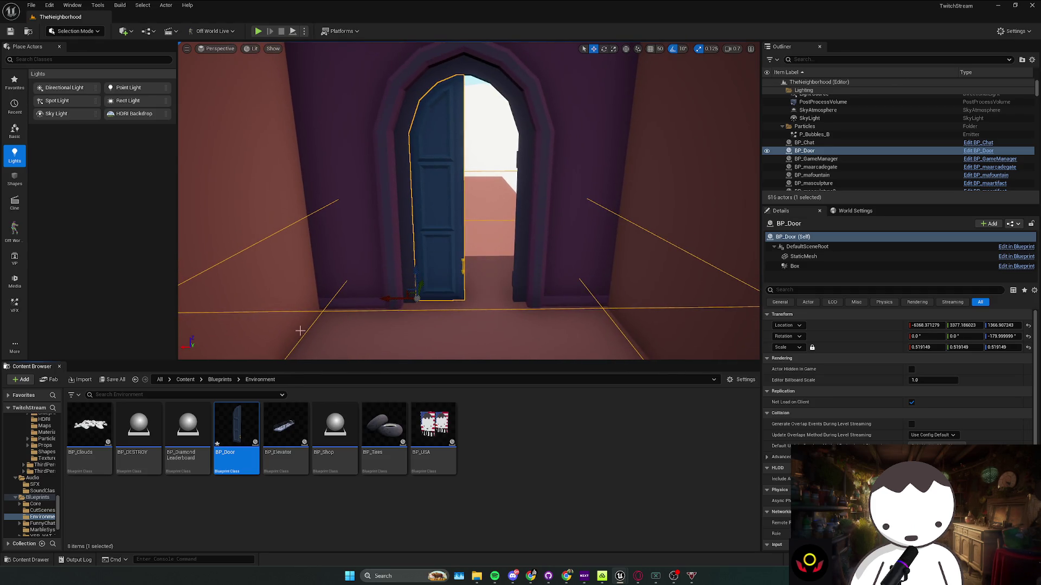
{"action": "scroll", "coordinate": [380, 314], "scroll_direction": "down", "scroll_amount": 5}
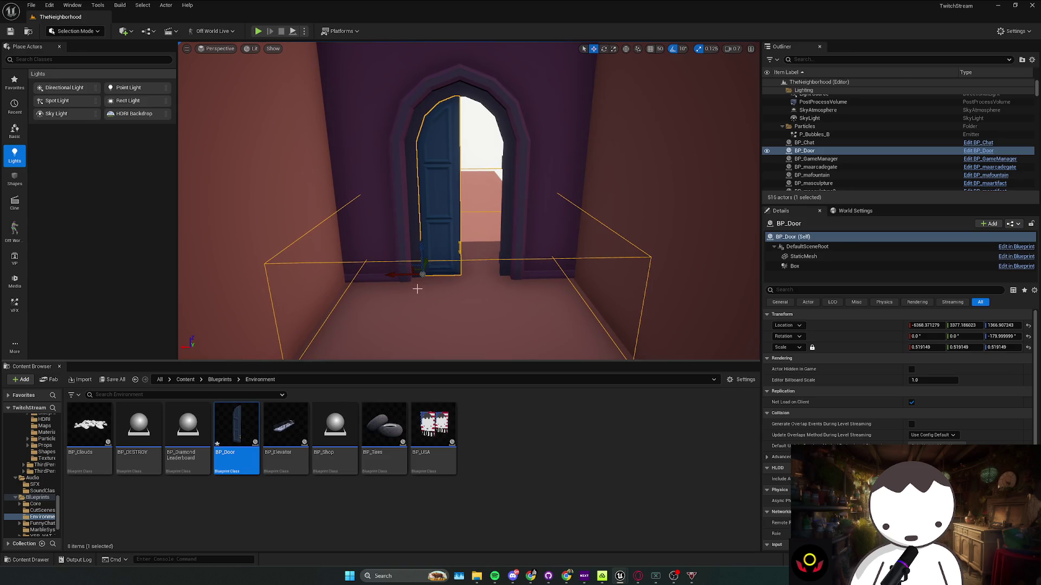
Duplicate the BP_Door blueprint as BP_Door2 and place an instance at the corridor doorway
{"action": "right_click", "coordinate": [241, 429]}
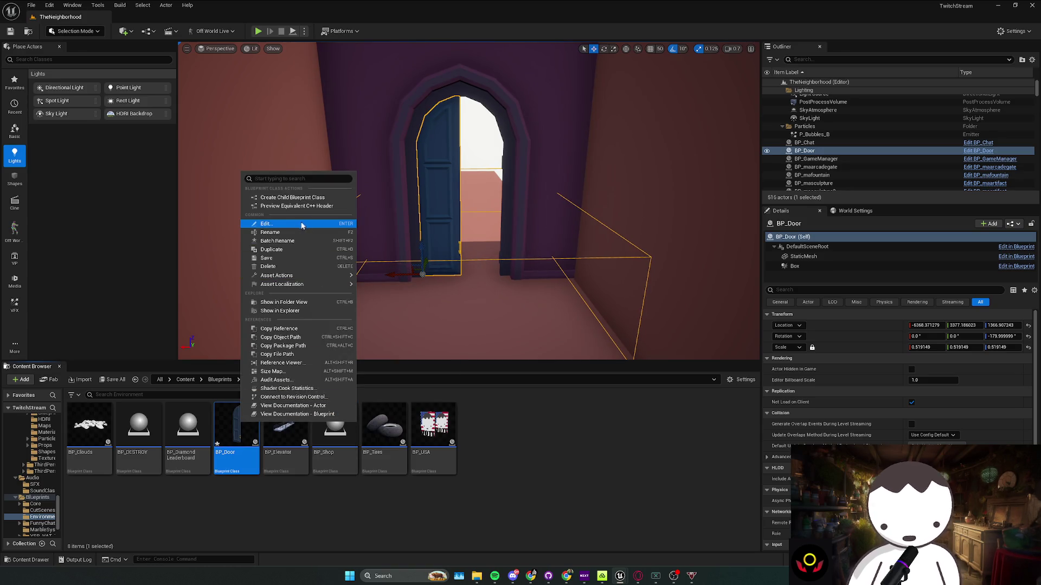
{"action": "left_click", "coordinate": [298, 250]}
{"action": "type", "text": "BP_Door2"}
{"action": "left_click", "coordinate": [281, 458]}
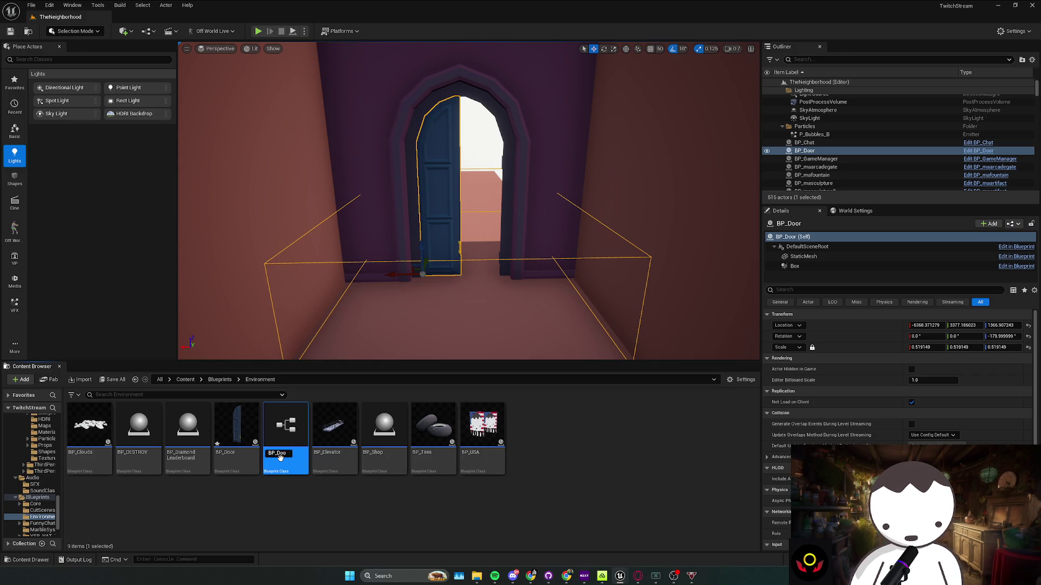
{"action": "key", "text": "Return"}
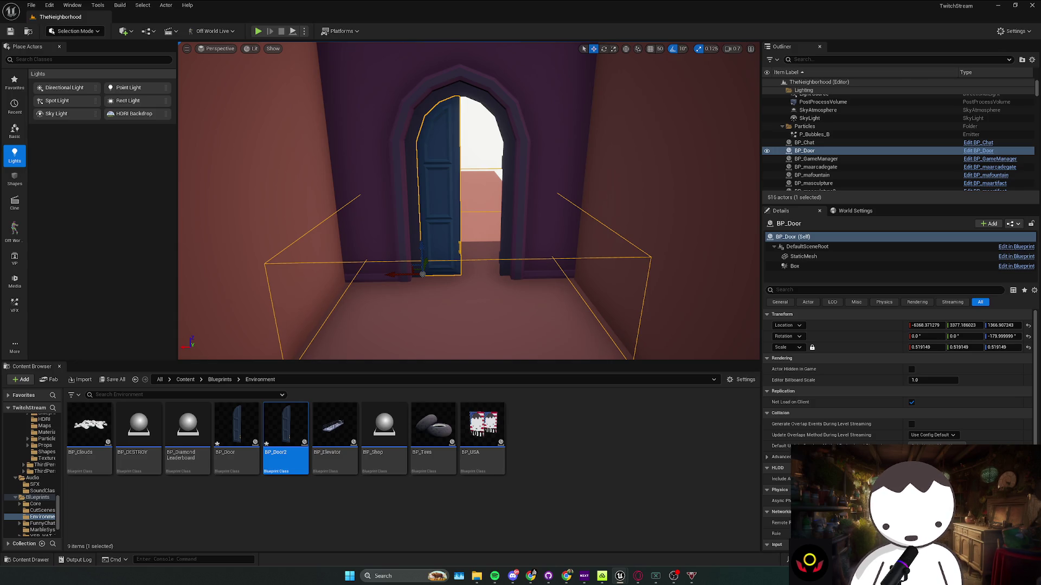
{"action": "mouse_move", "coordinate": [285, 428]}
{"action": "left_mouse_down"}
{"action": "mouse_move", "coordinate": [406, 411]}
{"action": "mouse_move", "coordinate": [502, 275]}
{"action": "left_mouse_up"}
{"action": "left_click", "coordinate": [503, 268]}
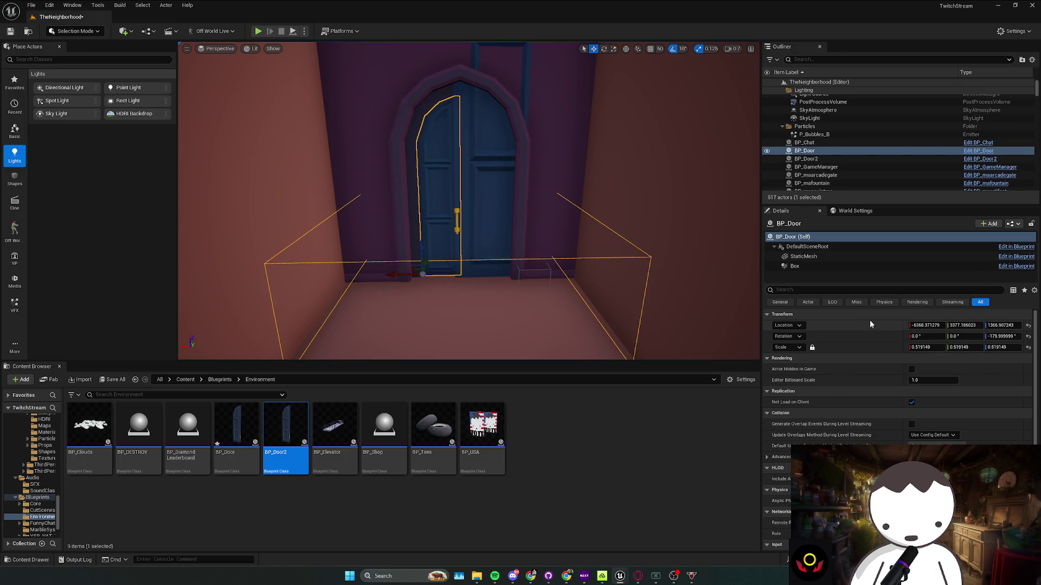
Copy BP_Door's Transform and paste it onto BP_Door2
{"action": "right_click", "coordinate": [867, 317]}
{"action": "left_click", "coordinate": [916, 356]}
{"action": "key", "text": "ctrl+z"}
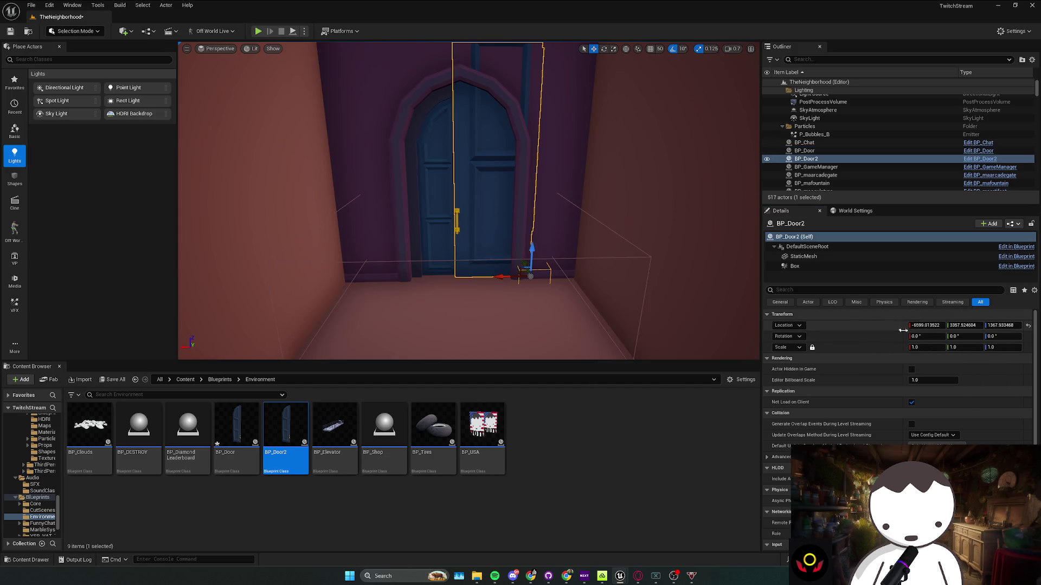
{"action": "right_click", "coordinate": [887, 315]}
{"action": "left_click", "coordinate": [921, 366]}
Rotate BP_Door2 180° and slide it into the arch beside the first door
{"action": "key", "text": "e"}
{"action": "mouse_move", "coordinate": [443, 284]}
{"action": "left_mouse_down"}
{"action": "mouse_move", "coordinate": [420, 293]}
{"action": "mouse_move", "coordinate": [483, 271]}
{"action": "mouse_move", "coordinate": [474, 265]}
{"action": "left_mouse_up"}
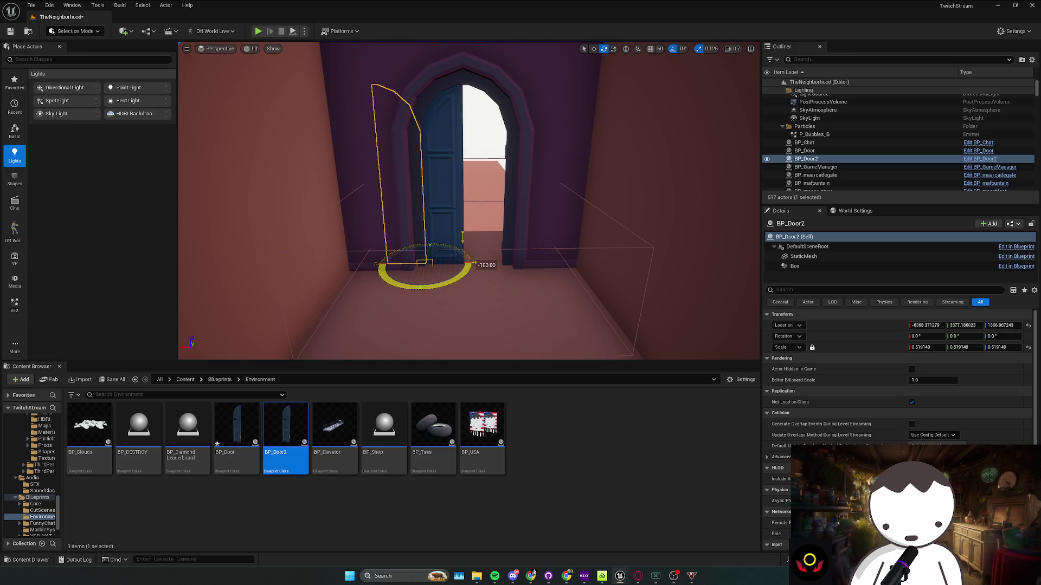
{"action": "key", "text": "w"}
{"action": "left_click_drag", "start_coordinate": [396, 269], "coordinate": [471, 269]}
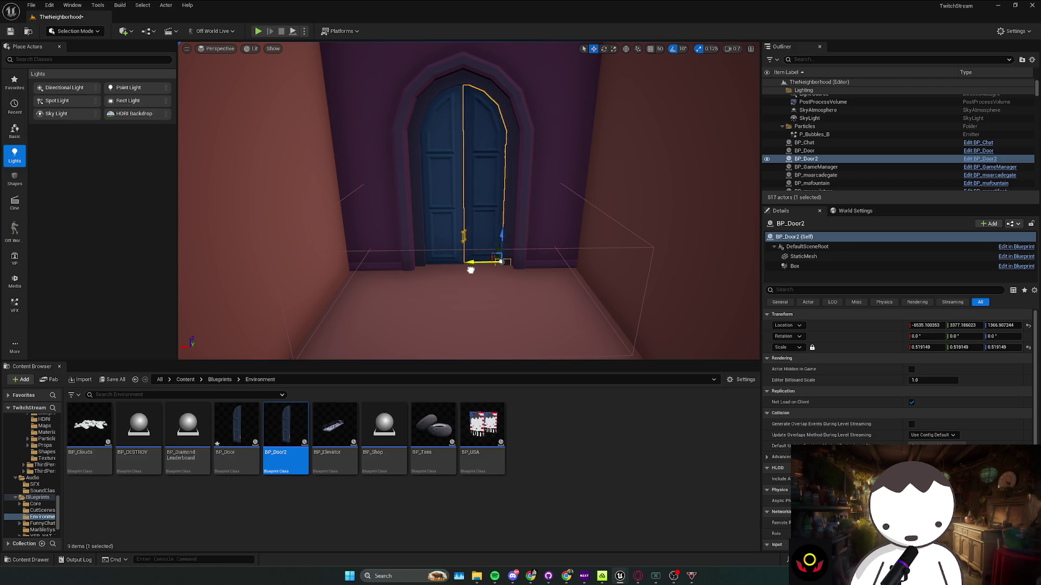
{"action": "scroll", "coordinate": [471, 270], "scroll_direction": "up", "scroll_amount": 6}
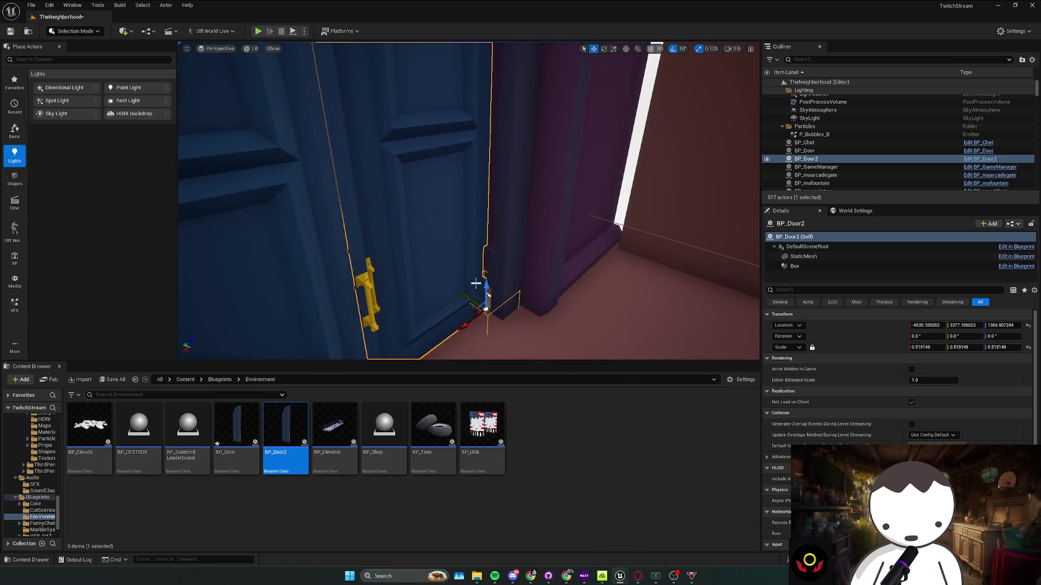
{"action": "left_click_drag", "start_coordinate": [469, 299], "coordinate": [450, 336]}
Offset BP_Door2's Box trigger to about X 132.6 and Z 200 within the doorway
{"action": "left_click_drag", "start_coordinate": [497, 228], "coordinate": [496, 228]}
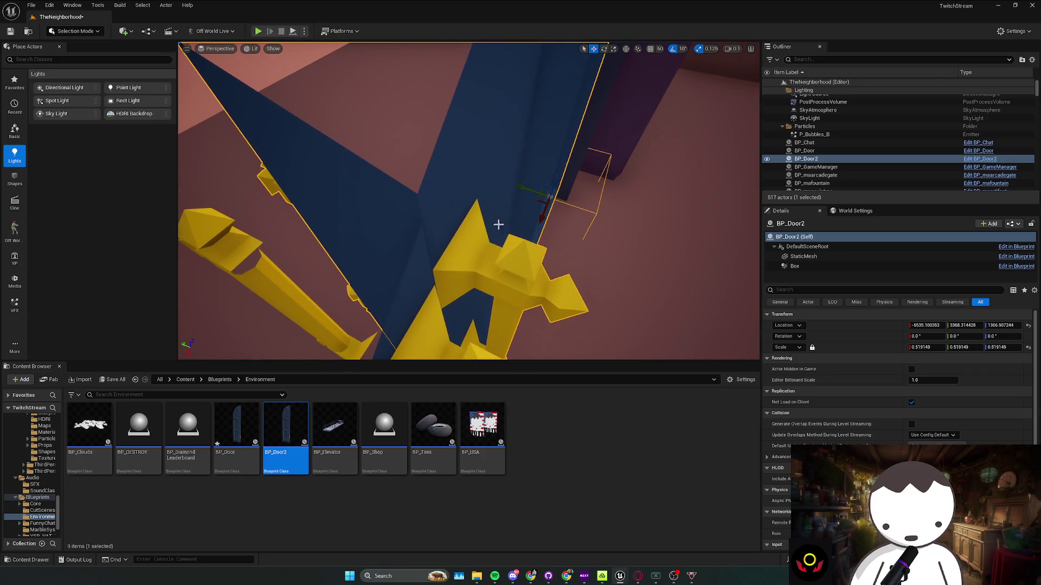
{"action": "left_click_drag", "start_coordinate": [522, 188], "coordinate": [522, 188]}
{"action": "scroll", "coordinate": [522, 188], "scroll_direction": "up", "scroll_amount": 1}
{"action": "left_click_drag", "start_coordinate": [528, 237], "coordinate": [528, 236]}
{"action": "left_click", "coordinate": [794, 266]}
{"action": "left_click_drag", "start_coordinate": [483, 297], "coordinate": [461, 297]}
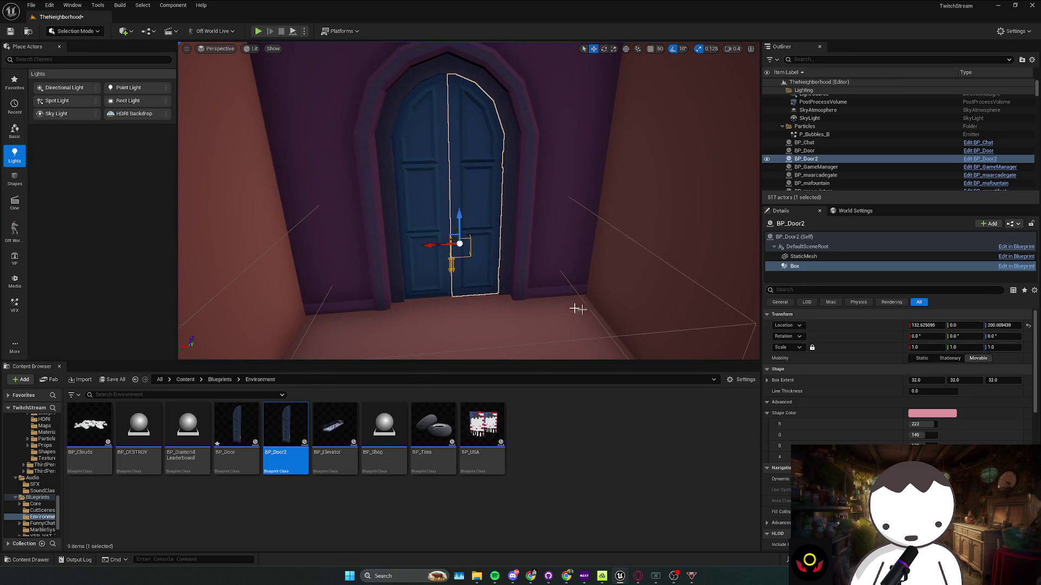
Copy the Box Extent from BP_Door's trigger box and paste it onto BP_Door2's Box
{"action": "left_click", "coordinate": [671, 265]}
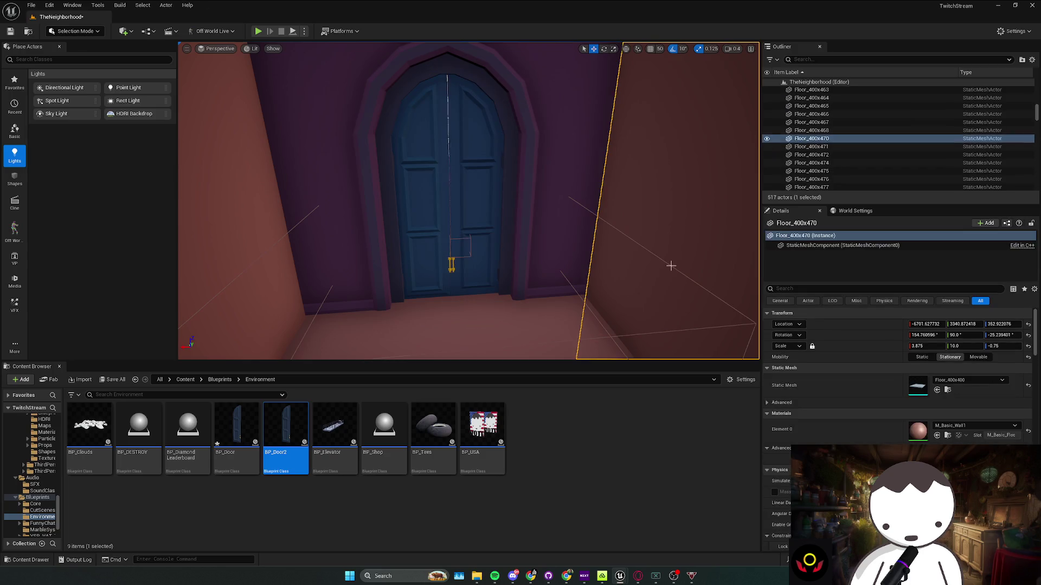
{"action": "left_click", "coordinate": [428, 212]}
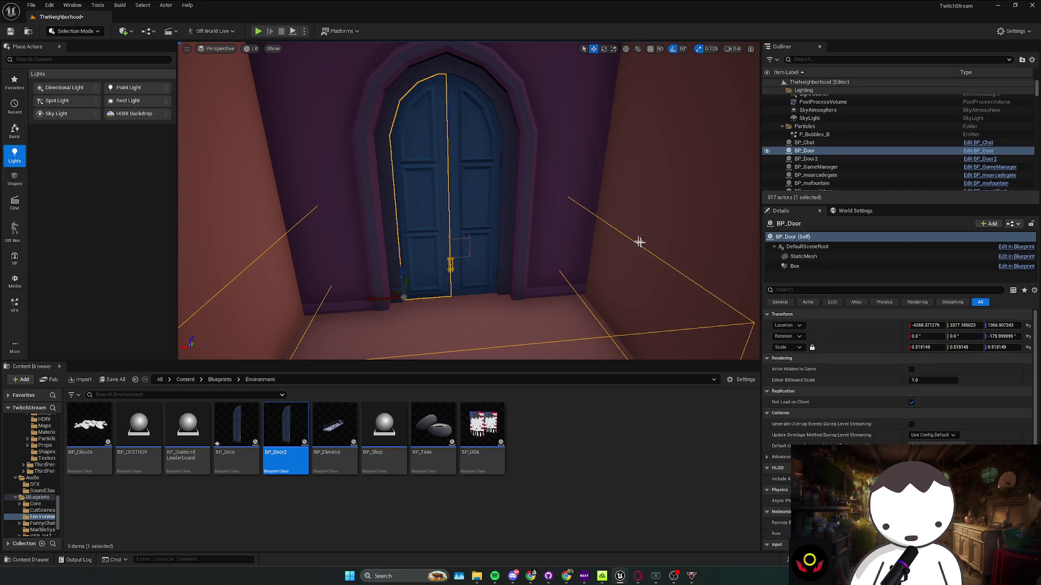
{"action": "left_click", "coordinate": [795, 266]}
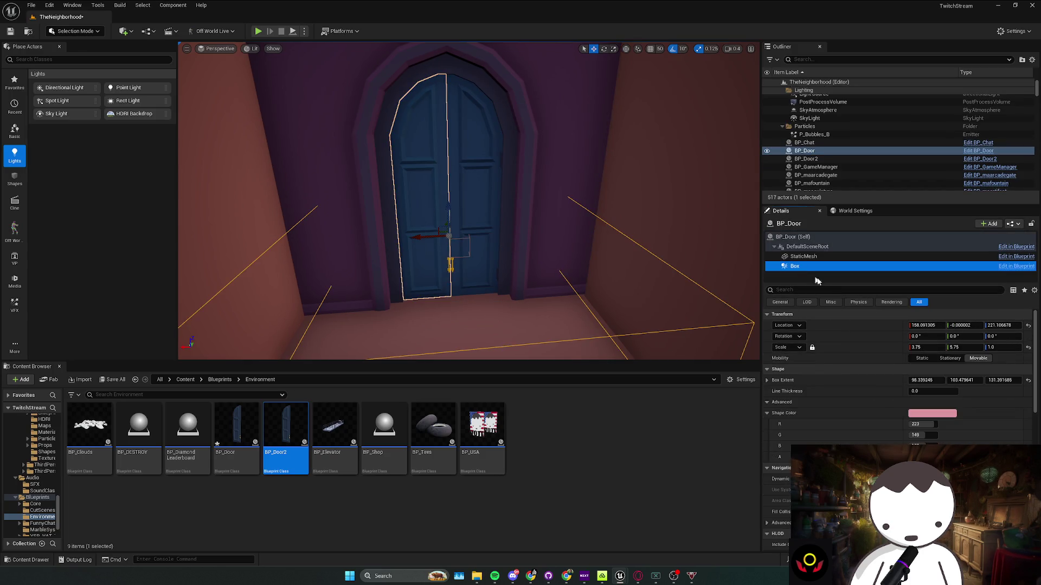
{"action": "right_click", "coordinate": [895, 383]}
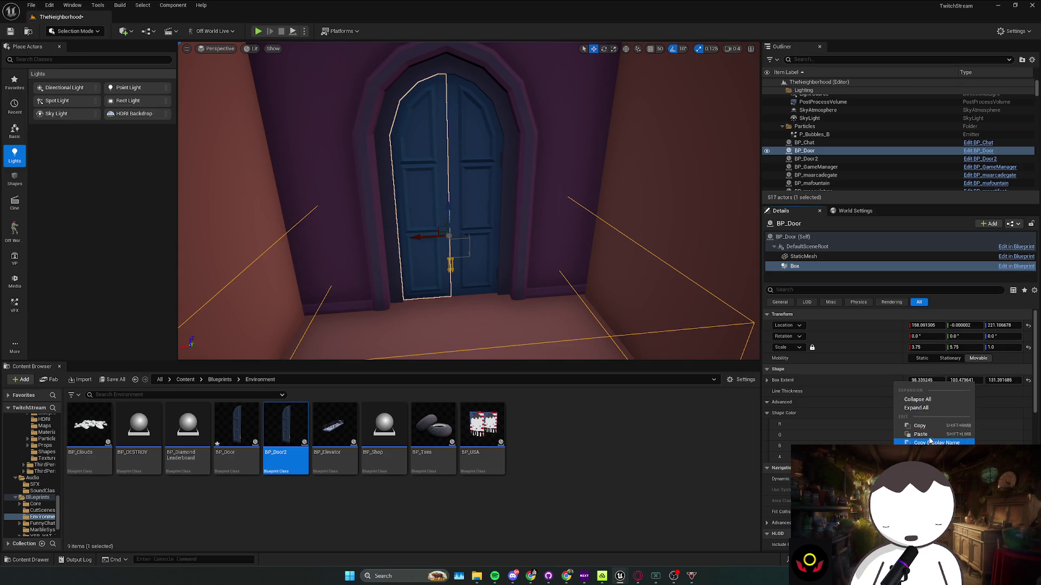
{"action": "left_click", "coordinate": [920, 426]}
{"action": "left_click", "coordinate": [467, 227]}
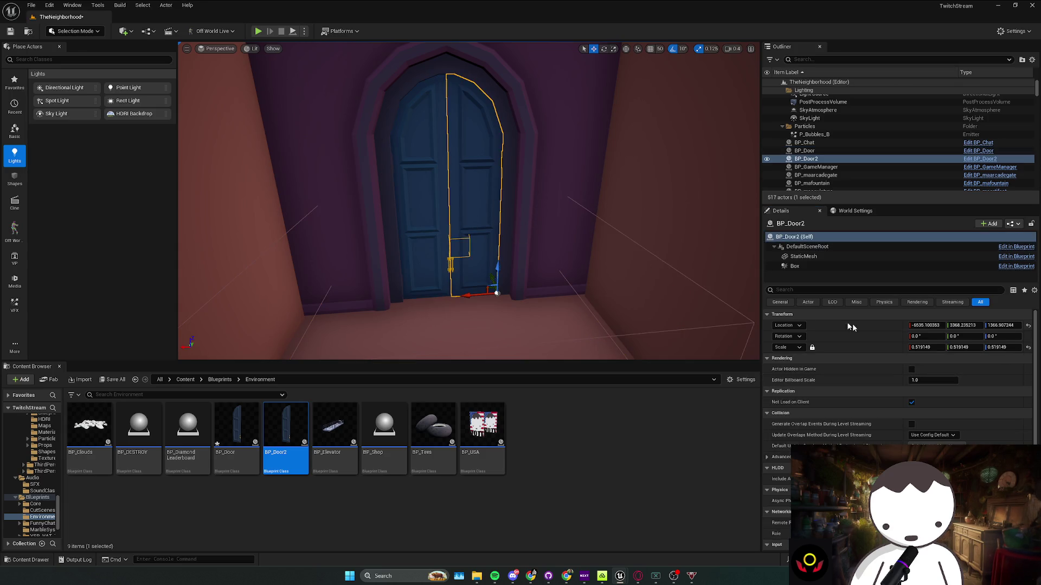
{"action": "left_click", "coordinate": [794, 266]}
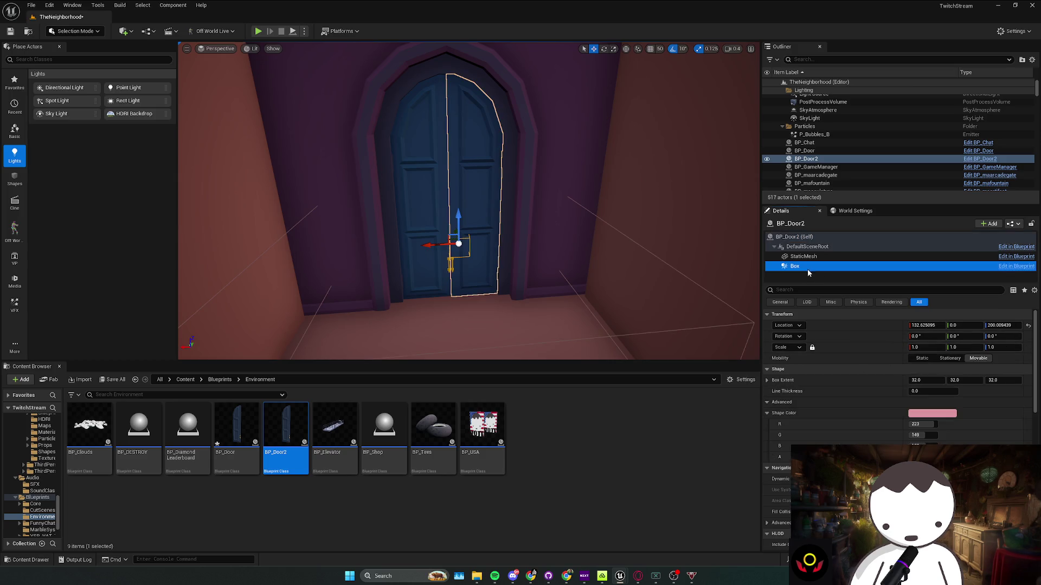
{"action": "right_click", "coordinate": [889, 387]}
{"action": "left_click", "coordinate": [913, 434]}
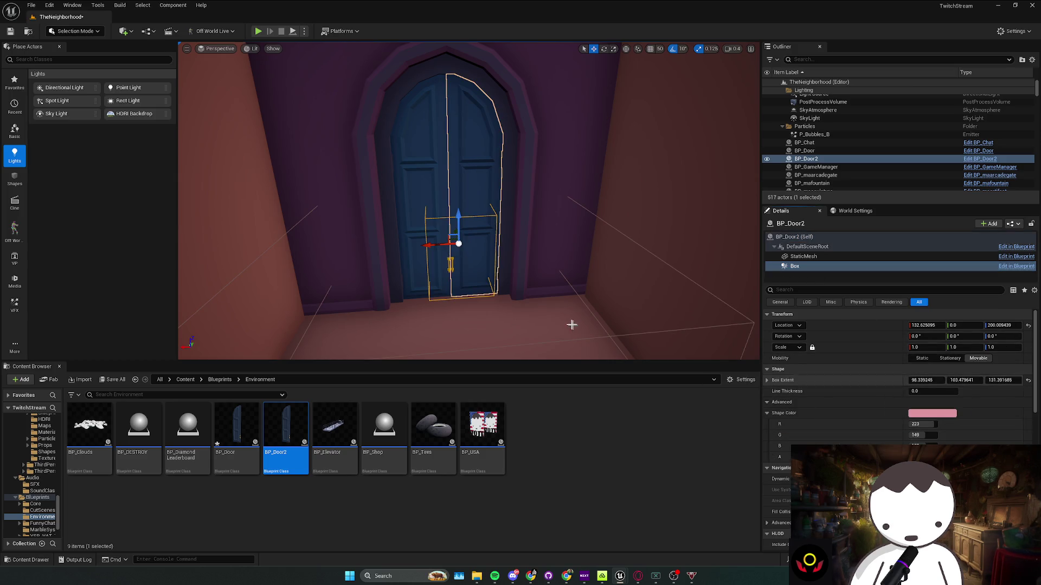
Widen BP_Door2's trigger box to about 193×963×131 and start a play test
{"action": "mouse_move", "coordinate": [534, 291]}
{"action": "left_mouse_down"}
{"action": "mouse_move", "coordinate": [563, 287]}
{"action": "mouse_move", "coordinate": [441, 248]}
{"action": "mouse_move", "coordinate": [542, 255]}
{"action": "left_mouse_up"}
{"action": "key", "text": "e"}
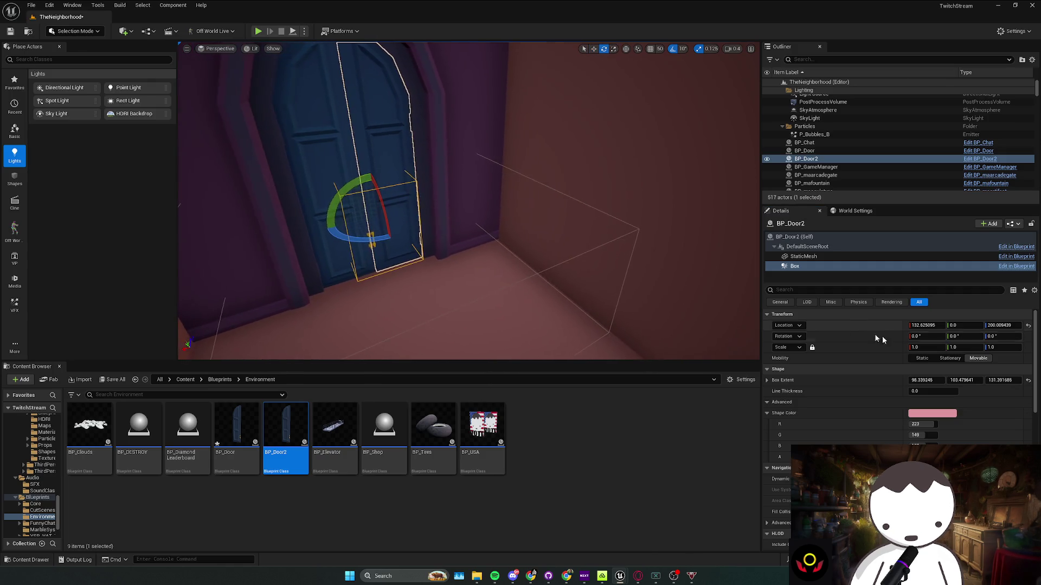
{"action": "left_click_drag", "start_coordinate": [926, 380], "coordinate": [994, 380]}
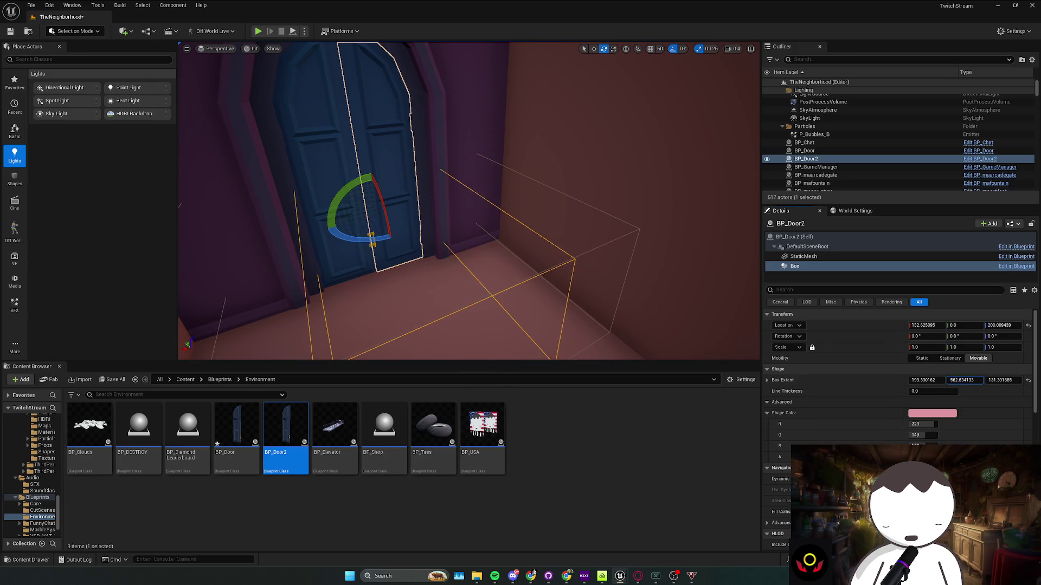
{"action": "left_click", "coordinate": [258, 30]}
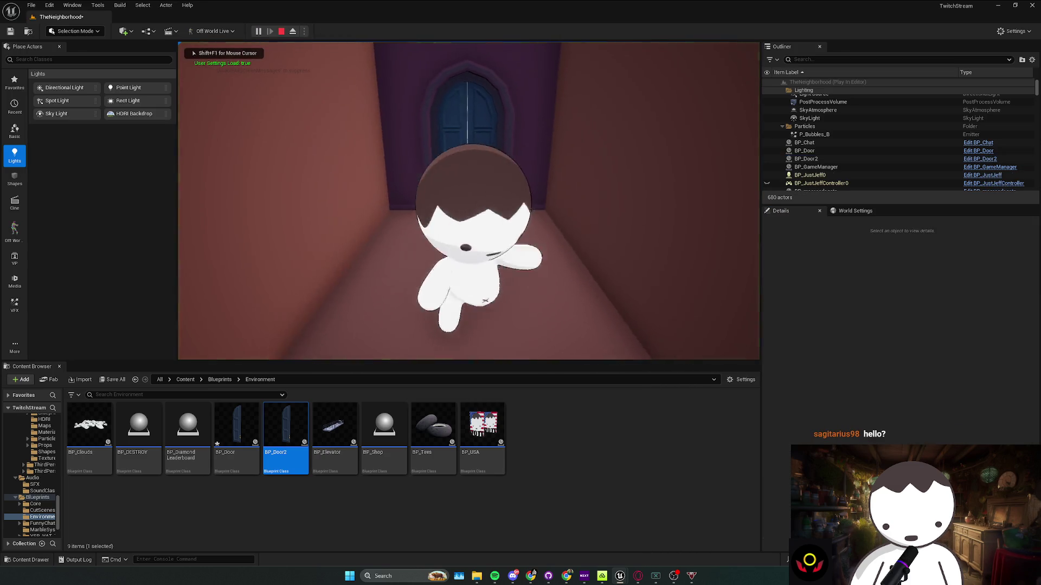
Walk the character back and forth through the double door, then switch to BP_Door2's blueprint
{"action": "key", "text": "s"}
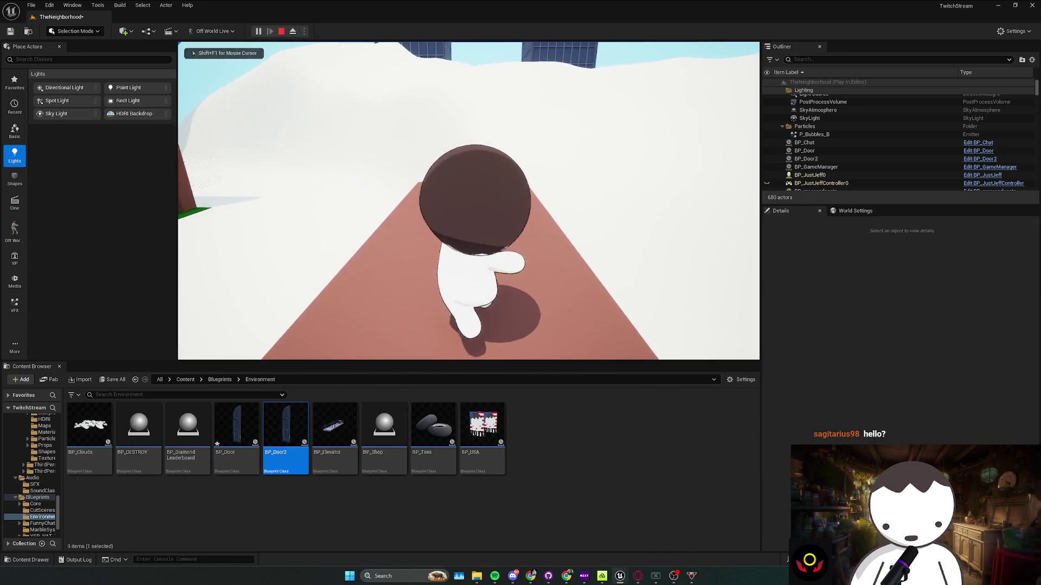
{"action": "key", "text": "w"}
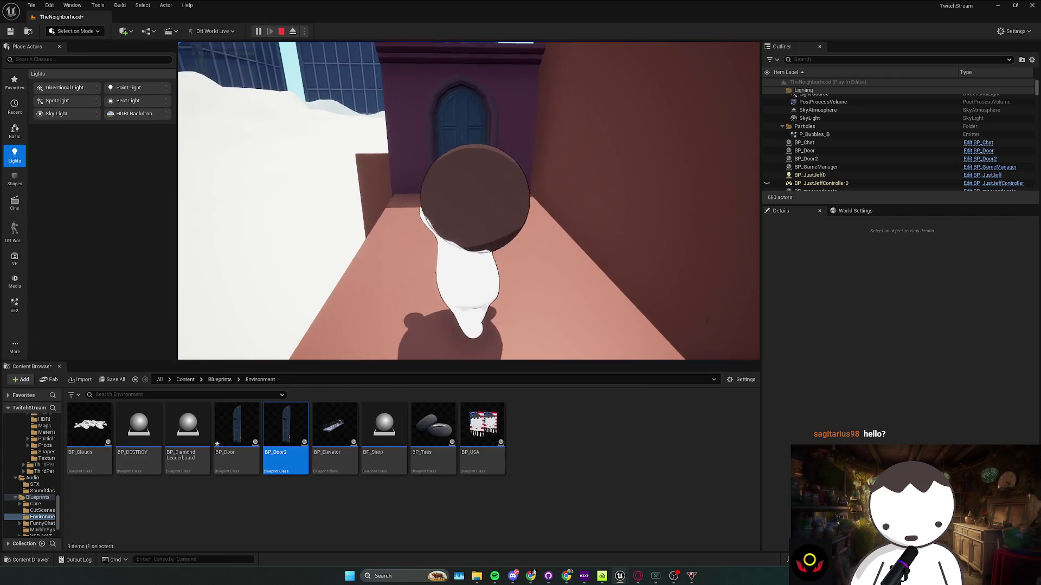
{"action": "key", "text": "s"}
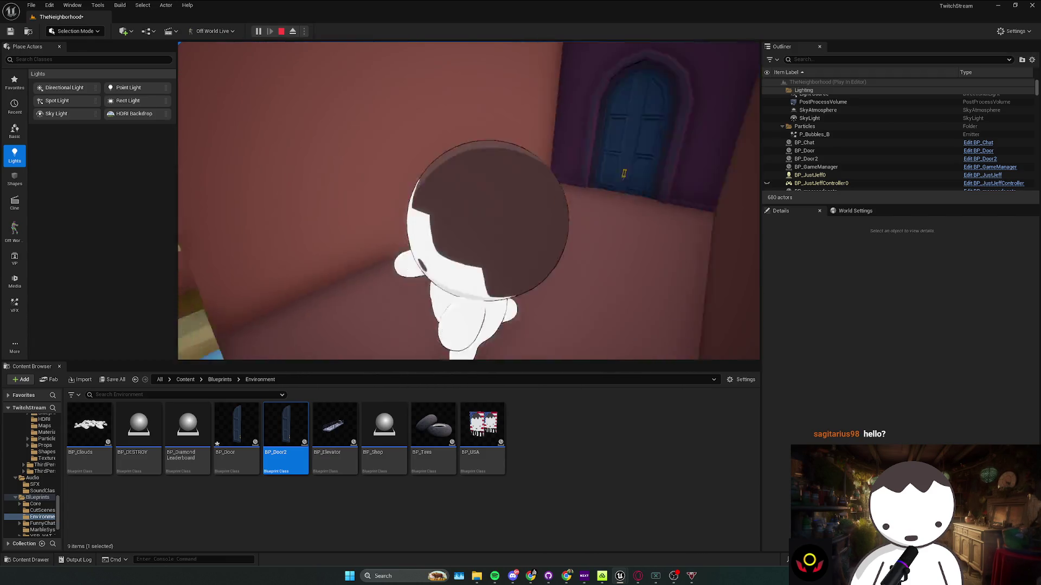
{"action": "key", "text": "w"}
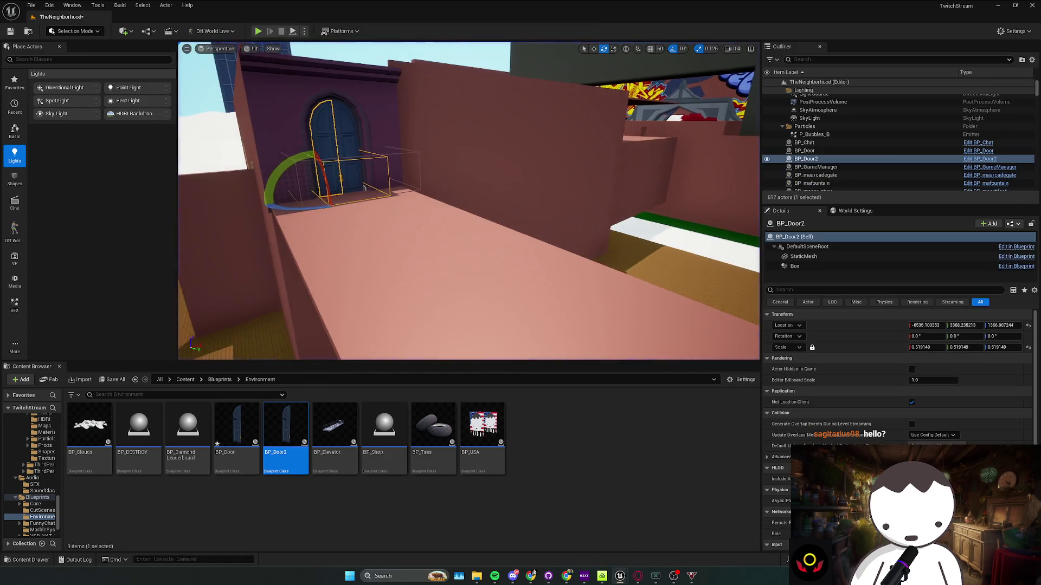
{"action": "key", "text": "alt+Tab"}
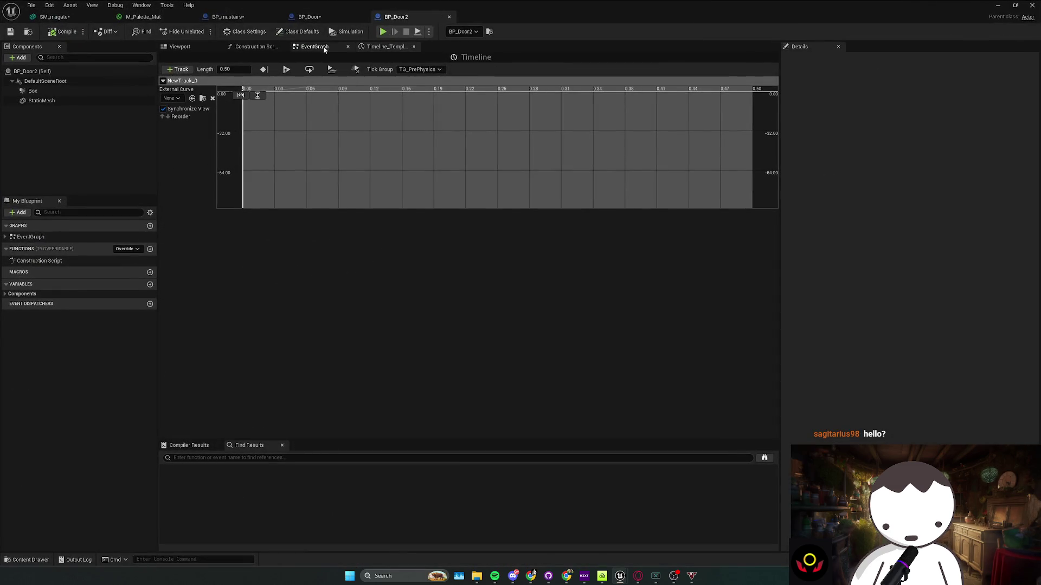
In BP_Door2's EventGraph, connect Branch True to Timeline Play, shift nodes left, and save
{"action": "left_click", "coordinate": [324, 48]}
{"action": "left_click_drag", "start_coordinate": [357, 176], "coordinate": [506, 177]}
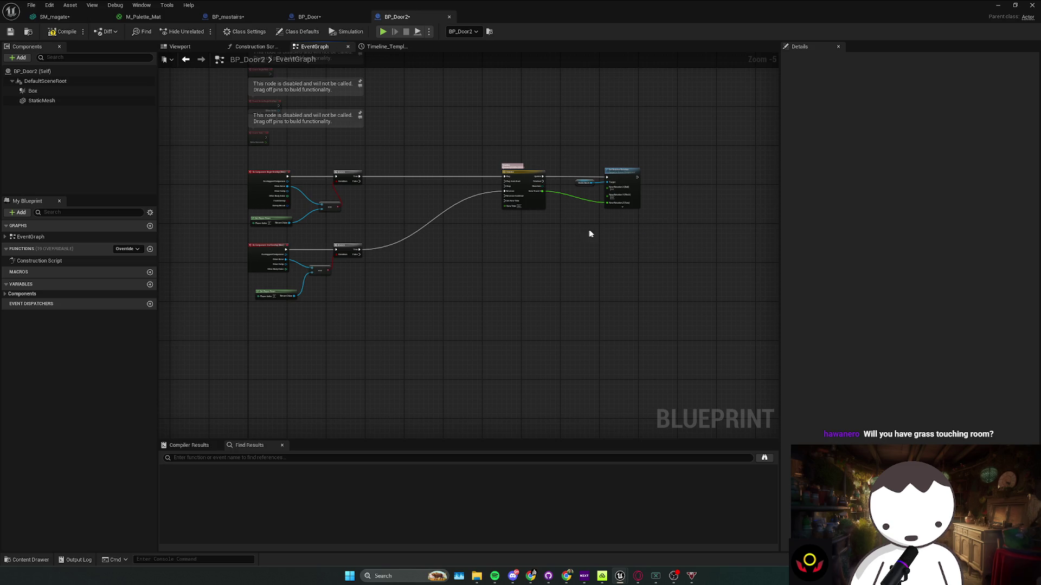
{"action": "mouse_move", "coordinate": [559, 226]}
{"action": "left_mouse_down"}
{"action": "mouse_move", "coordinate": [645, 163]}
{"action": "mouse_move", "coordinate": [503, 171]}
{"action": "left_mouse_up"}
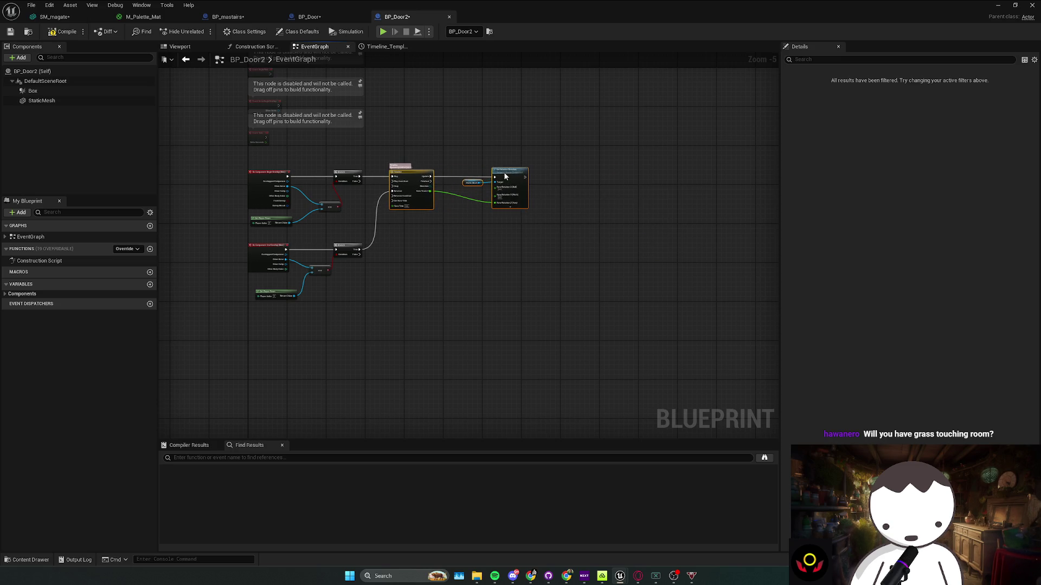
{"action": "key", "text": "ctrl+s"}
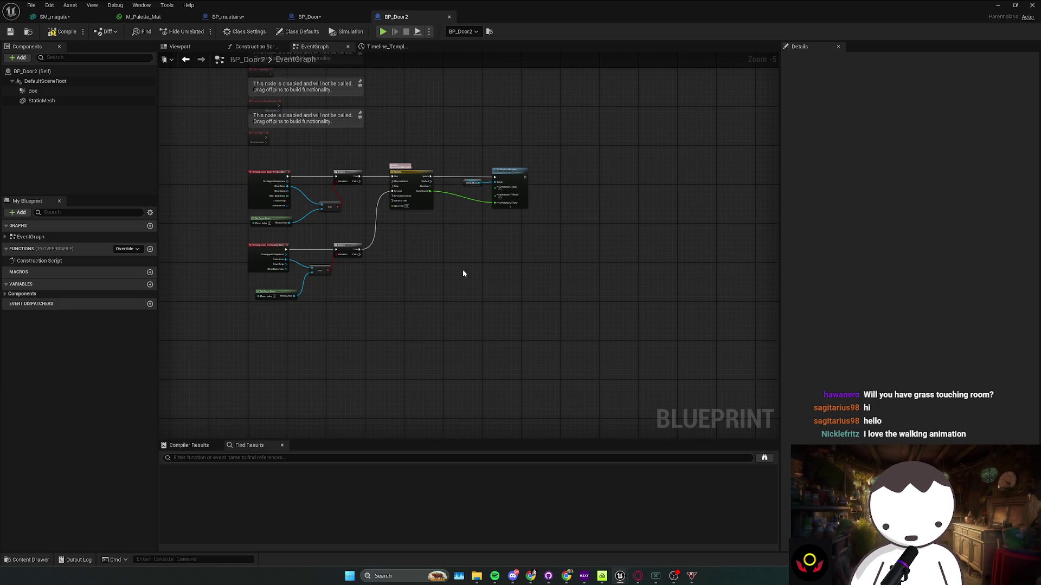
{"action": "key", "text": "alt+Tab"}
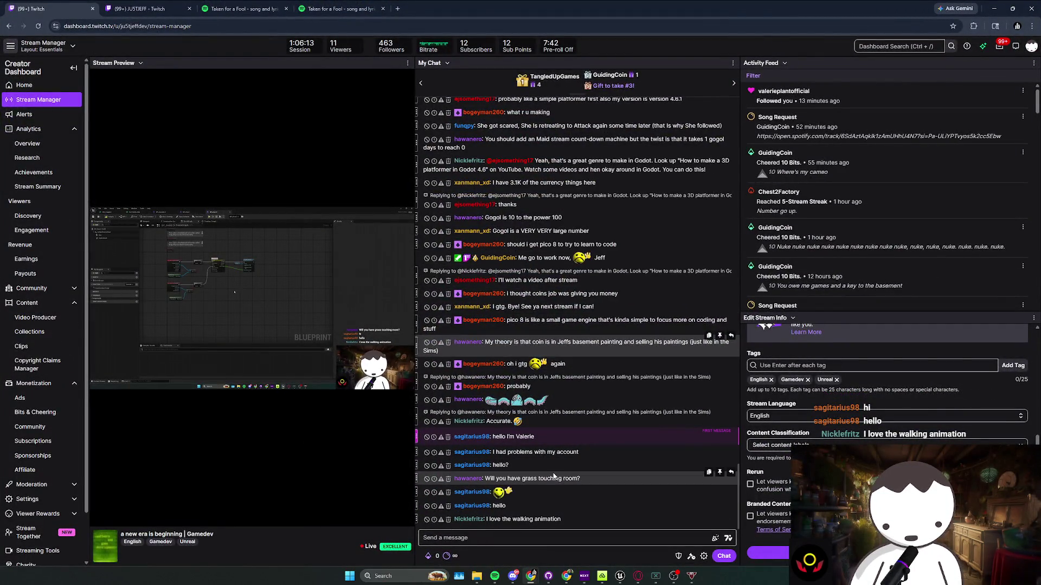
Read the Twitch Stream Manager chat, then minimize Chrome to reveal BP_Door2's Event Graph
{"action": "left_click_drag", "start_coordinate": [720, 413], "coordinate": [540, 413]}
{"action": "left_click", "coordinate": [538, 424]}
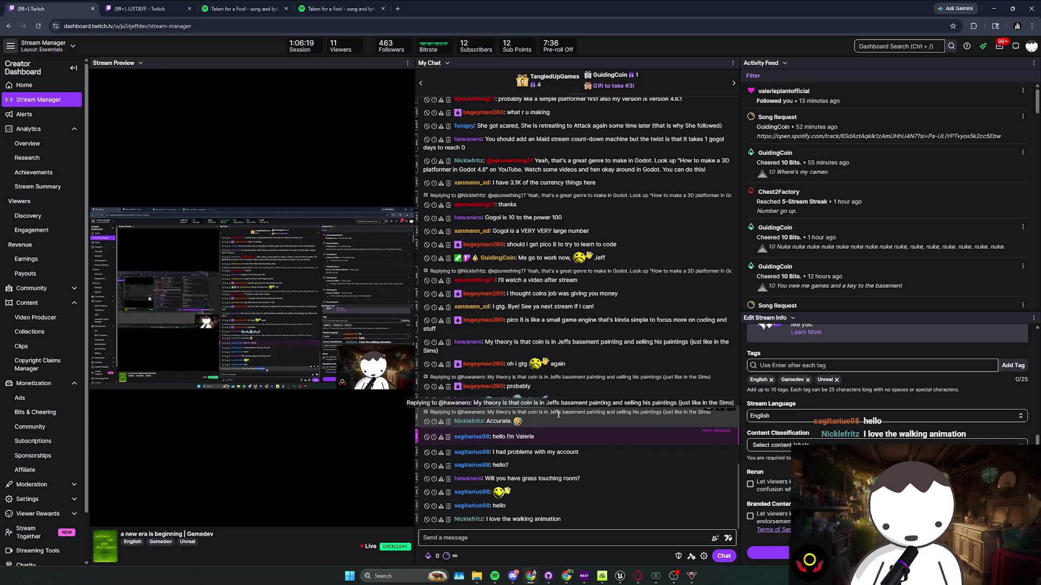
{"action": "left_click_drag", "start_coordinate": [456, 351], "coordinate": [628, 339]}
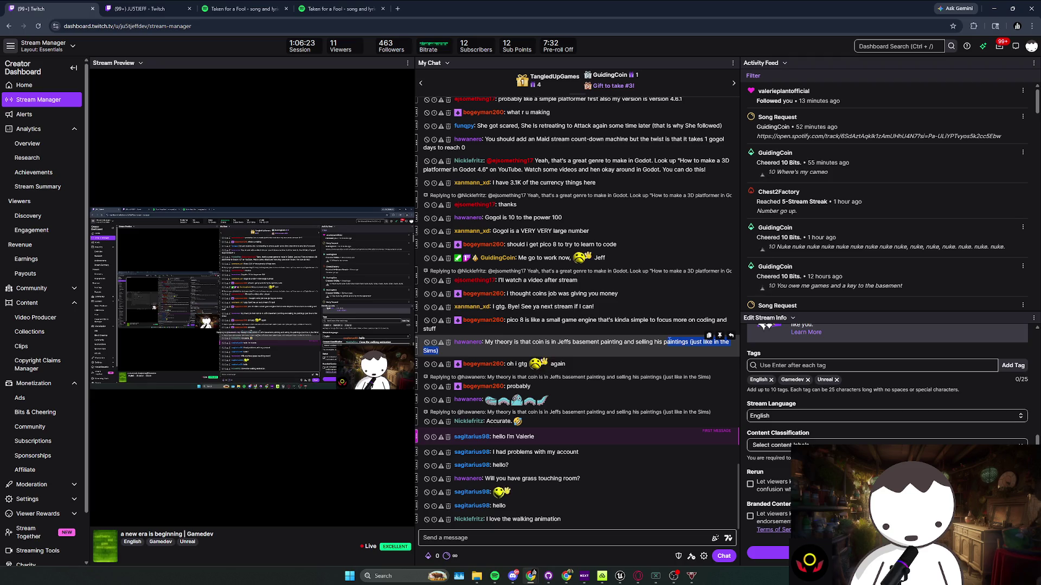
{"action": "left_click", "coordinate": [592, 349]}
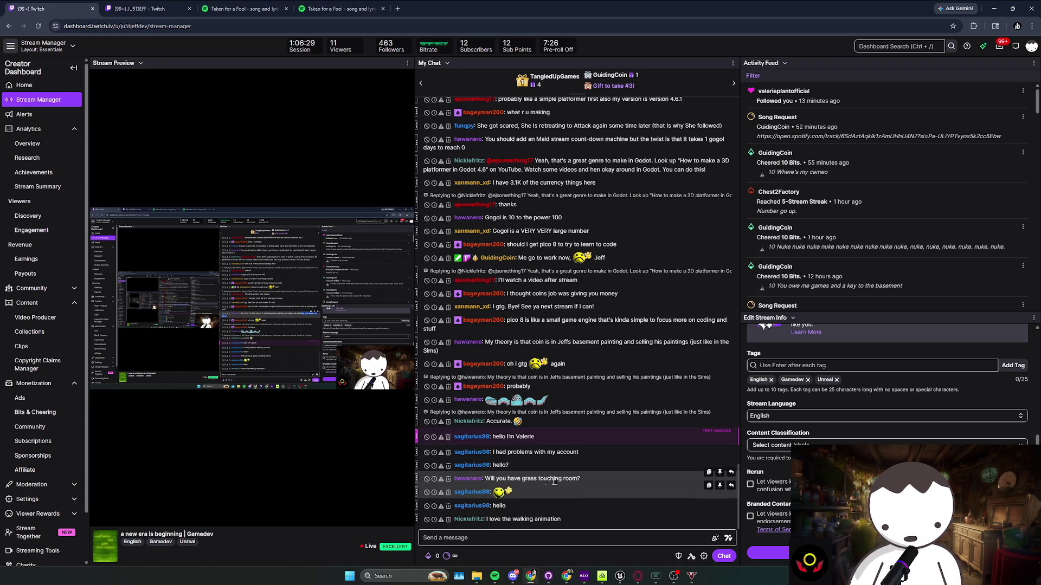
{"action": "left_click_drag", "start_coordinate": [515, 8], "coordinate": [169, 130]}
{"action": "left_click", "coordinate": [399, 128]}
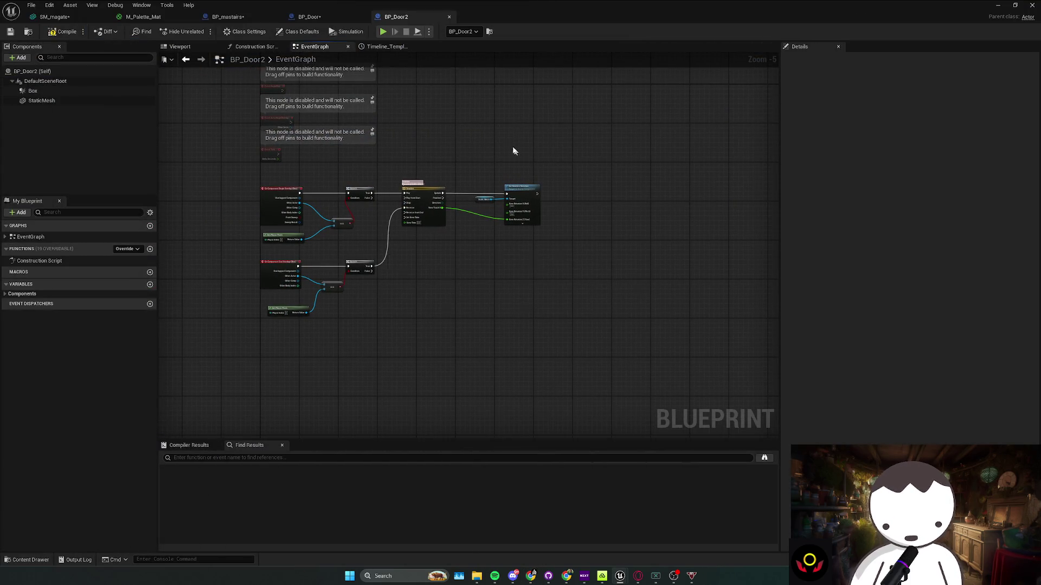
{"action": "left_click_drag", "start_coordinate": [539, 239], "coordinate": [549, 267]}
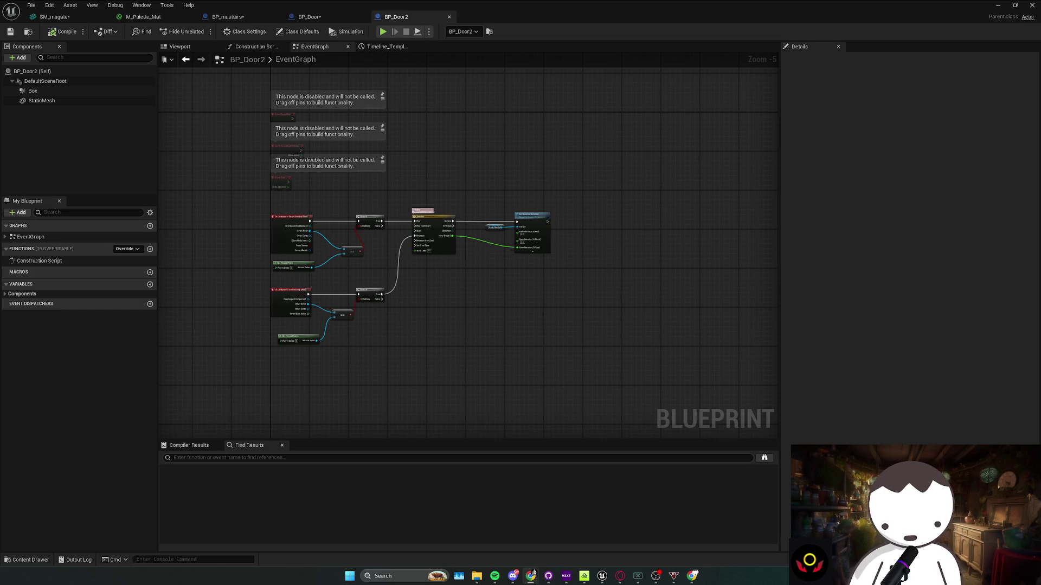
Reposition the == comparison node beside End Overlap in BP_Door2's graph
{"action": "left_click_drag", "start_coordinate": [295, 352], "coordinate": [323, 347]}
{"action": "left_click", "coordinate": [336, 324]}
{"action": "left_click_drag", "start_coordinate": [371, 308], "coordinate": [363, 301]}
{"action": "mouse_move", "coordinate": [280, 292]}
{"action": "left_mouse_down"}
{"action": "mouse_move", "coordinate": [401, 301]}
{"action": "mouse_move", "coordinate": [384, 279]}
{"action": "mouse_move", "coordinate": [382, 292]}
{"action": "left_mouse_up"}
{"action": "scroll", "coordinate": [398, 305], "scroll_direction": "up", "scroll_amount": 3}
{"action": "left_click_drag", "start_coordinate": [228, 278], "coordinate": [355, 300]}
{"action": "left_click", "coordinate": [412, 322]}
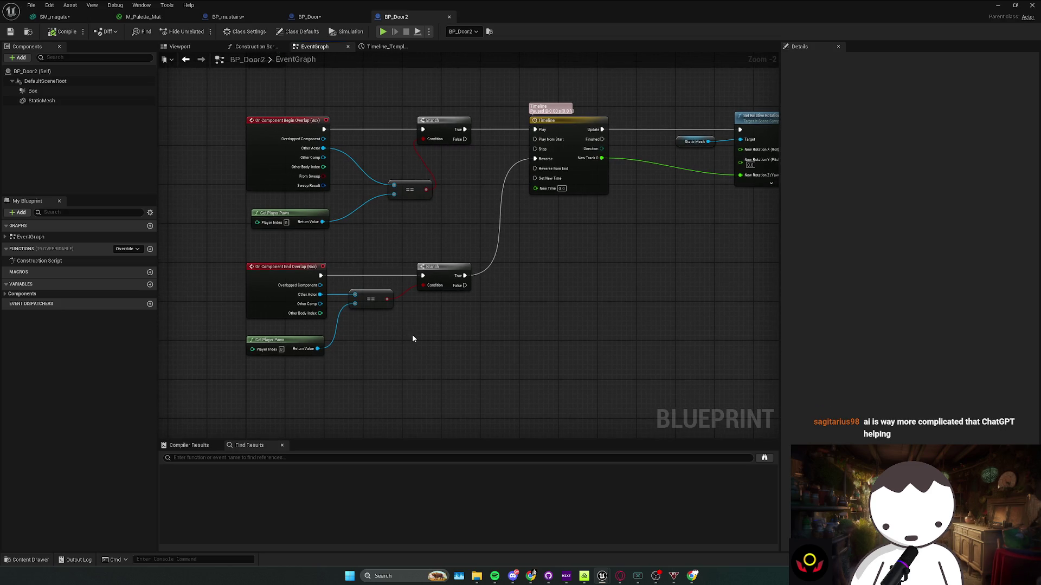
Move the lower Get Player Pawn node up under End Overlap, then minimize the Blueprint editor
{"action": "mouse_move", "coordinate": [282, 342]}
{"action": "left_mouse_down"}
{"action": "mouse_move", "coordinate": [286, 303]}
{"action": "mouse_move", "coordinate": [286, 325]}
{"action": "left_mouse_up"}
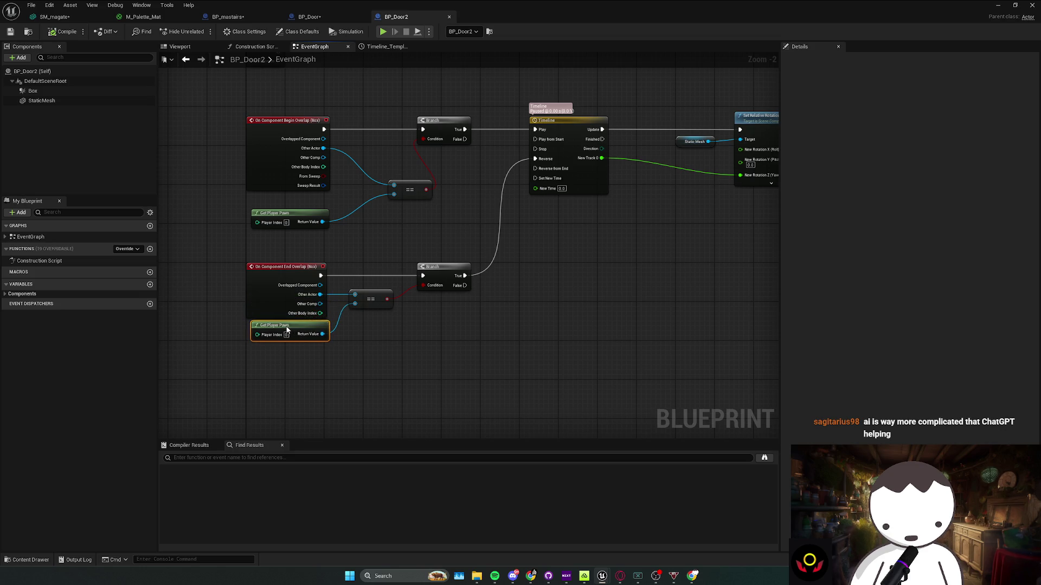
{"action": "left_click", "coordinate": [344, 315]}
{"action": "mouse_move", "coordinate": [399, 340]}
{"action": "left_mouse_down"}
{"action": "mouse_move", "coordinate": [344, 310]}
{"action": "mouse_move", "coordinate": [347, 319]}
{"action": "left_mouse_up"}
{"action": "left_click", "coordinate": [363, 321]}
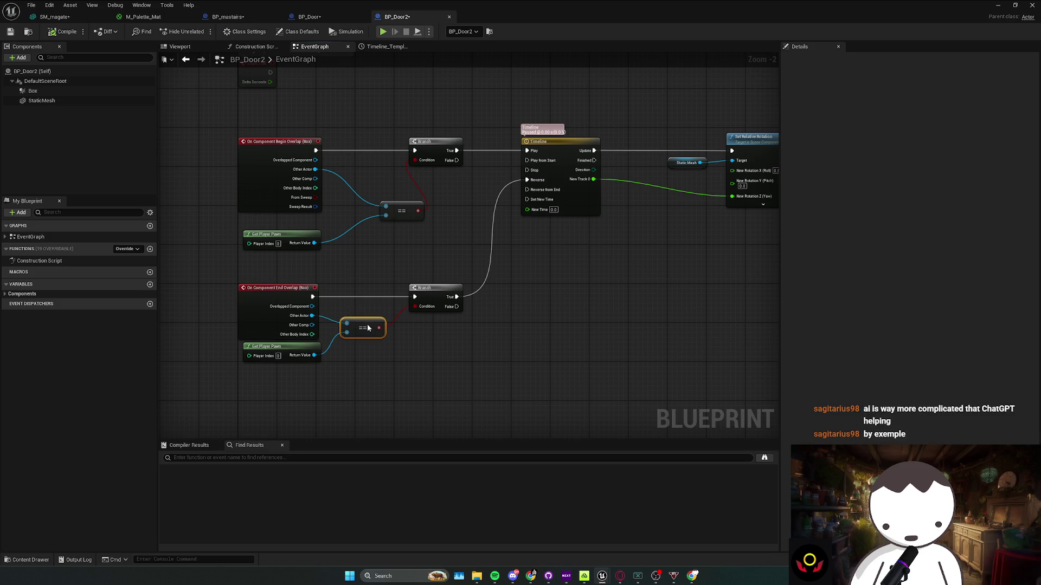
{"action": "mouse_move", "coordinate": [364, 321]}
{"action": "left_mouse_down"}
{"action": "mouse_move", "coordinate": [400, 353]}
{"action": "mouse_move", "coordinate": [503, 368]}
{"action": "left_mouse_up"}
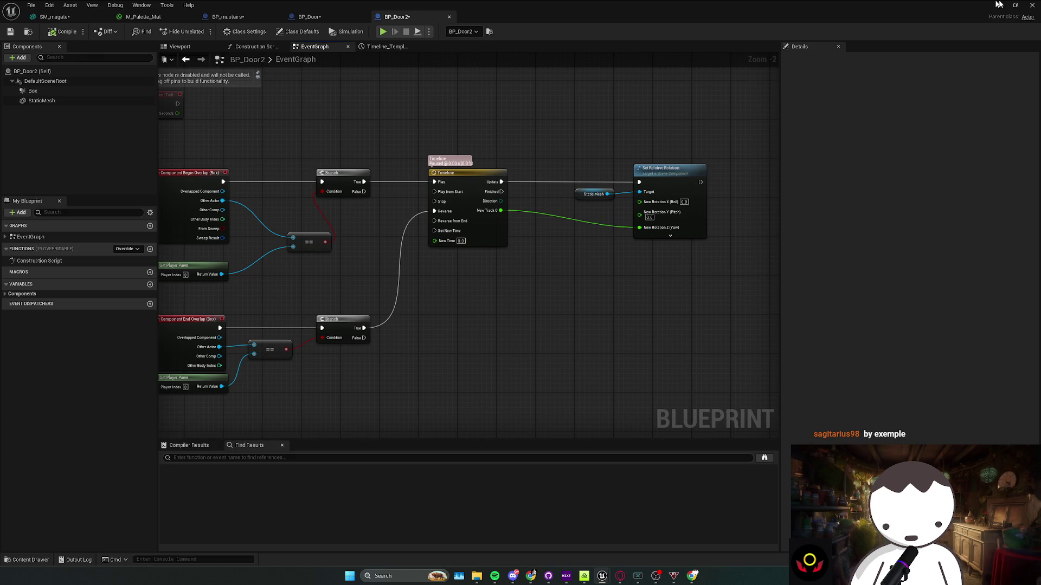
{"action": "left_click", "coordinate": [997, 5]}
Focus BP_Door2 and play-test walking the character through the doorway
{"action": "key", "text": "f"}
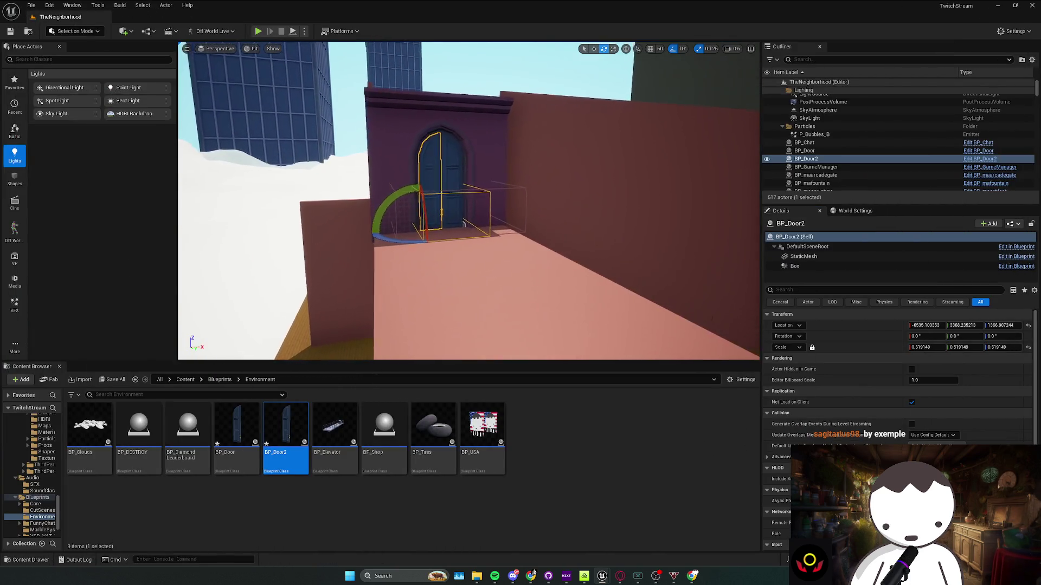
{"action": "key", "text": "f"}
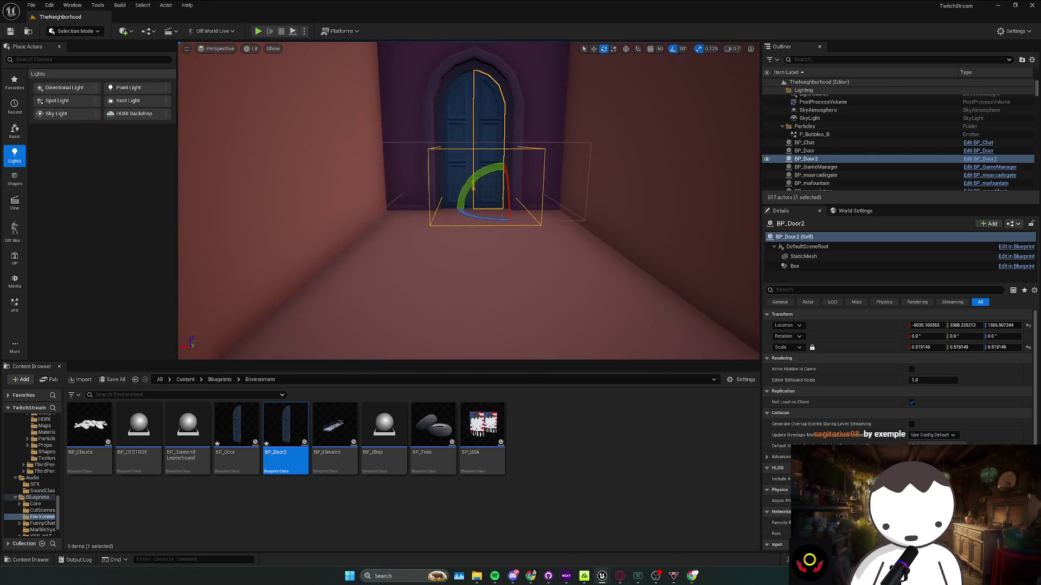
{"action": "key", "text": "alt+p"}
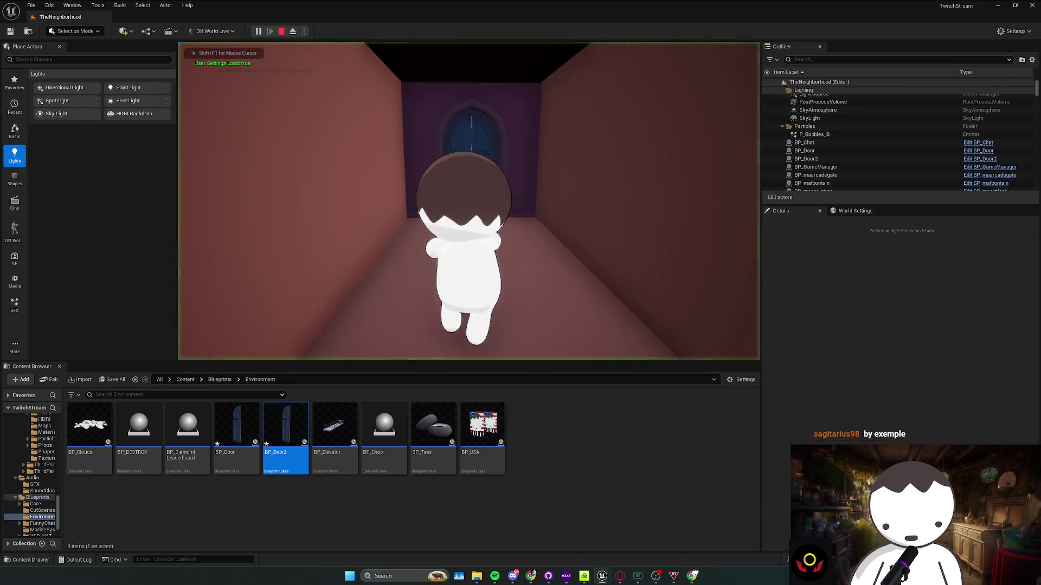
{"action": "key", "text": "w"}
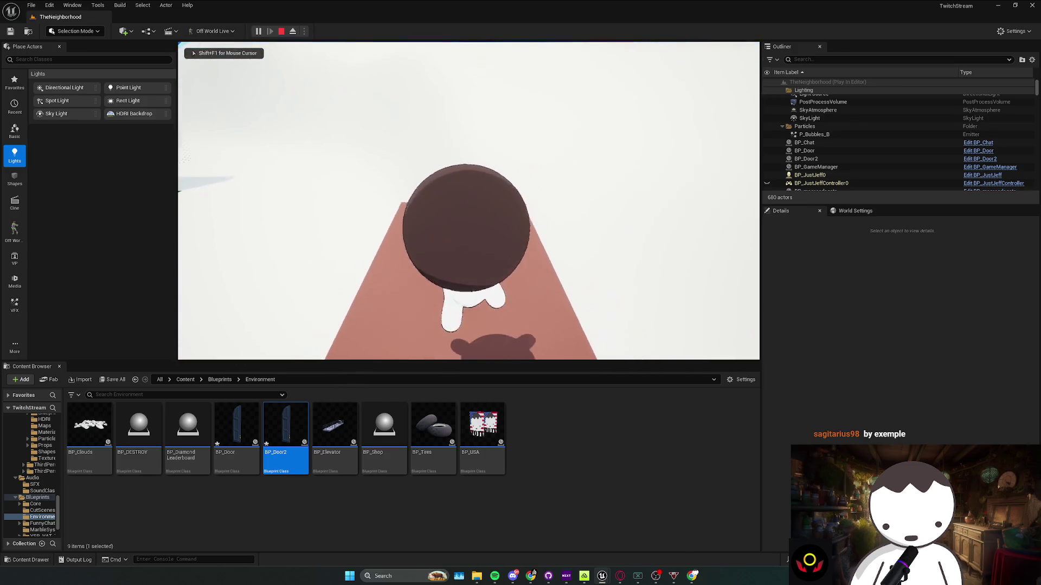
{"action": "key", "text": "w"}
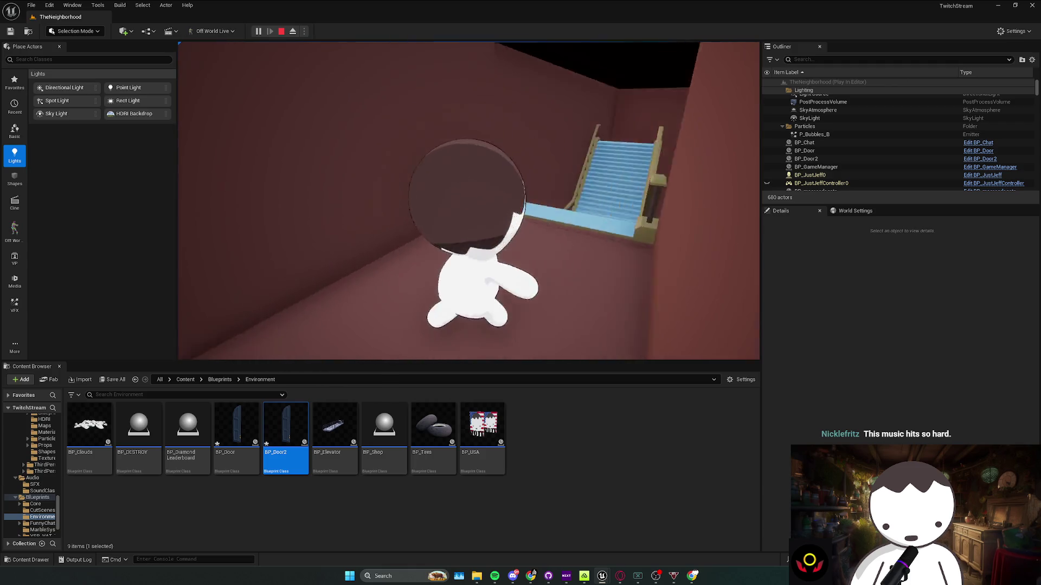
{"action": "key", "text": "Escape"}
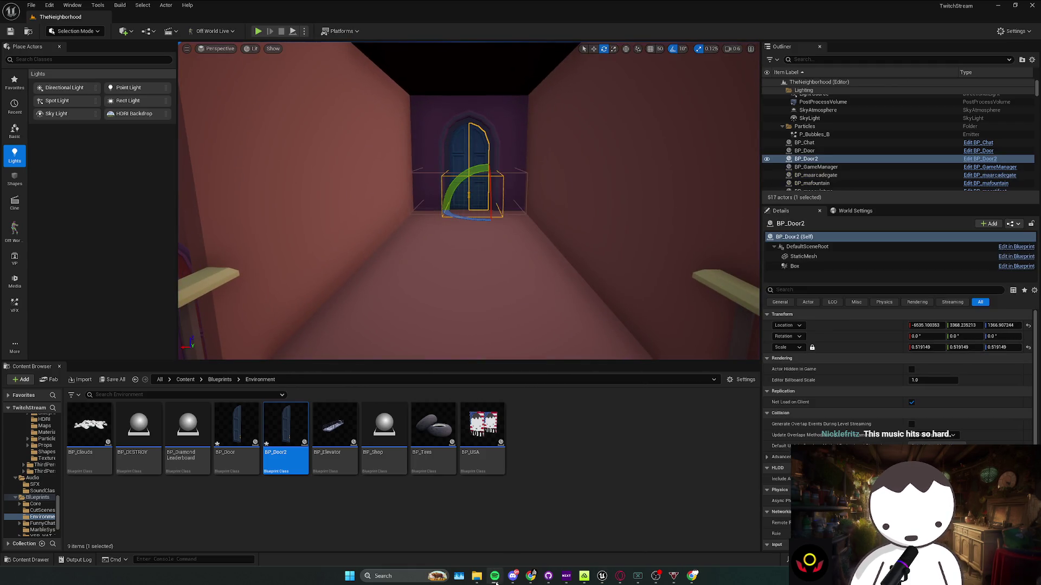
Move the view closer to the arched door, then switch to the AGameNarratedByJeff project
{"action": "mouse_move", "coordinate": [469, 243]}
{"action": "left_mouse_down"}
{"action": "mouse_move", "coordinate": [455, 255]}
{"action": "mouse_move", "coordinate": [471, 228]}
{"action": "left_mouse_up"}
{"action": "mouse_move", "coordinate": [678, 274]}
{"action": "left_mouse_down"}
{"action": "mouse_move", "coordinate": [677, 249]}
{"action": "mouse_move", "coordinate": [671, 274]}
{"action": "left_mouse_up"}
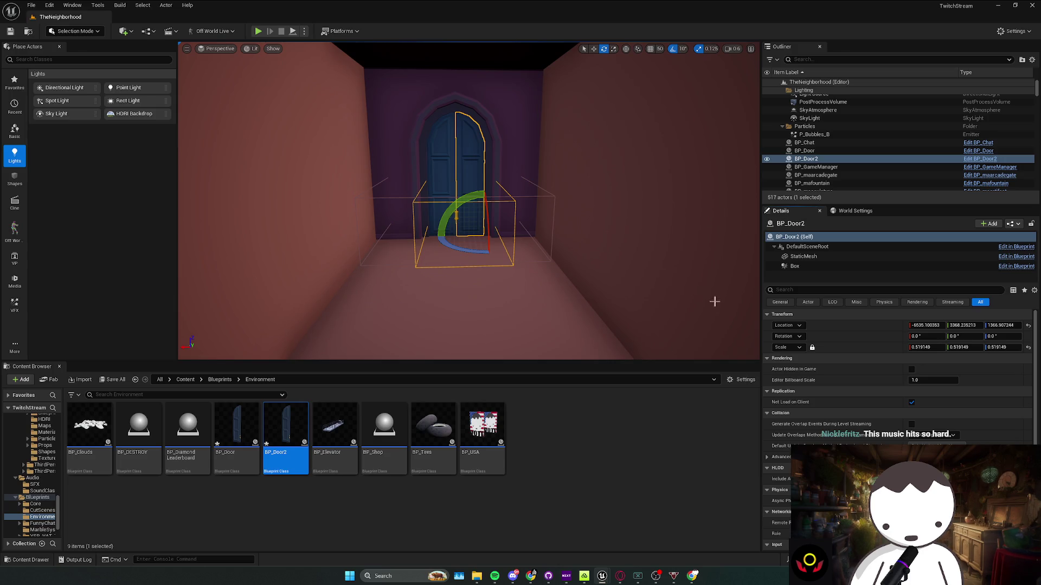
{"action": "mouse_move", "coordinate": [600, 578]}
{"action": "left_click", "coordinate": [652, 548]}
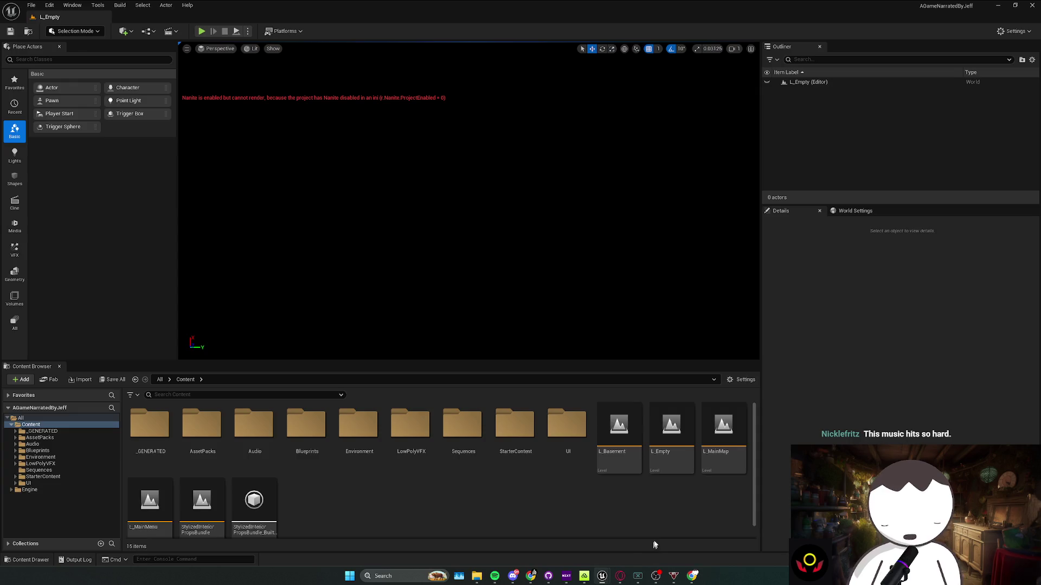
Return to TheNeighborhood and frame the corridor plank Floor_400x481 beside the door
{"action": "left_click", "coordinate": [585, 577]}
{"action": "left_click", "coordinate": [603, 551]}
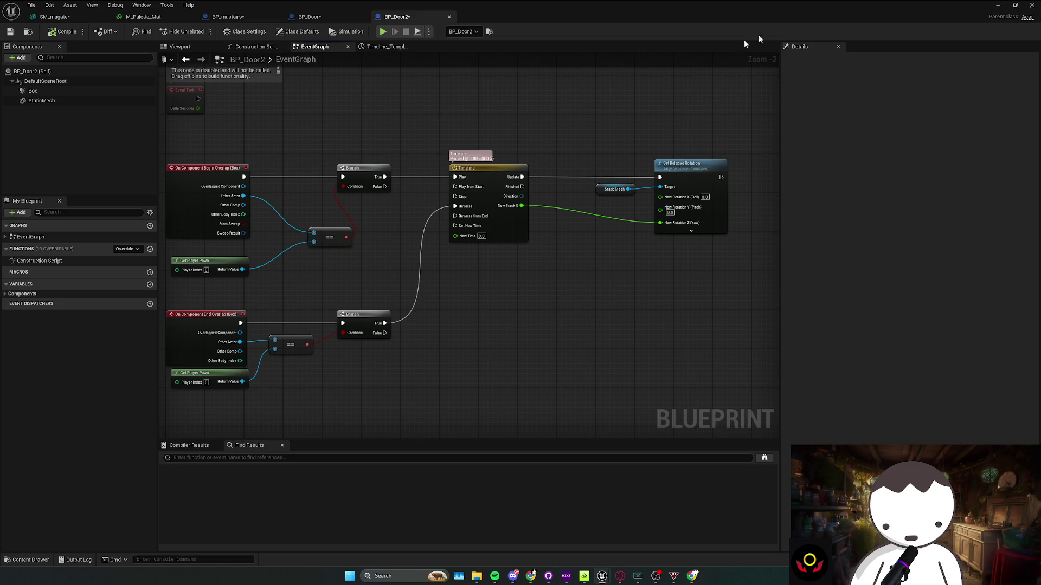
{"action": "left_click", "coordinate": [1000, 5]}
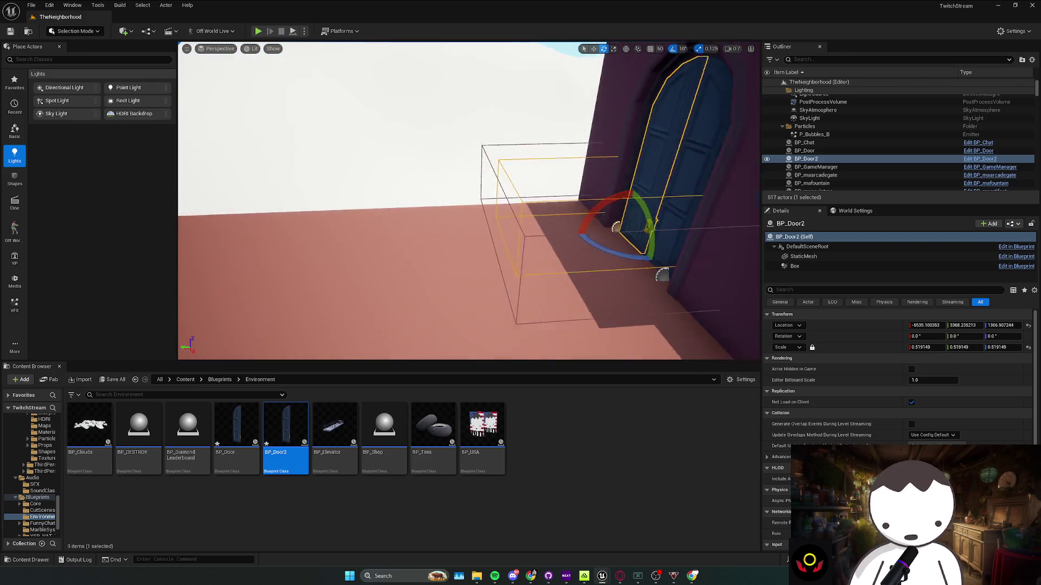
{"action": "left_click_drag", "start_coordinate": [583, 186], "coordinate": [583, 186]}
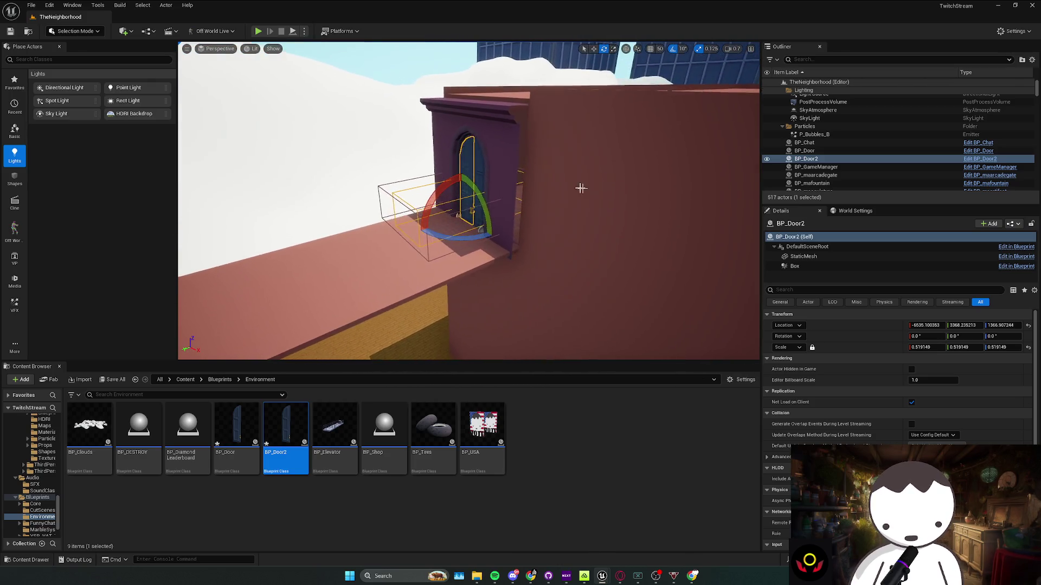
{"action": "left_click", "coordinate": [402, 245]}
{"action": "mouse_move", "coordinate": [402, 246]}
{"action": "left_mouse_down"}
{"action": "mouse_move", "coordinate": [358, 182]}
{"action": "mouse_move", "coordinate": [326, 162]}
{"action": "left_mouse_up"}
{"action": "mouse_move", "coordinate": [322, 207]}
{"action": "left_mouse_down"}
{"action": "mouse_move", "coordinate": [382, 315]}
{"action": "mouse_move", "coordinate": [347, 341]}
{"action": "mouse_move", "coordinate": [385, 309]}
{"action": "mouse_move", "coordinate": [515, 303]}
{"action": "left_mouse_up"}
{"action": "scroll", "coordinate": [402, 292], "scroll_direction": "down", "scroll_amount": 4}
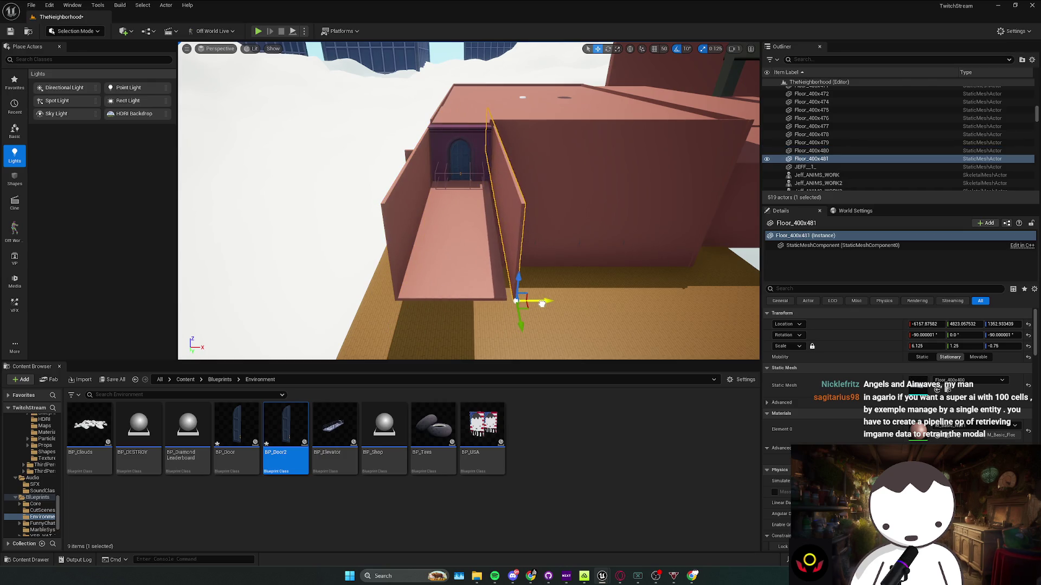
{"action": "key", "text": "w"}
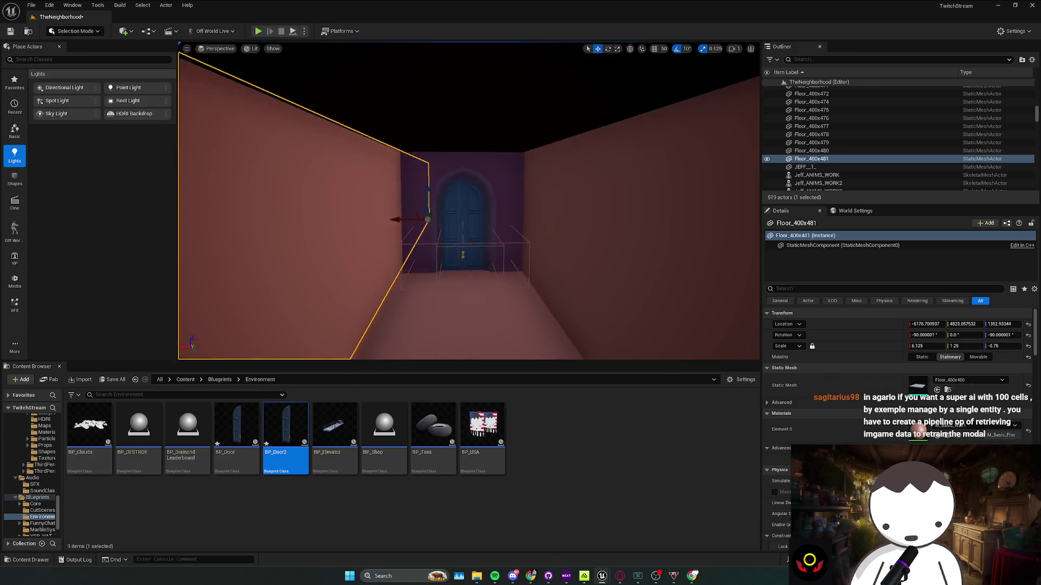
{"action": "key", "text": "f"}
Add Floor_400x480, duplicate the plank as Floor_400x482, and rotate it 70 degrees
{"action": "left_click", "coordinate": [439, 202], "text": "ctrl"}
{"action": "key", "text": "f"}
{"action": "key", "text": "r"}
{"action": "left_click_drag", "start_coordinate": [376, 212], "coordinate": [315, 218]}
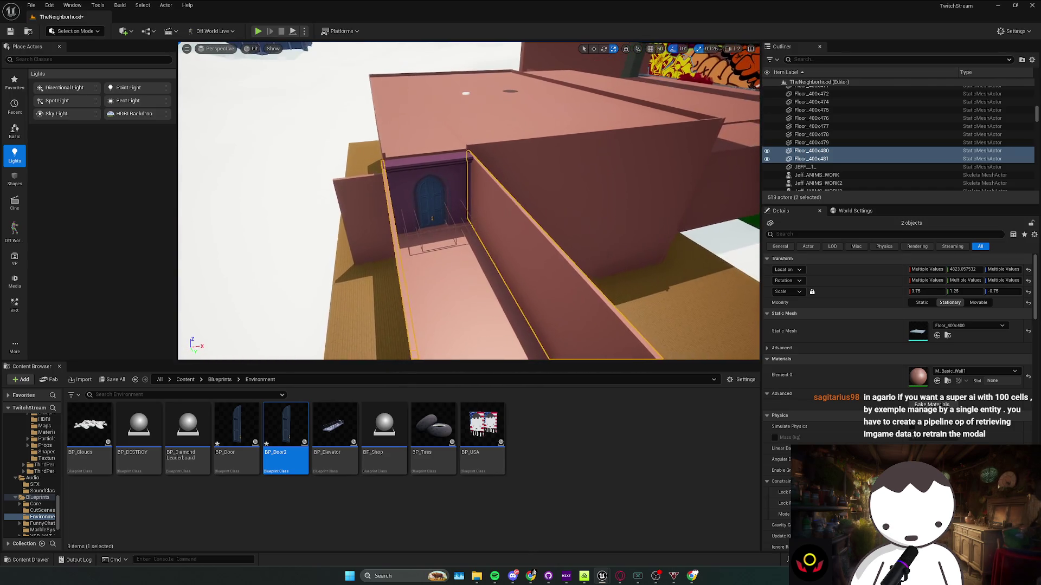
{"action": "key", "text": "ctrl+d"}
{"action": "key", "text": "e"}
{"action": "mouse_move", "coordinate": [588, 282]}
{"action": "left_mouse_down"}
{"action": "mouse_move", "coordinate": [572, 264]}
{"action": "mouse_move", "coordinate": [554, 265]}
{"action": "left_mouse_up"}
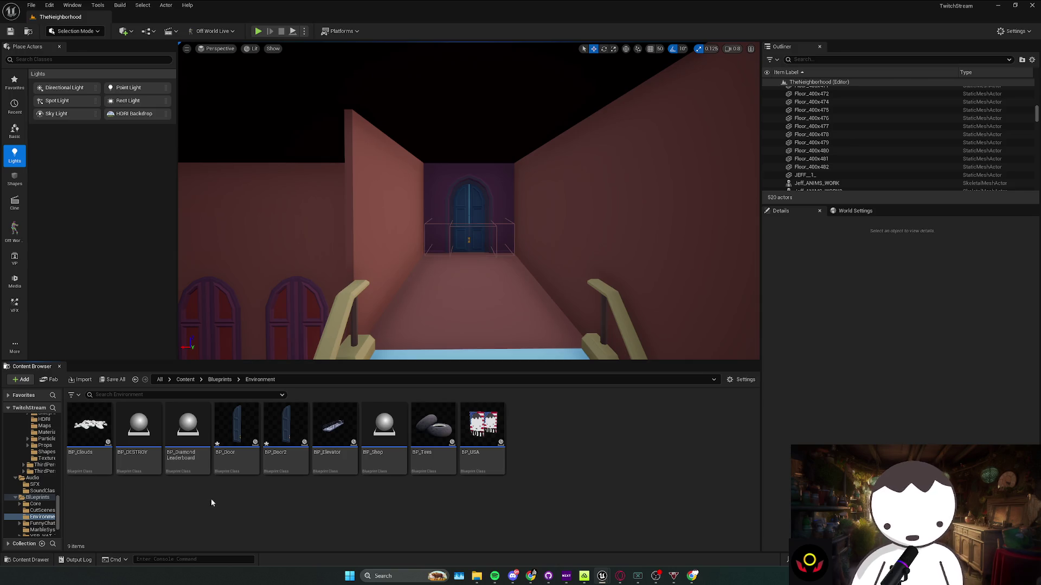
Step through the Blueprints subfolders CutScenes, Core, FunnyChatStuff, MarbleSystem and YSB_VAT_Tools
{"action": "key", "text": "alt+Left"}
{"action": "left_click", "coordinate": [143, 425]}
{"action": "double_click", "coordinate": [143, 425]}
{"action": "key", "text": "alt+Left"}
{"action": "key", "text": "Left"}
{"action": "key", "text": "Return"}
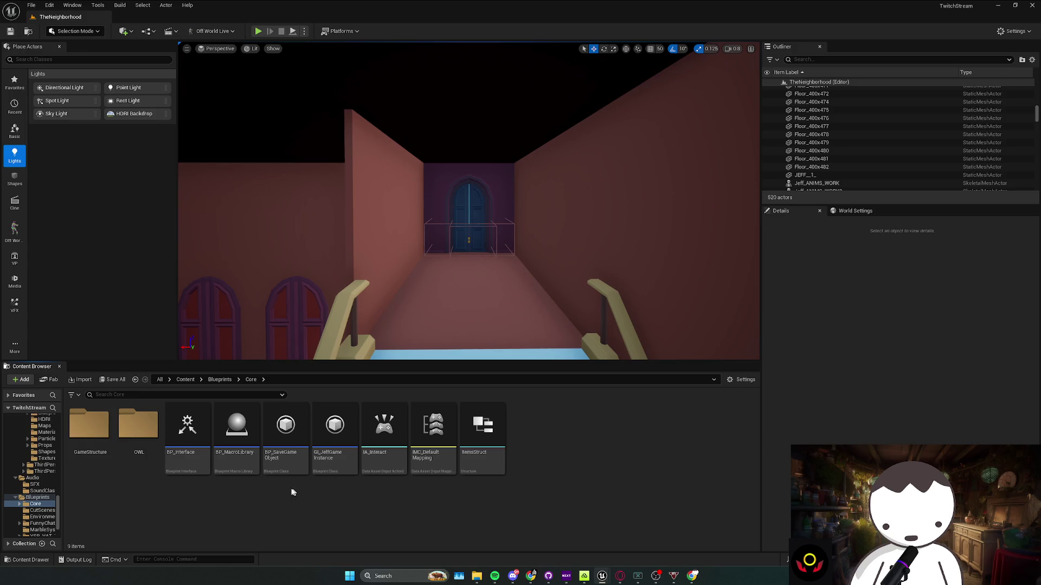
{"action": "key", "text": "alt+Left"}
{"action": "key", "text": "Right"}
{"action": "key", "text": "Right"}
{"action": "key", "text": "Right"}
{"action": "key", "text": "Return"}
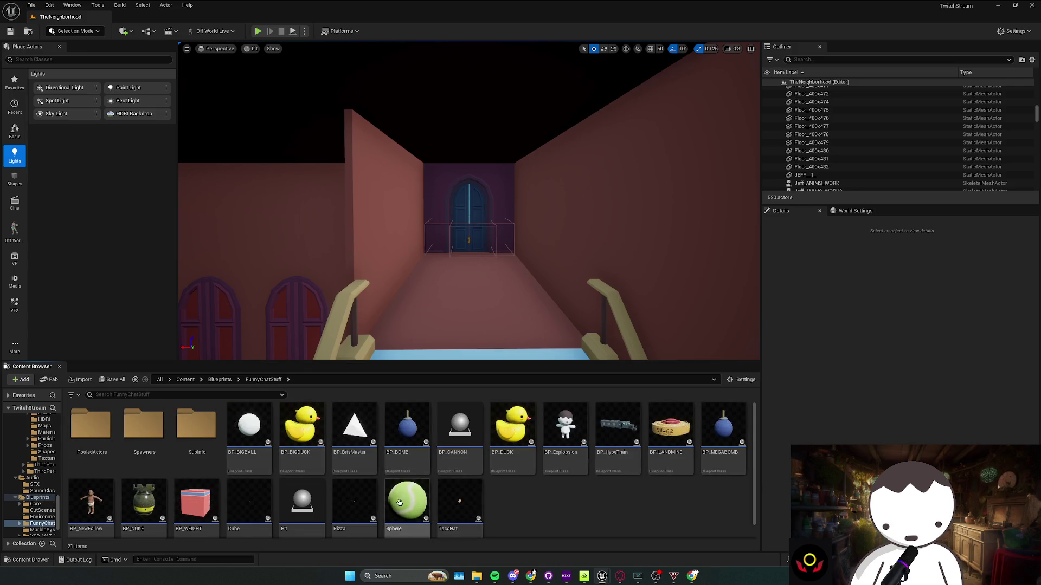
{"action": "key", "text": "alt+Left"}
{"action": "key", "text": "Right"}
{"action": "key", "text": "Return"}
{"action": "key", "text": "alt+Left"}
{"action": "key", "text": "Right"}
{"action": "key", "text": "Return"}
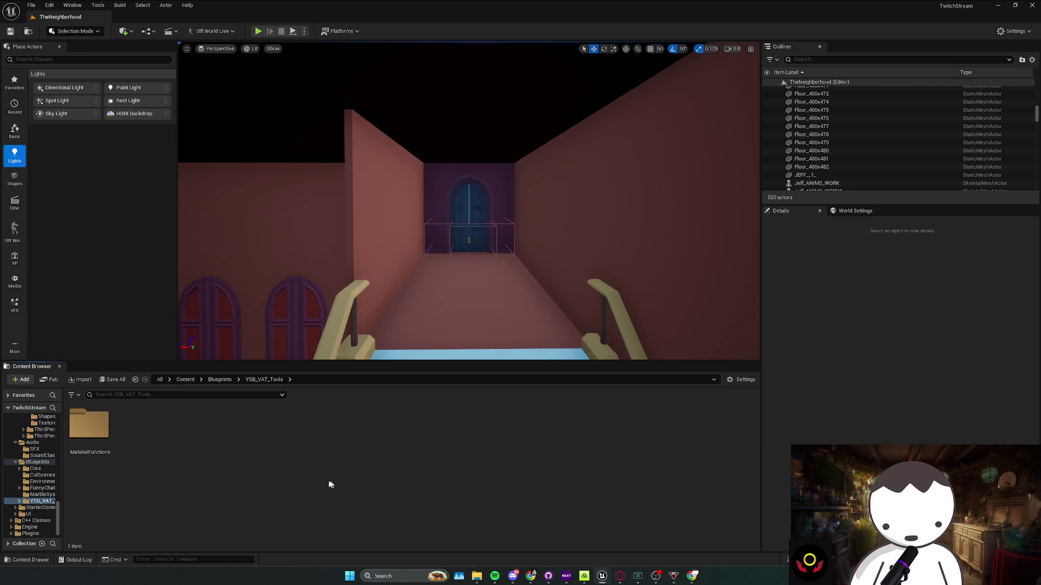
{"action": "key", "text": "alt+Left"}
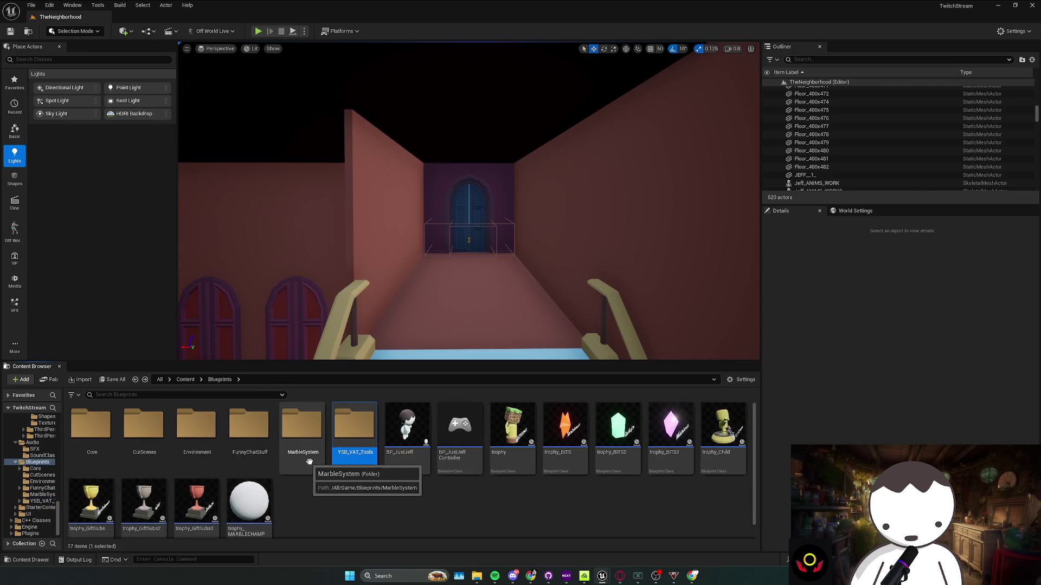
Revisit MarbleSystem and FunnyChatStuff, then select the Wall_Door_400x300 framing the far door
{"action": "double_click", "coordinate": [324, 473]}
{"action": "key", "text": "alt+Left"}
{"action": "double_click", "coordinate": [249, 434]}
{"action": "key", "text": "alt+Left"}
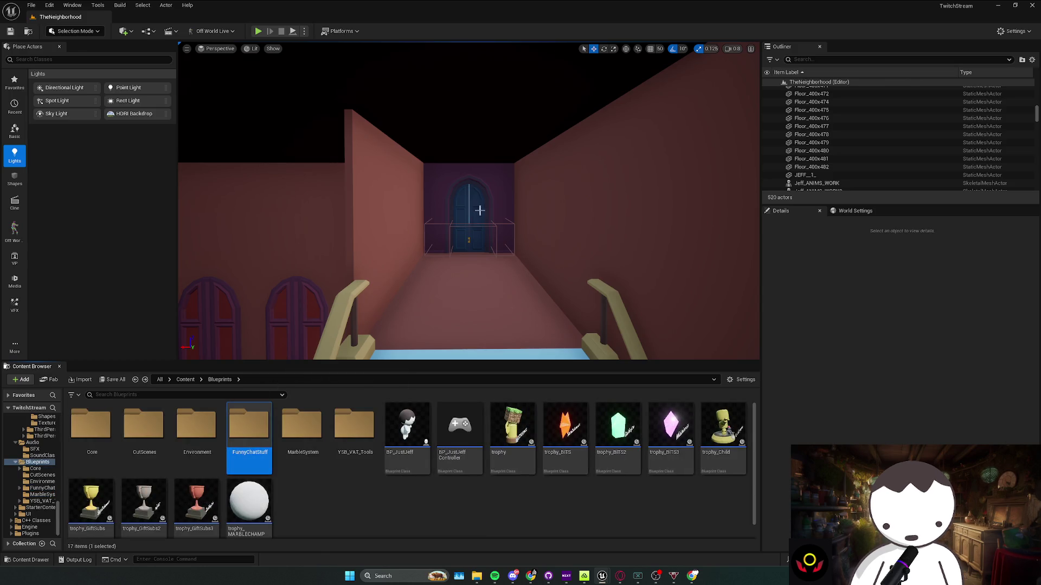
{"action": "right_click", "coordinate": [488, 215]}
{"action": "left_click", "coordinate": [503, 199]}
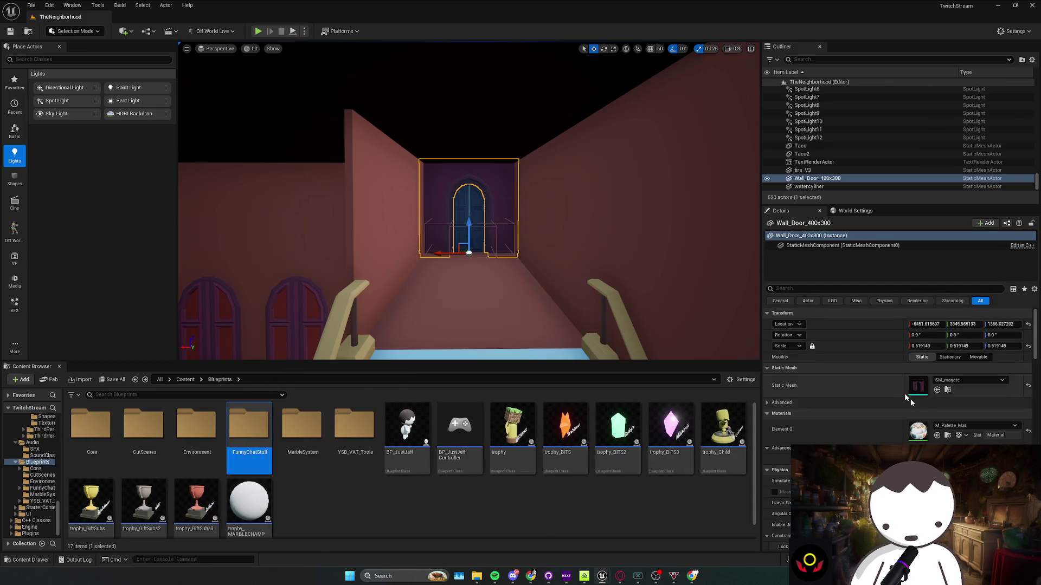
Jump to the wall-door's mesh asset, go up to Architecture, and check the Wallfireplace and Wall folders
{"action": "left_click", "coordinate": [948, 390]}
{"action": "left_click", "coordinate": [320, 380]}
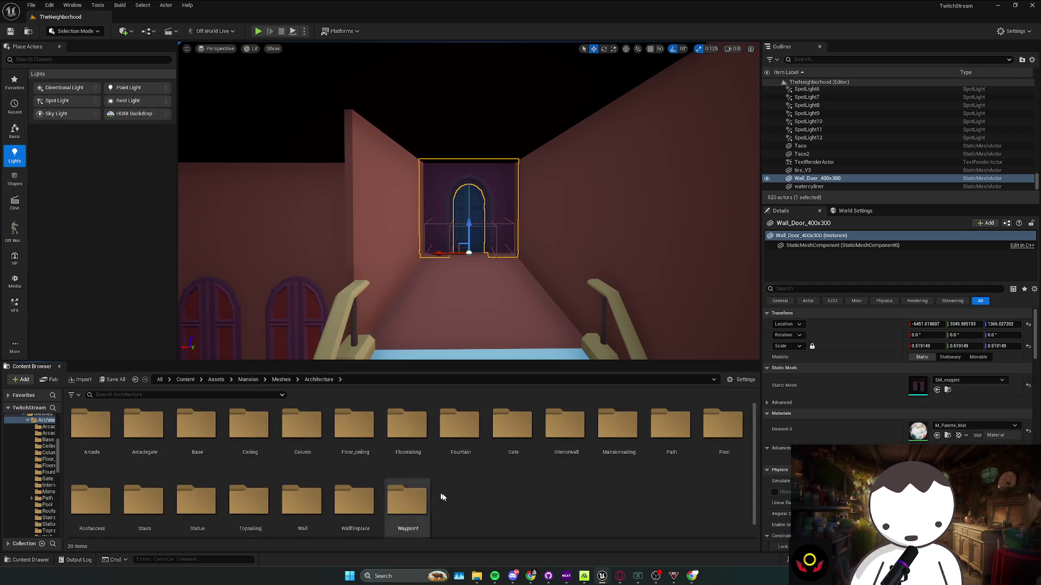
{"action": "double_click", "coordinate": [359, 521]}
{"action": "key", "text": "alt+Left"}
{"action": "double_click", "coordinate": [324, 516]}
{"action": "key", "text": "alt+Left"}
Look inside the Toprailing, Statue, Stairs, Roofaccess and Pool folders
{"action": "left_click", "coordinate": [266, 514]}
{"action": "double_click", "coordinate": [272, 517]}
{"action": "key", "text": "alt+Left"}
{"action": "double_click", "coordinate": [203, 517]}
{"action": "key", "text": "alt+Left"}
{"action": "double_click", "coordinate": [152, 518]}
{"action": "key", "text": "alt+Left"}
{"action": "key", "text": "Left"}
{"action": "key", "text": "Return"}
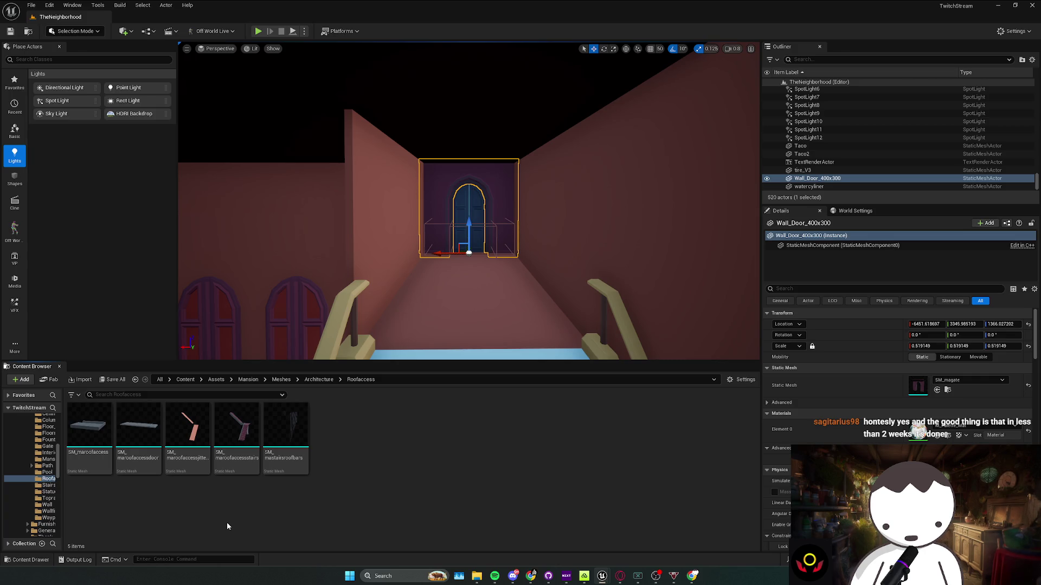
{"action": "key", "text": "alt+Left"}
{"action": "key", "text": "Left"}
{"action": "key", "text": "Return"}
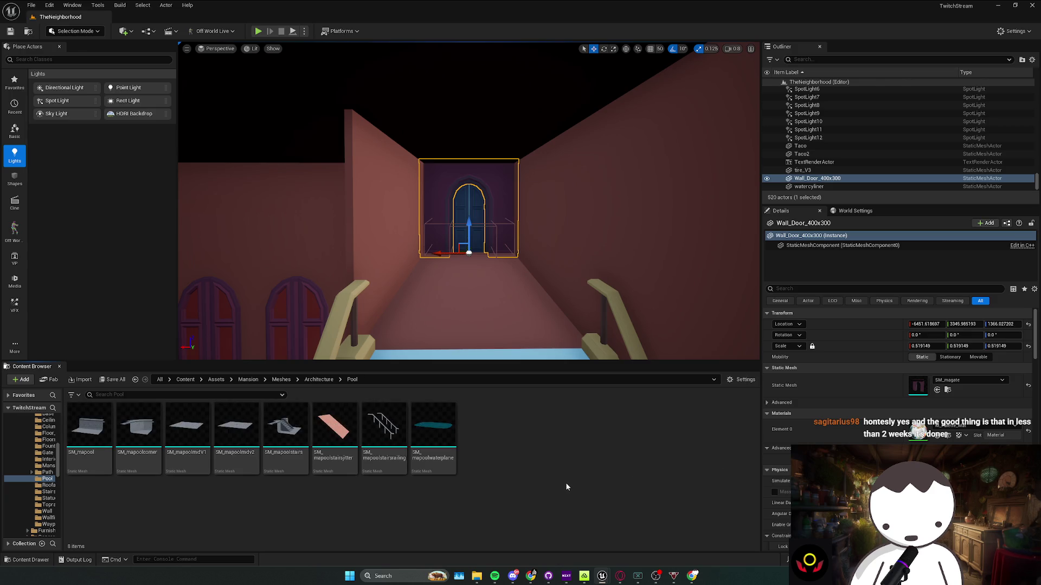
{"action": "key", "text": "alt+Left"}
Look inside the Path folder and its alt subfolder, then the Mansionrailing folder
{"action": "key", "text": "Left"}
{"action": "key", "text": "Return"}
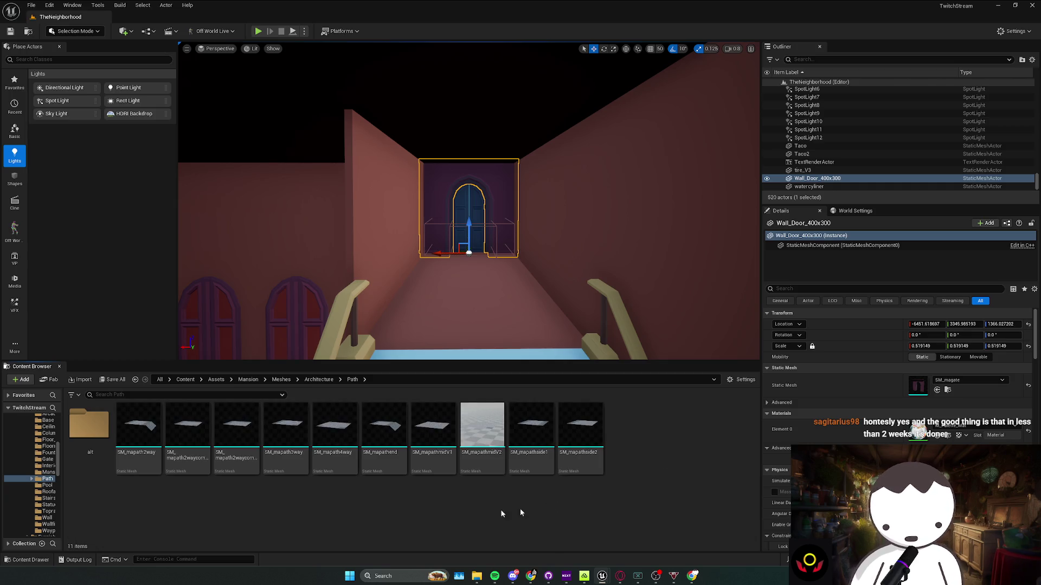
{"action": "key", "text": "Right"}
{"action": "key", "text": "Return"}
{"action": "key", "text": "alt+Left"}
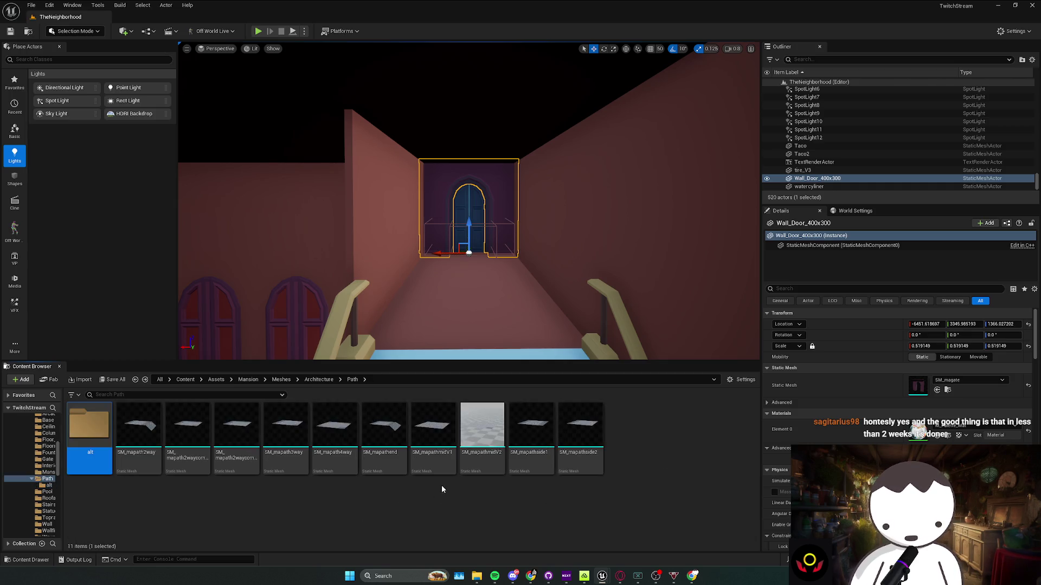
{"action": "key", "text": "alt+Left"}
{"action": "key", "text": "Left"}
{"action": "key", "text": "Return"}
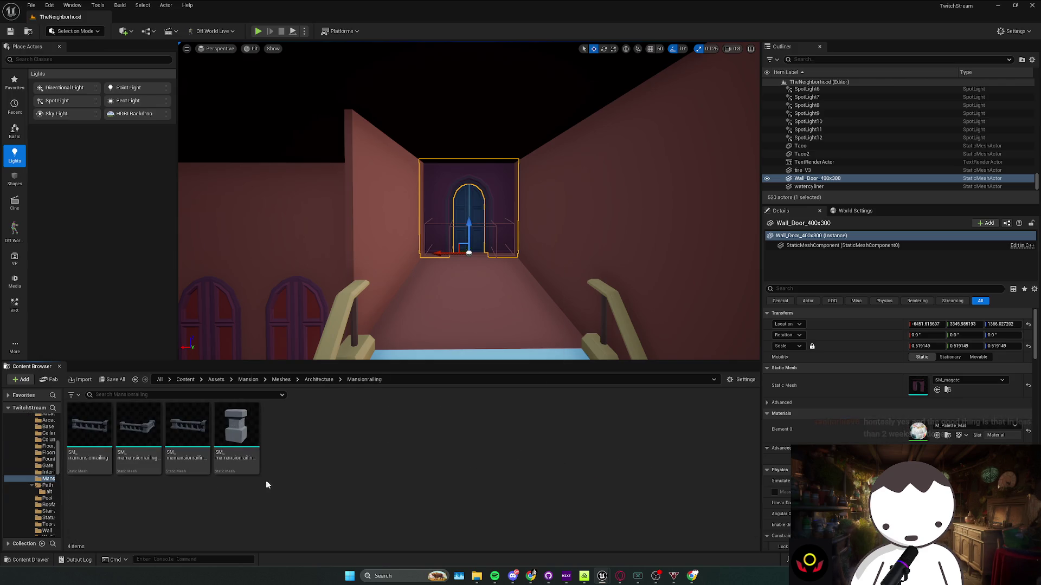
{"action": "key", "text": "alt+Left"}
Look inside Interiorwall, Gate, Fountain and Floorrailing, then select the Column folder
{"action": "key", "text": "Left"}
{"action": "key", "text": "Return"}
{"action": "key", "text": "alt+Left"}
{"action": "key", "text": "Left"}
{"action": "key", "text": "Return"}
{"action": "key", "text": "alt+Left"}
{"action": "key", "text": "Left"}
{"action": "key", "text": "Return"}
{"action": "key", "text": "alt+Left"}
{"action": "key", "text": "Left"}
{"action": "key", "text": "Return"}
{"action": "key", "text": "alt+Left"}
{"action": "left_click", "coordinate": [325, 459]}
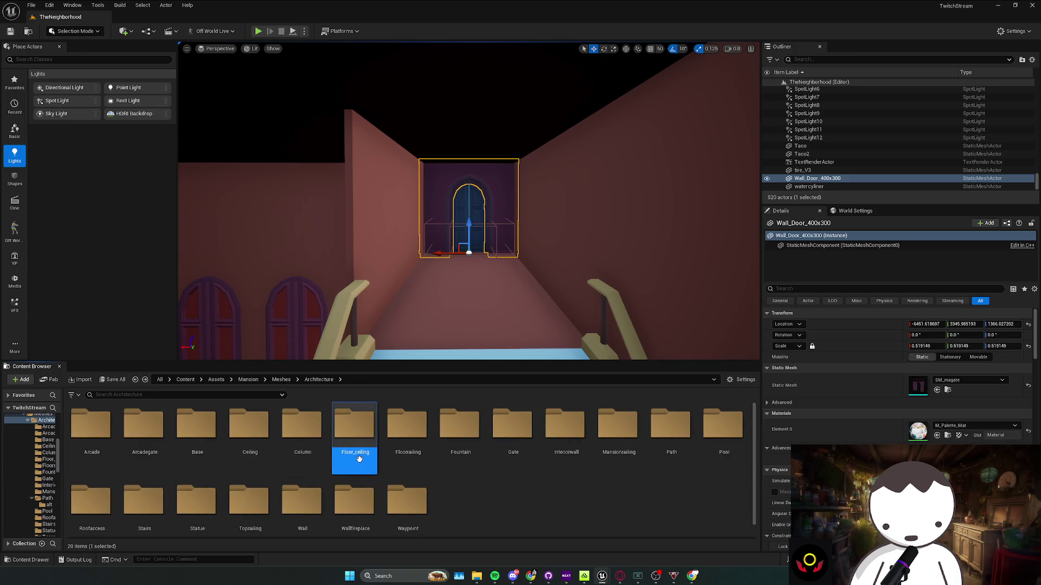
Look inside the Floor_ceiling, Column, Ceiling, Base, Arcadegate and Arcade folders
{"action": "key", "text": "Return"}
{"action": "key", "text": "alt+Left"}
{"action": "key", "text": "Left"}
{"action": "key", "text": "Return"}
{"action": "key", "text": "alt+Left"}
{"action": "key", "text": "Left"}
{"action": "key", "text": "Return"}
{"action": "key", "text": "alt+Left"}
{"action": "key", "text": "Left"}
{"action": "key", "text": "Return"}
{"action": "key", "text": "alt+Left"}
{"action": "key", "text": "Left"}
{"action": "key", "text": "Return"}
{"action": "key", "text": "alt+Left"}
{"action": "key", "text": "Left"}
{"action": "key", "text": "Return"}
{"action": "key", "text": "alt+Left"}
From Meshes, peek into the Architecture, Furnishings and General Environment folders
{"action": "scroll", "coordinate": [481, 499], "scroll_direction": "down", "scroll_amount": 1}
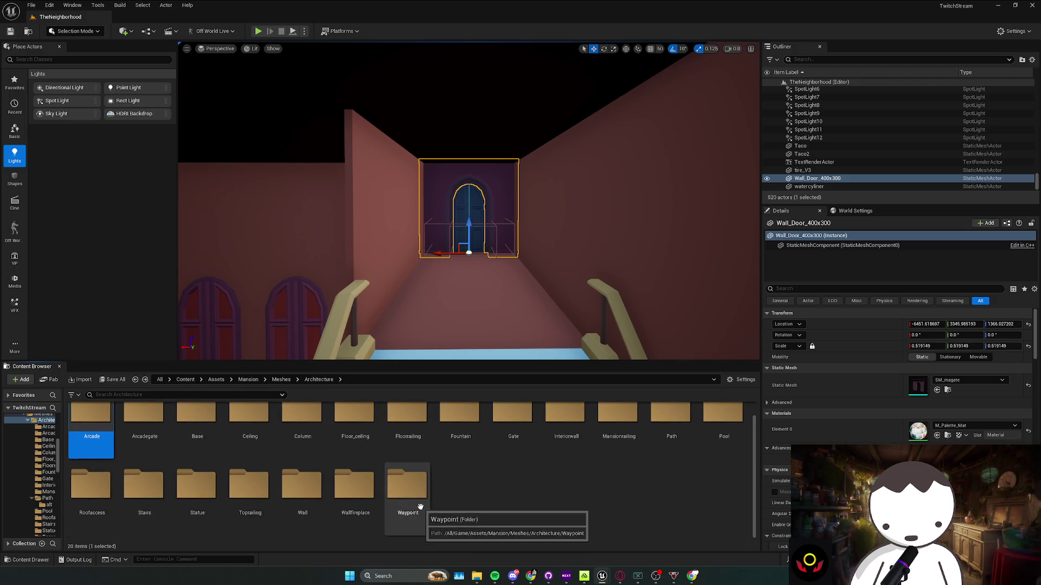
{"action": "left_click", "coordinate": [284, 380]}
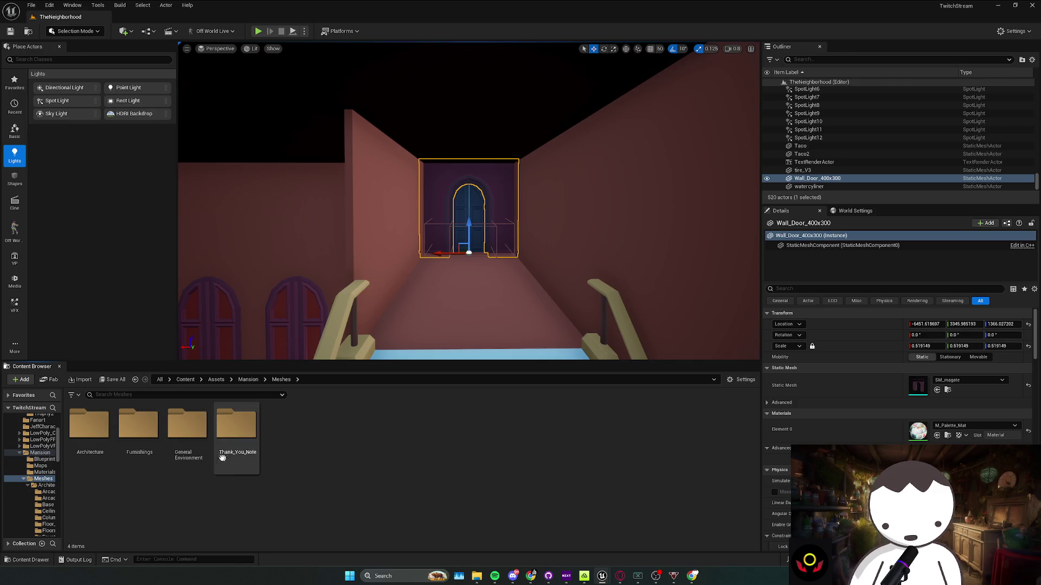
{"action": "double_click", "coordinate": [111, 464]}
{"action": "key", "text": "alt+Left"}
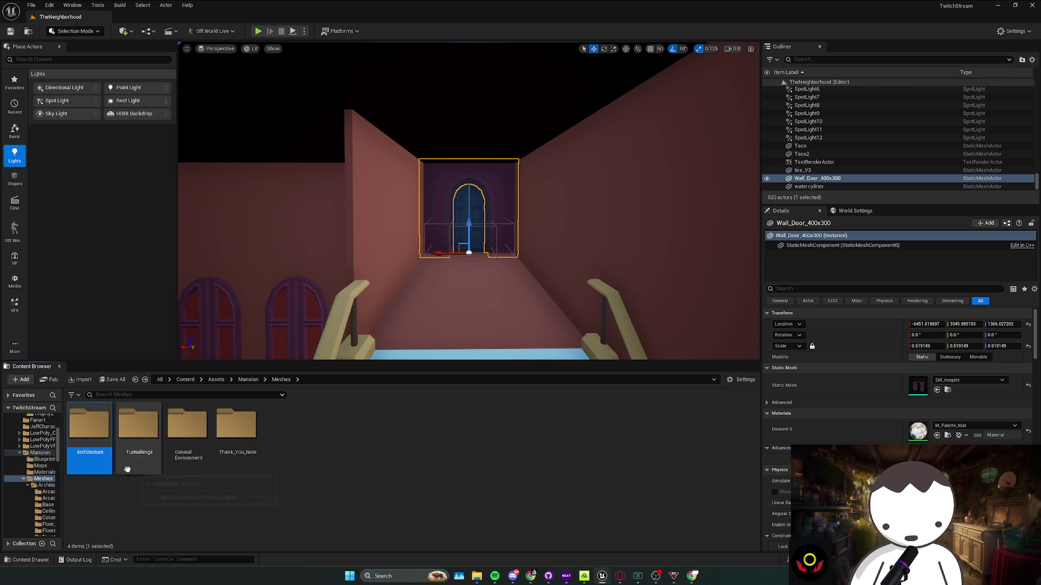
{"action": "double_click", "coordinate": [137, 467]}
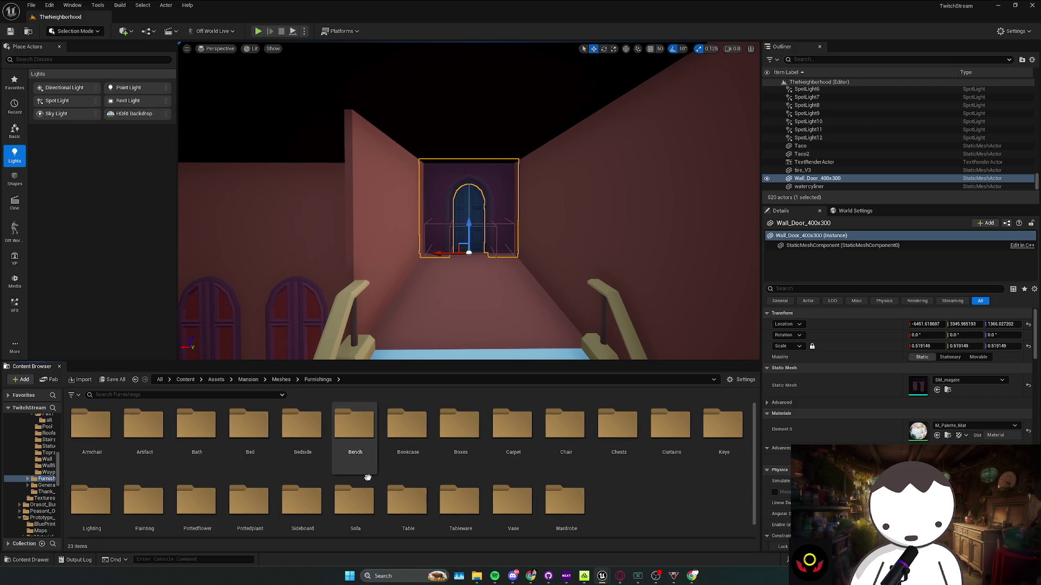
{"action": "key", "text": "alt+Left"}
{"action": "double_click", "coordinate": [184, 463]}
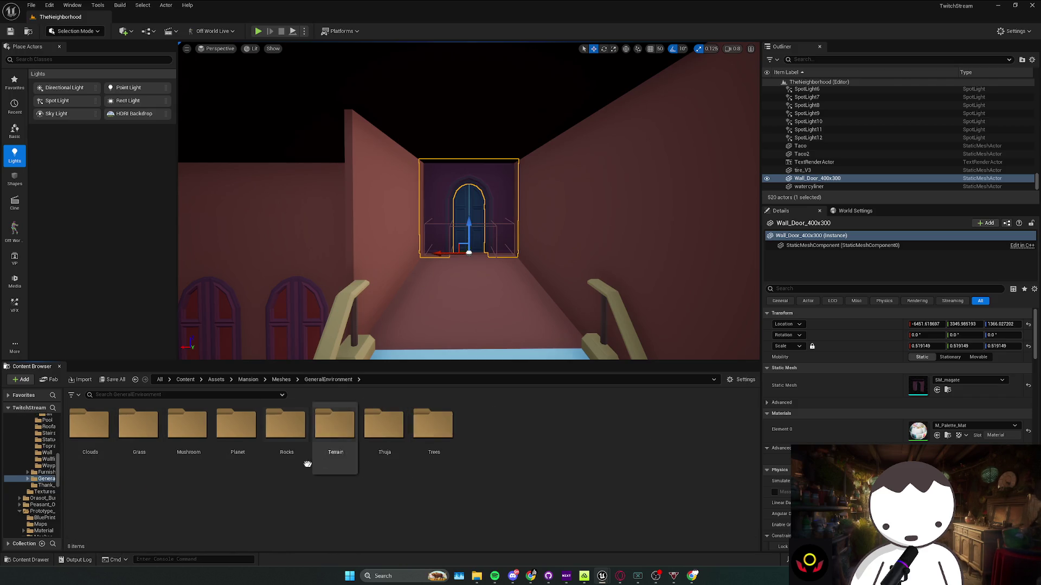
{"action": "key", "text": "alt+Left"}
Open Furnishings > Lighting > Chandelier and drag a chandelier mesh into the corridor
{"action": "double_click", "coordinate": [141, 458]}
{"action": "scroll", "coordinate": [228, 489], "scroll_direction": "down", "scroll_amount": 1}
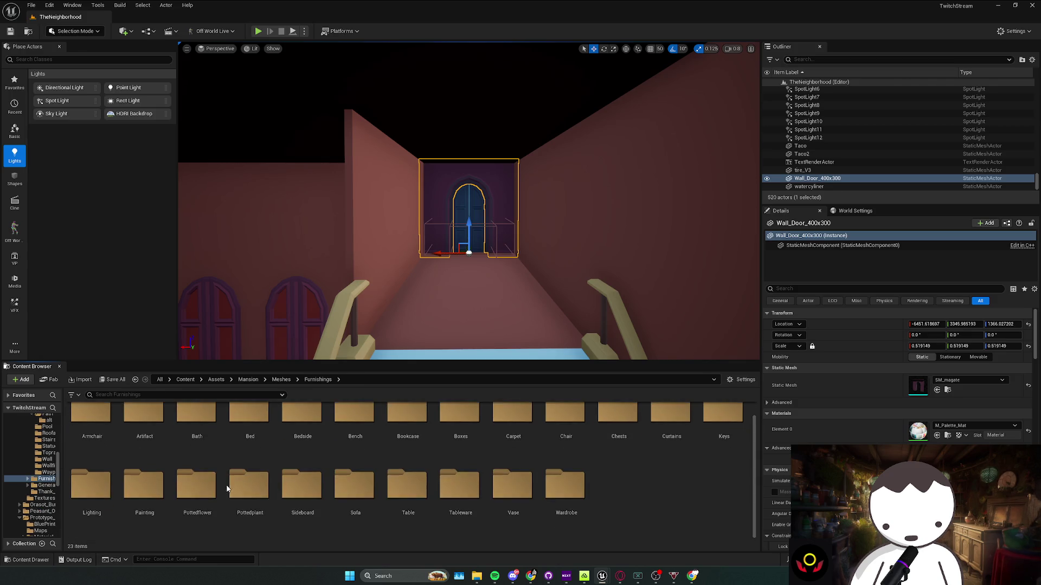
{"action": "double_click", "coordinate": [109, 496]}
{"action": "double_click", "coordinate": [136, 450]}
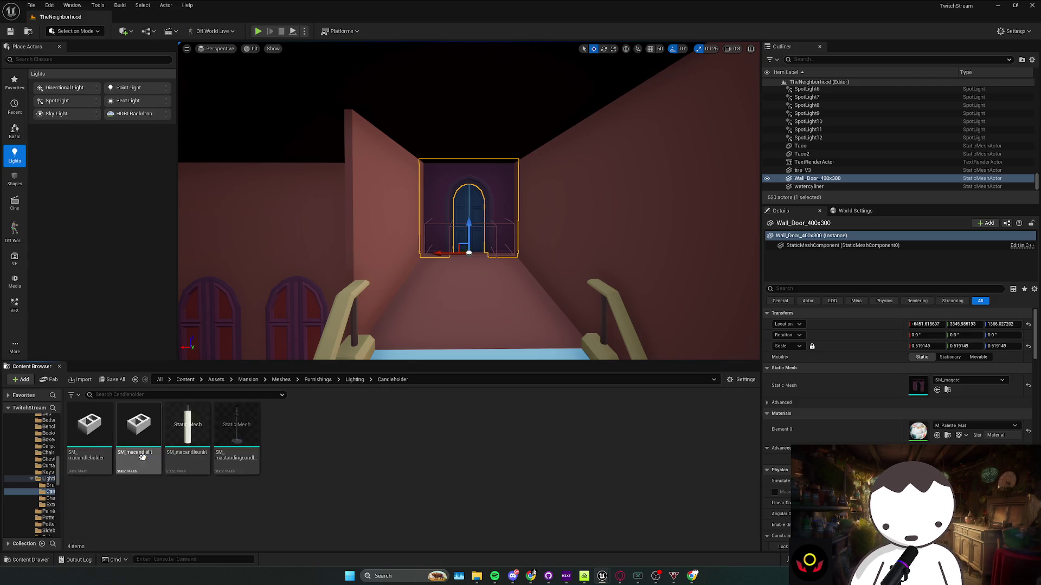
{"action": "key", "text": "alt+Left"}
{"action": "double_click", "coordinate": [187, 461]}
{"action": "left_click_drag", "start_coordinate": [385, 297], "coordinate": [385, 297]}
{"action": "left_click_drag", "start_coordinate": [89, 428], "coordinate": [436, 269]}
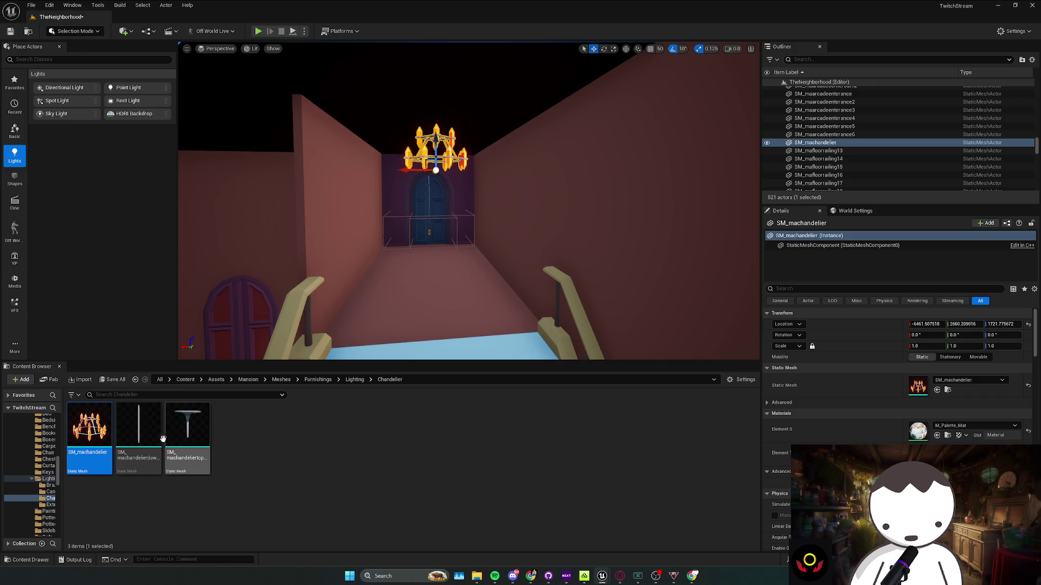
Replace the first chandelier with SM_machandelier plus its downrod and frame it
{"action": "key", "text": "ctrl+z"}
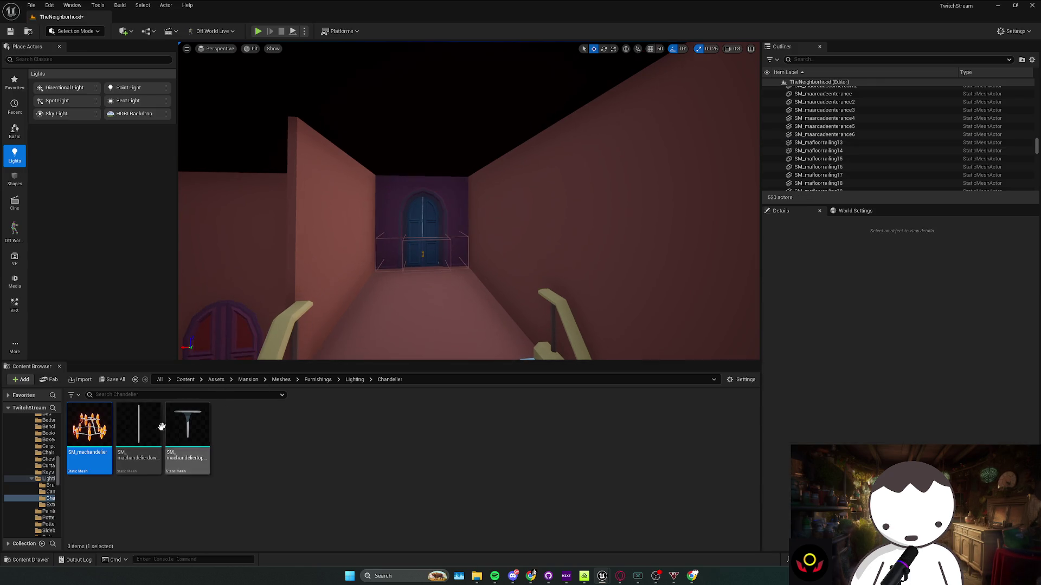
{"action": "left_click_drag", "start_coordinate": [427, 301], "coordinate": [428, 277]}
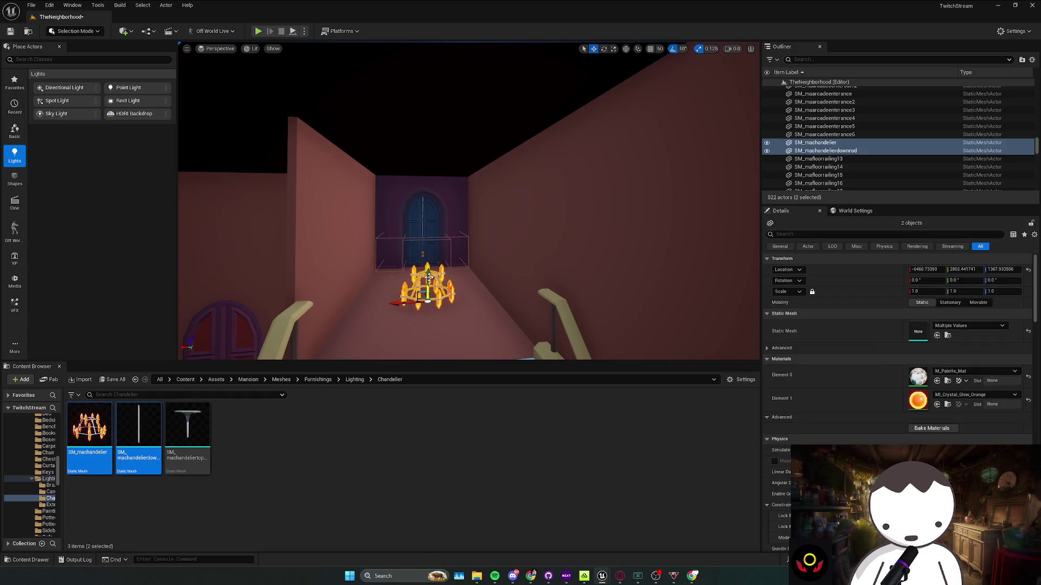
{"action": "left_click", "coordinate": [432, 172]}
{"action": "key", "text": "f"}
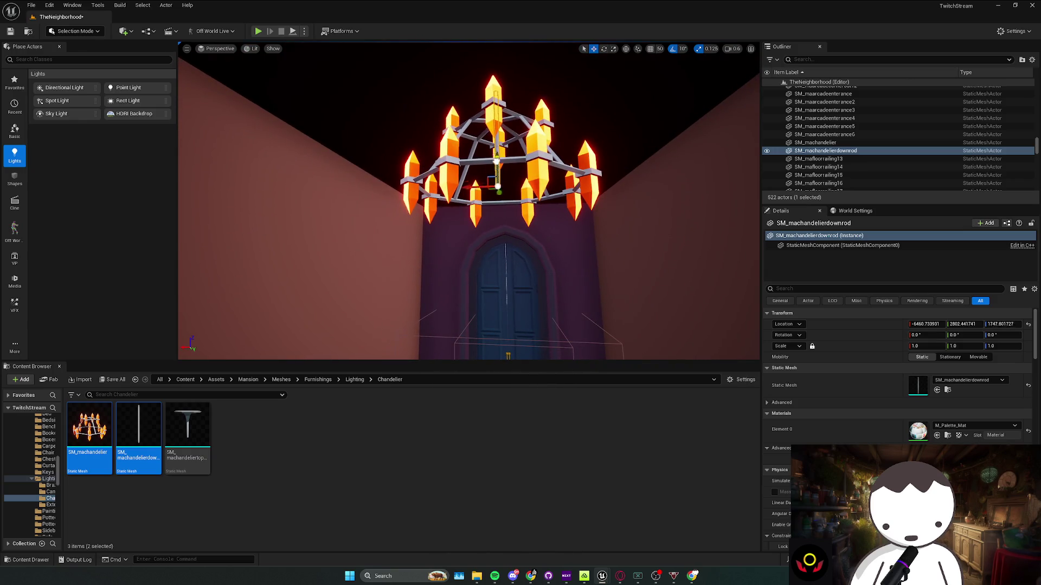
Move the chandelier and downrod together above the door and add a point light inside
{"action": "left_click", "coordinate": [484, 210], "text": "ctrl"}
{"action": "left_click_drag", "start_coordinate": [463, 260], "coordinate": [465, 299]}
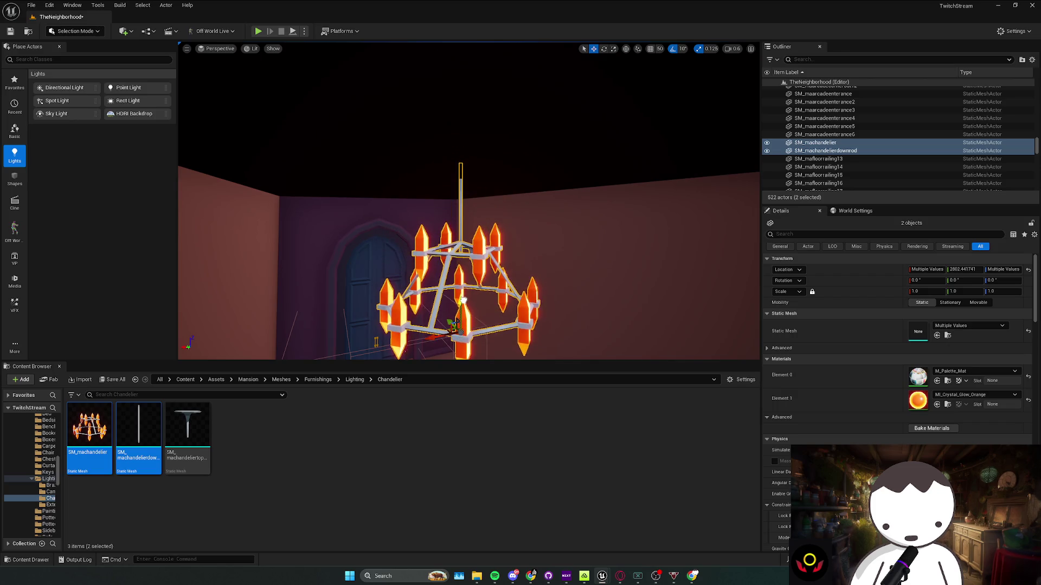
{"action": "scroll", "coordinate": [464, 299], "scroll_direction": "down", "scroll_amount": 5}
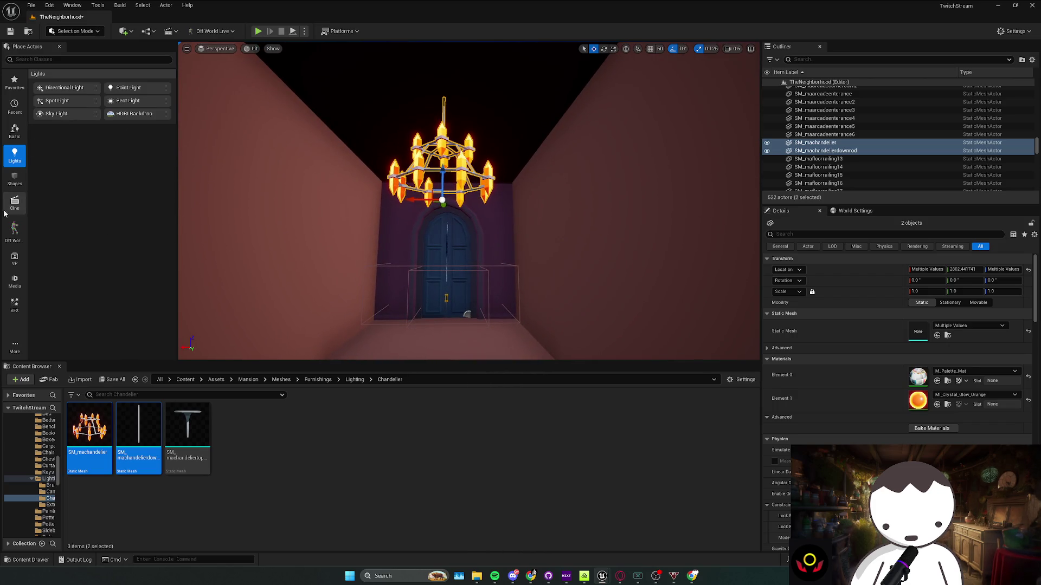
{"action": "mouse_move", "coordinate": [132, 88]}
{"action": "left_mouse_down"}
{"action": "mouse_move", "coordinate": [307, 151]}
{"action": "mouse_move", "coordinate": [442, 162]}
{"action": "mouse_move", "coordinate": [445, 201]}
{"action": "mouse_move", "coordinate": [419, 223]}
{"action": "mouse_move", "coordinate": [444, 225]}
{"action": "left_mouse_up"}
Give PointLight17 a warm orange light colour
{"action": "left_click", "coordinate": [931, 402]}
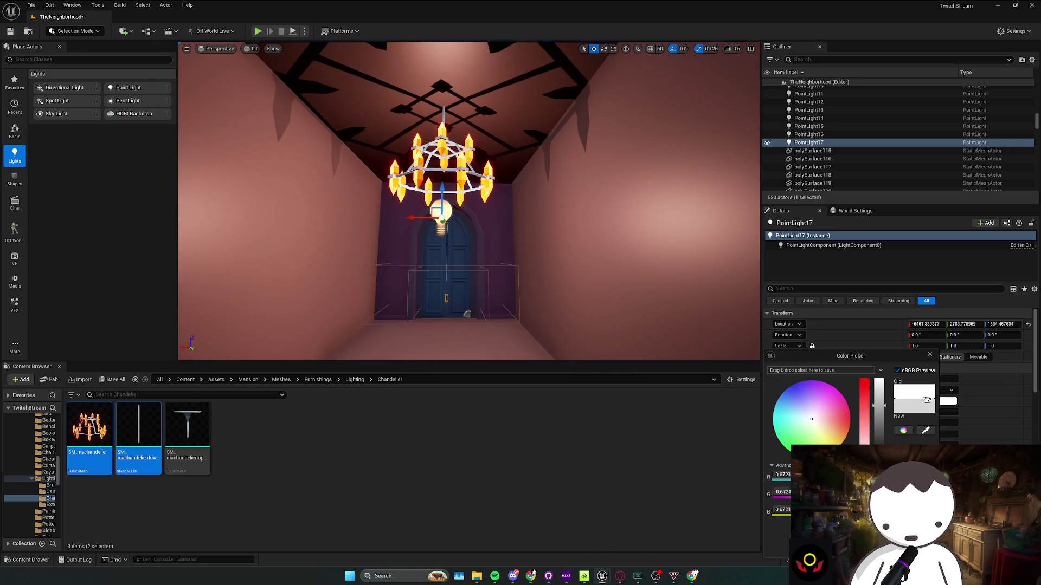
{"action": "left_click", "coordinate": [924, 430]}
{"action": "left_click", "coordinate": [501, 248]}
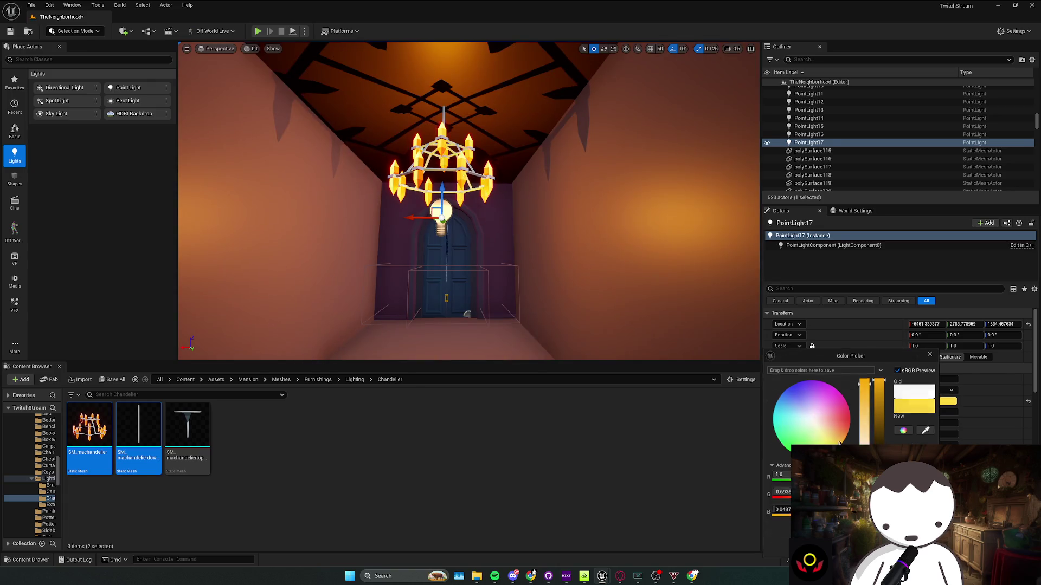
Check the amber-lit corridor and save TheNeighborhood level
{"action": "scroll", "coordinate": [501, 248], "scroll_direction": "down", "scroll_amount": 5}
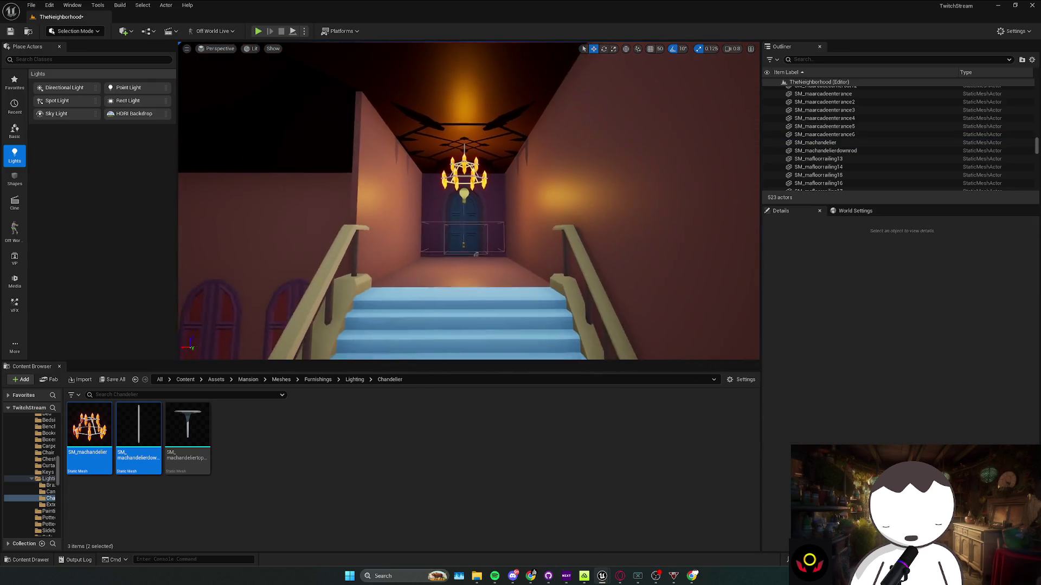
{"action": "scroll", "coordinate": [500, 248], "scroll_direction": "up", "scroll_amount": 8}
{"action": "scroll", "coordinate": [468, 200], "scroll_direction": "up", "scroll_amount": 6}
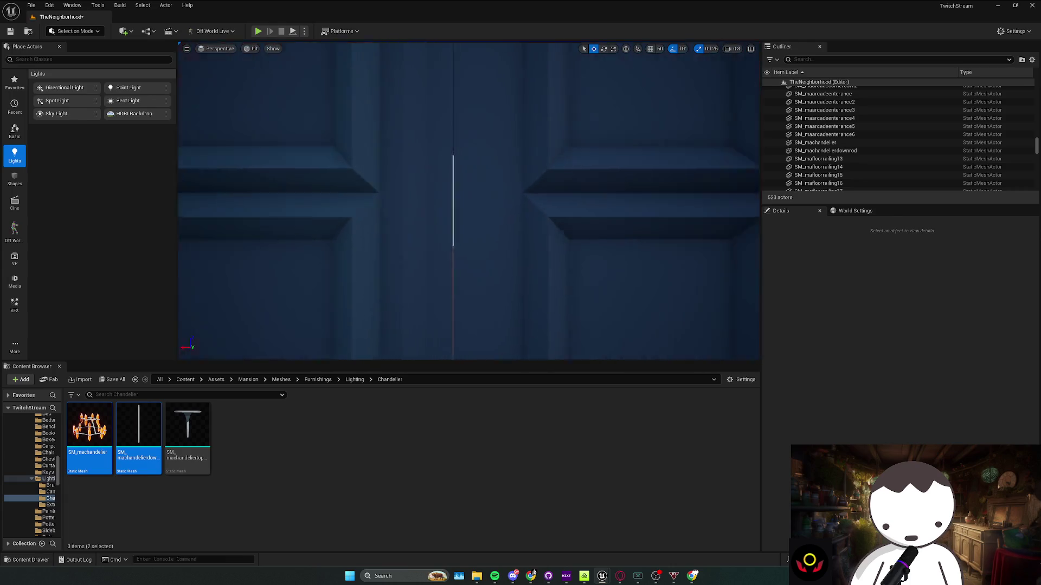
{"action": "scroll", "coordinate": [469, 200], "scroll_direction": "down", "scroll_amount": 4}
{"action": "scroll", "coordinate": [499, 250], "scroll_direction": "down", "scroll_amount": 10}
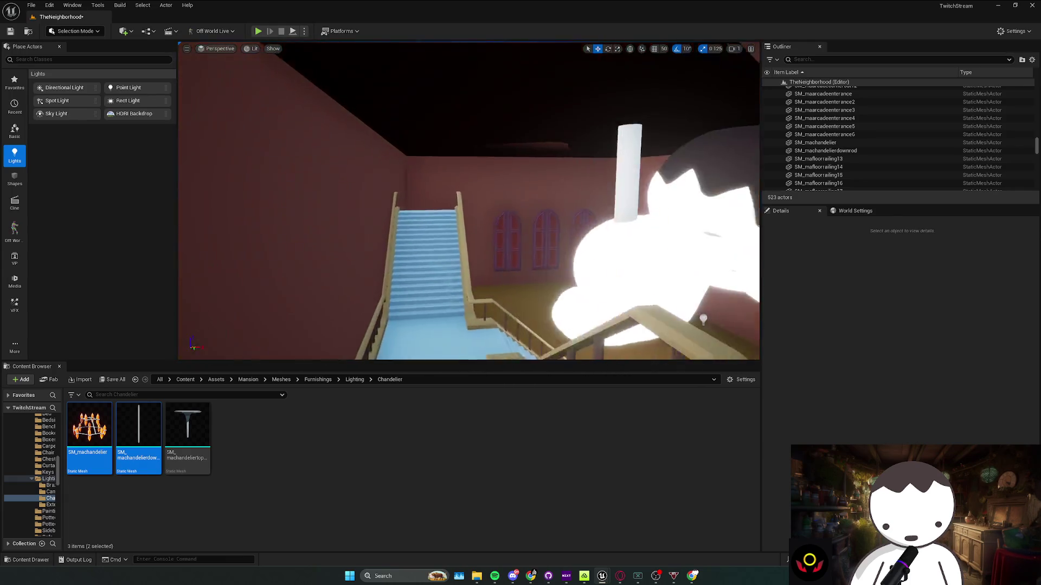
{"action": "scroll", "coordinate": [500, 249], "scroll_direction": "up", "scroll_amount": 1}
{"action": "key", "text": "ctrl+s"}
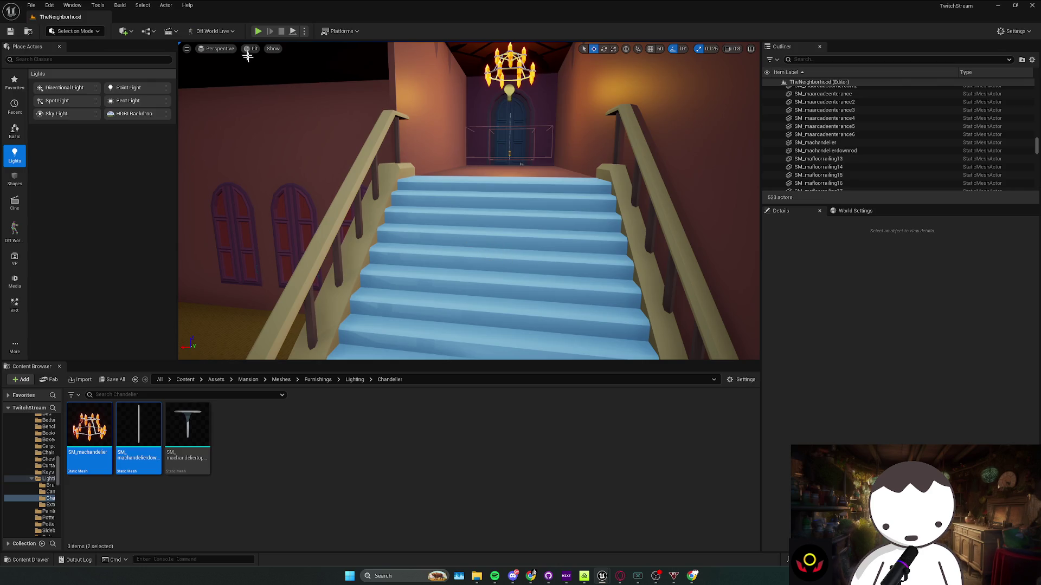
Play the level, walking up the stairs, through the hallway door into the chandelier room, then stop
{"action": "left_click", "coordinate": [258, 31]}
{"action": "key", "text": "w"}
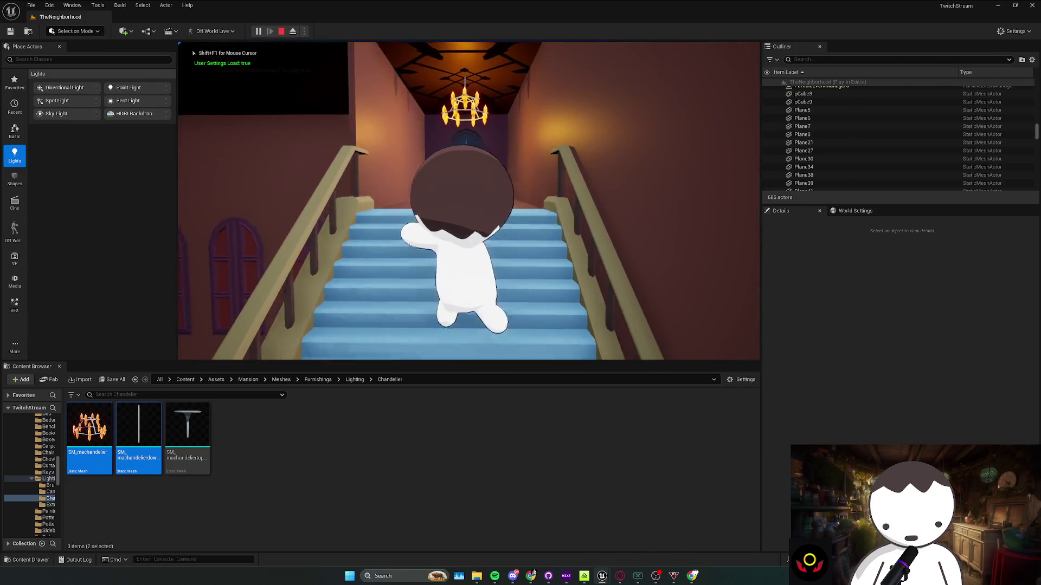
{"action": "key", "text": "w"}
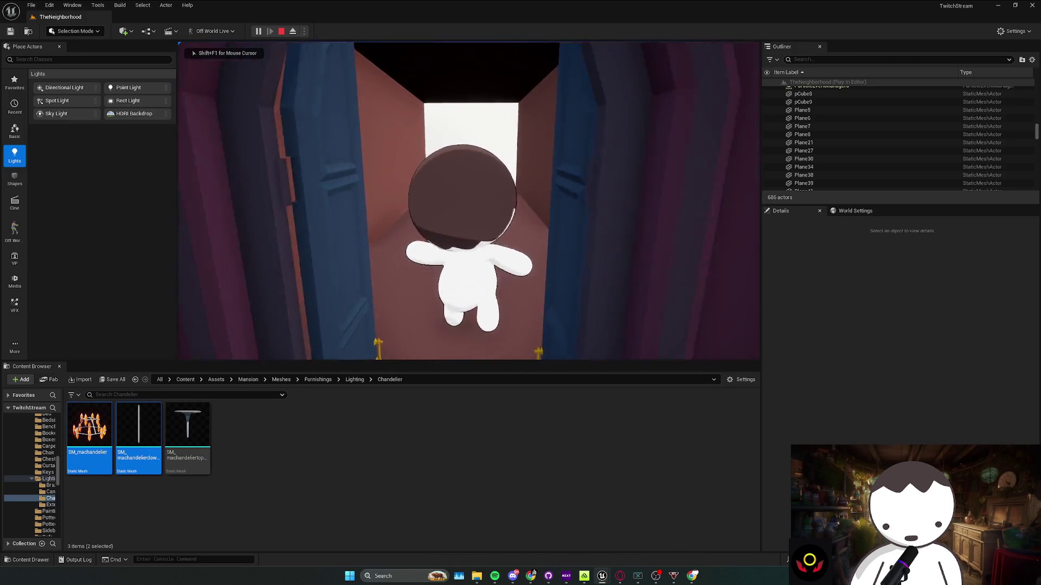
{"action": "key", "text": "w"}
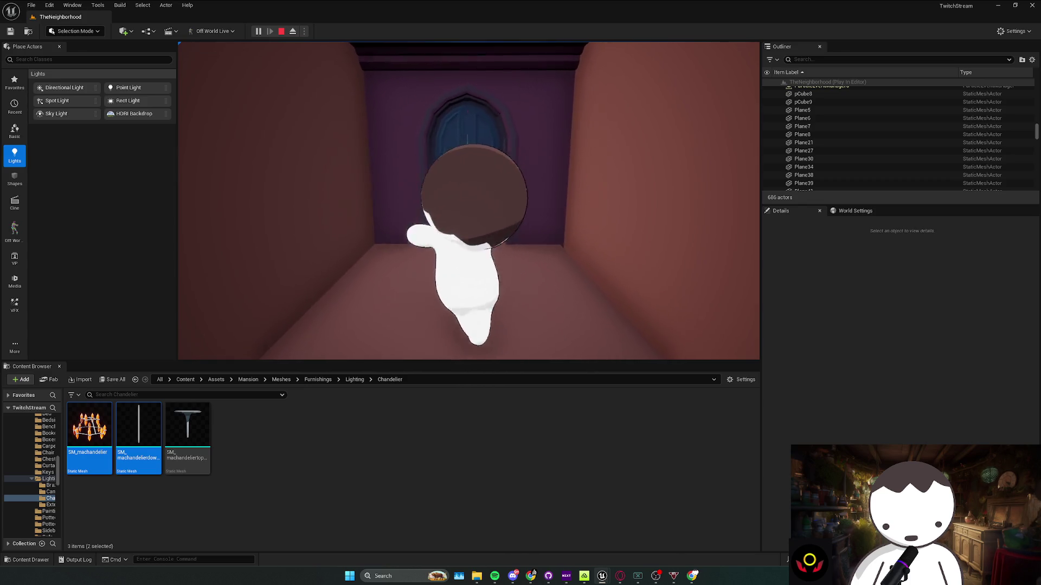
{"action": "key", "text": "w"}
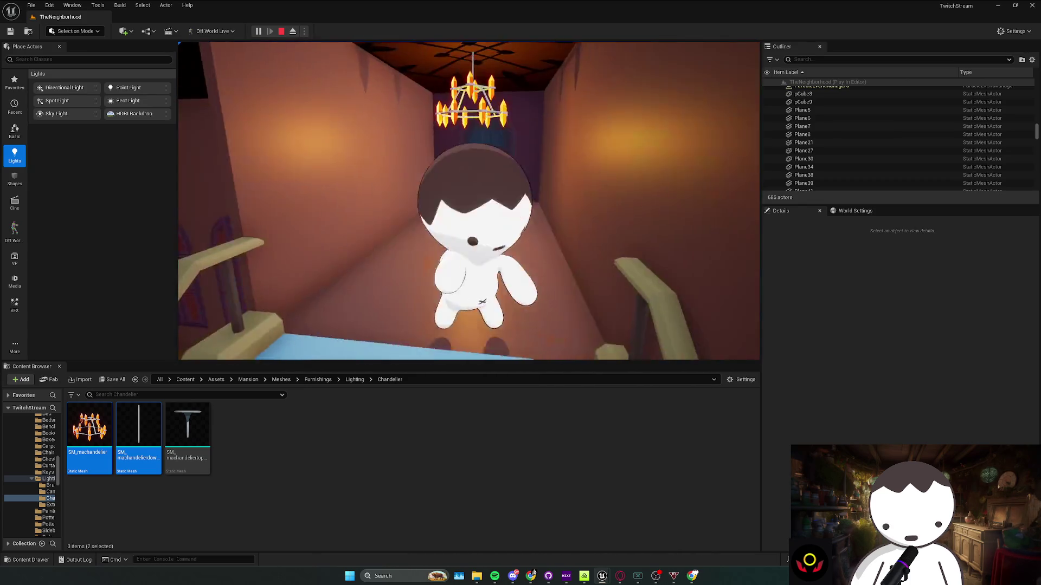
{"action": "key", "text": "Escape"}
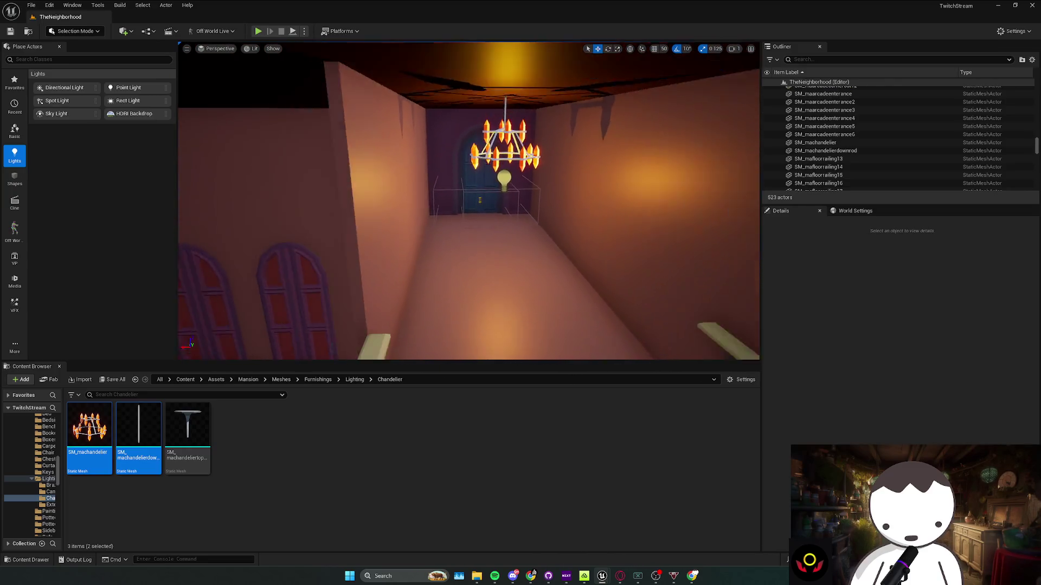
Fly above the mansion, select the corridor ceiling pieces and switch to the scale tool
{"action": "key", "text": "w"}
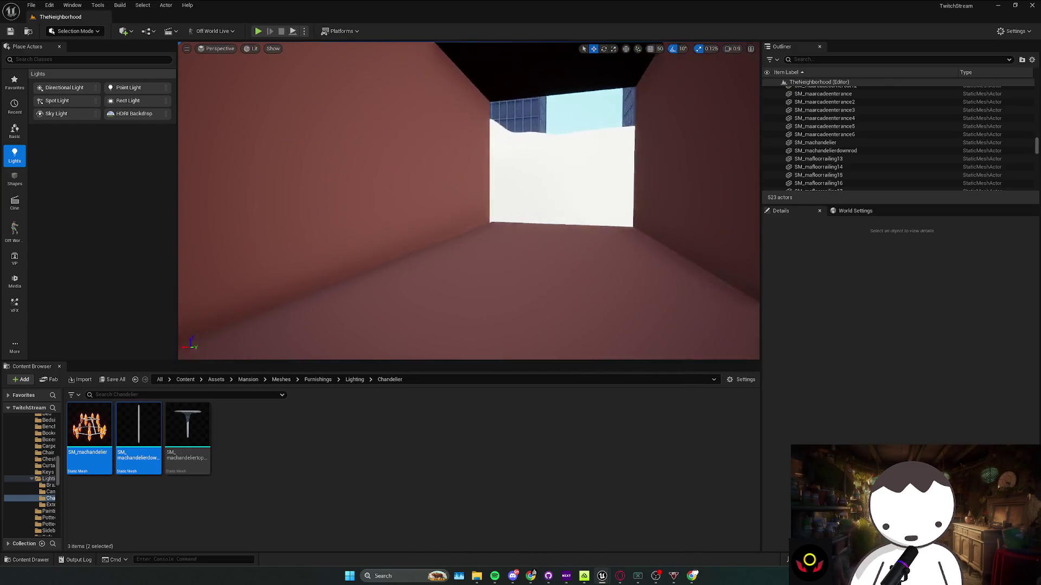
{"action": "key", "text": "e"}
{"action": "scroll", "coordinate": [479, 139], "scroll_direction": "up", "scroll_amount": 1}
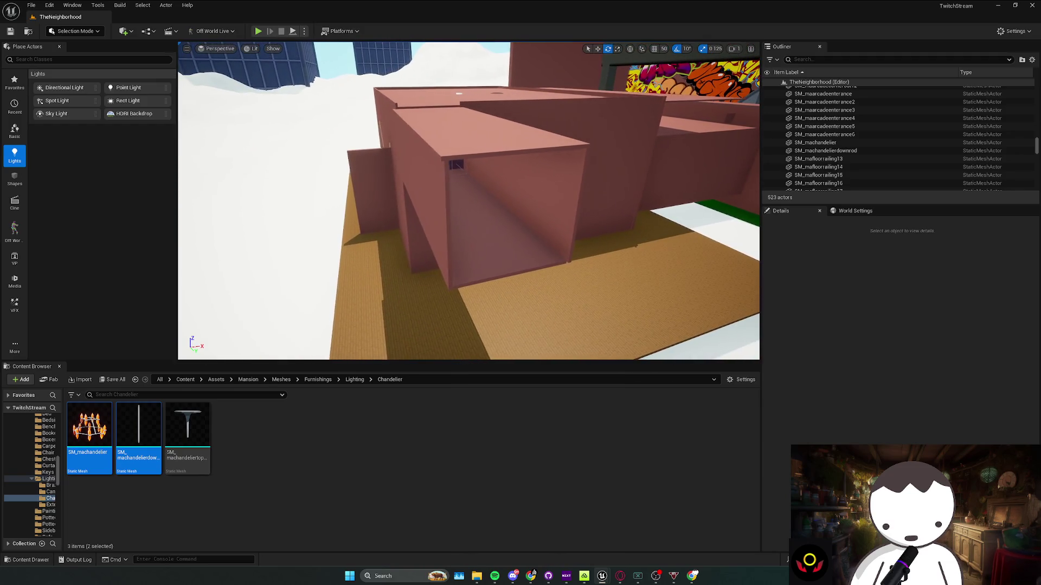
{"action": "left_click", "coordinate": [453, 197]}
{"action": "left_click", "coordinate": [520, 213], "text": "ctrl"}
{"action": "key", "text": "r"}
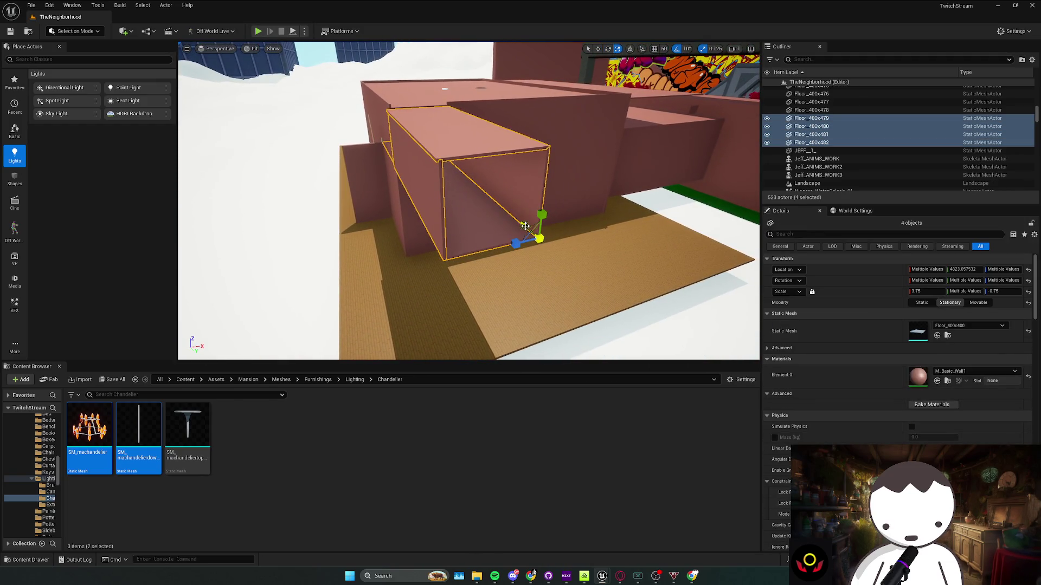
{"action": "left_click", "coordinate": [500, 219], "text": "ctrl"}
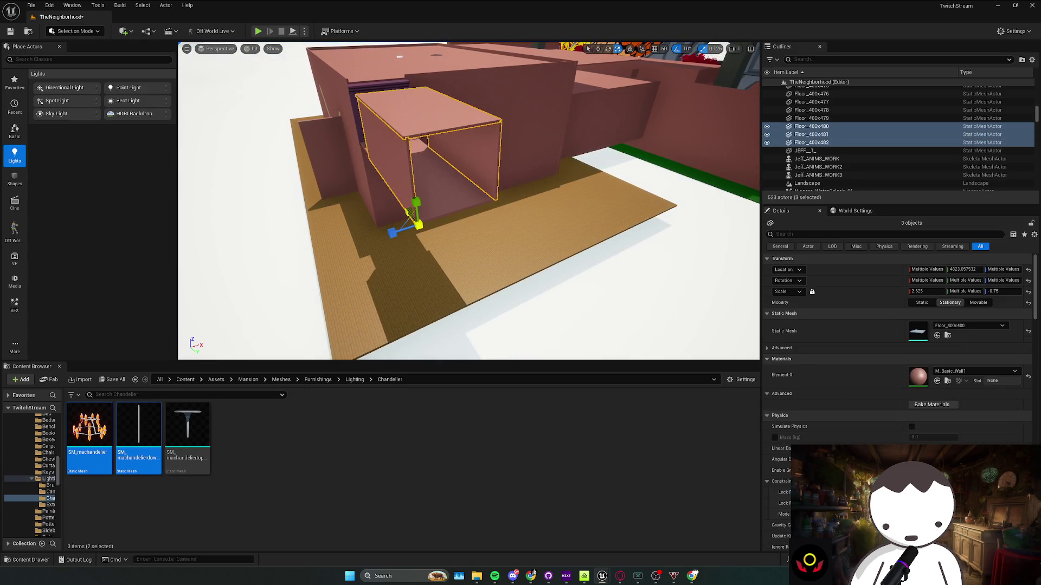
Select and frame the ceiling pieces Floor_400x479 through Floor_400x482
{"action": "scroll", "coordinate": [468, 201], "scroll_direction": "up", "scroll_amount": 5}
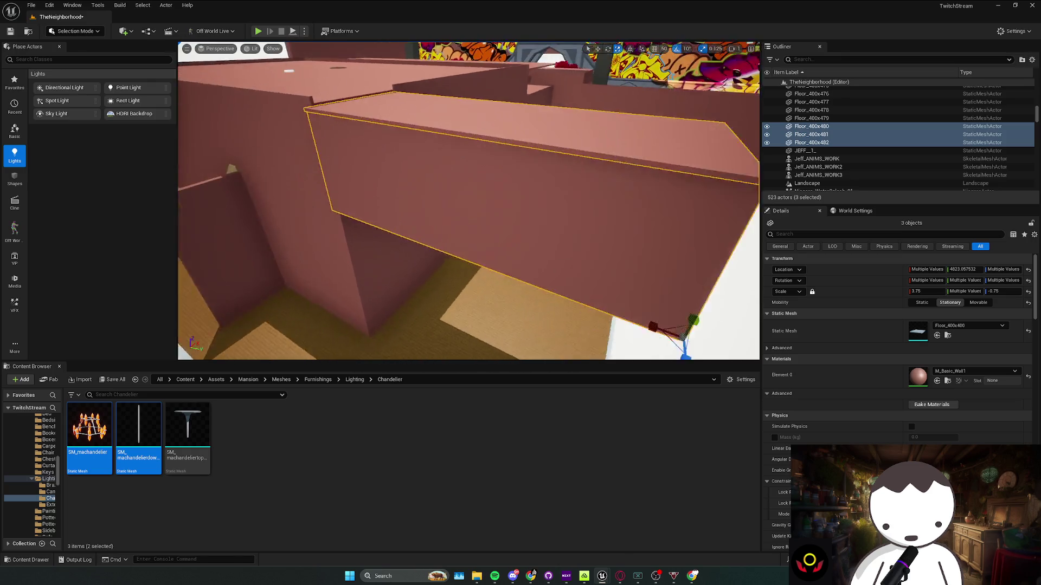
{"action": "scroll", "coordinate": [451, 259], "scroll_direction": "down", "scroll_amount": 5}
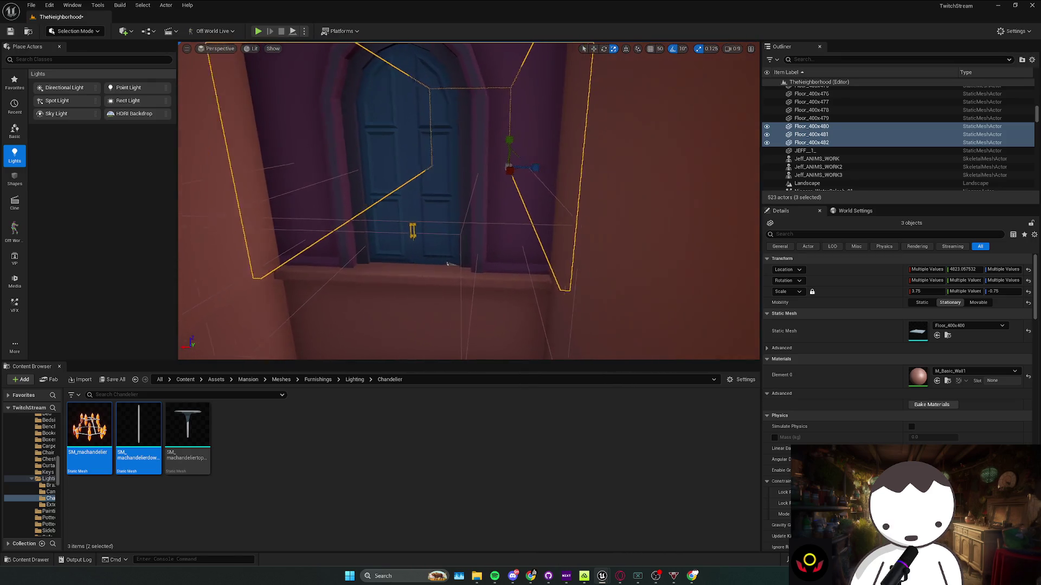
{"action": "scroll", "coordinate": [447, 263], "scroll_direction": "down", "scroll_amount": 5}
{"action": "left_click", "coordinate": [420, 221]}
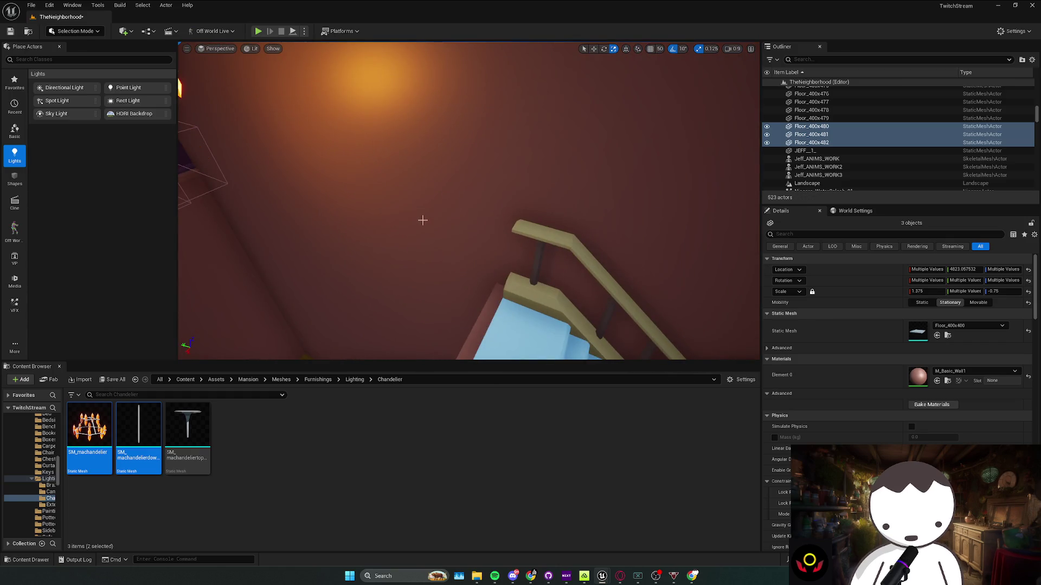
{"action": "key", "text": "f"}
{"action": "left_click", "coordinate": [412, 214], "text": "ctrl"}
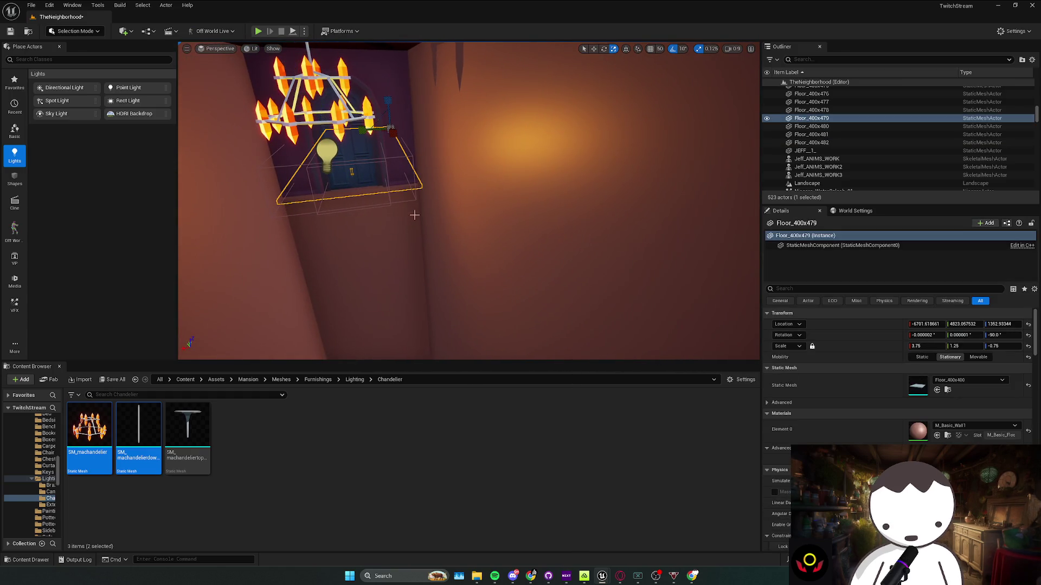
{"action": "left_click", "coordinate": [412, 214], "text": "ctrl"}
{"action": "key", "text": "f"}
{"action": "scroll", "coordinate": [468, 201], "scroll_direction": "up", "scroll_amount": 1}
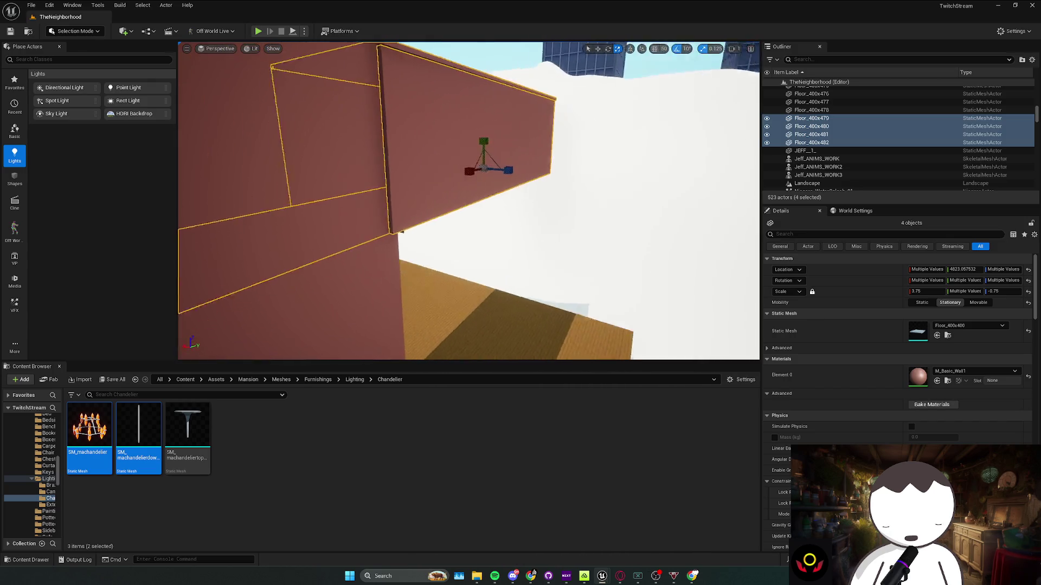
{"action": "scroll", "coordinate": [421, 215], "scroll_direction": "up", "scroll_amount": 1}
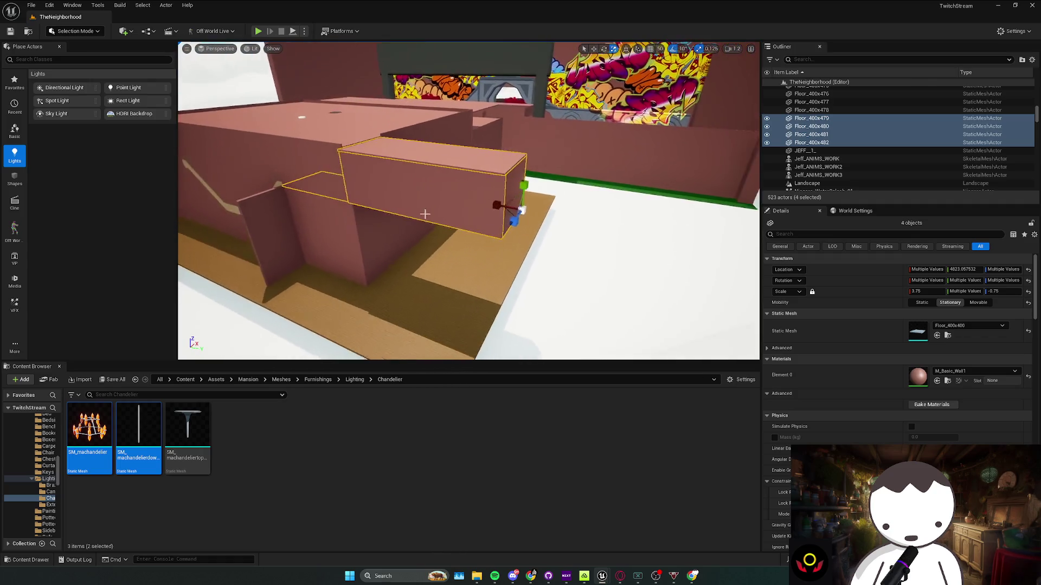
Switch to the move tool, select Floor_400x480, and turn the view toward the nearby walls
{"action": "key", "text": "w"}
{"action": "left_click", "coordinate": [489, 211]}
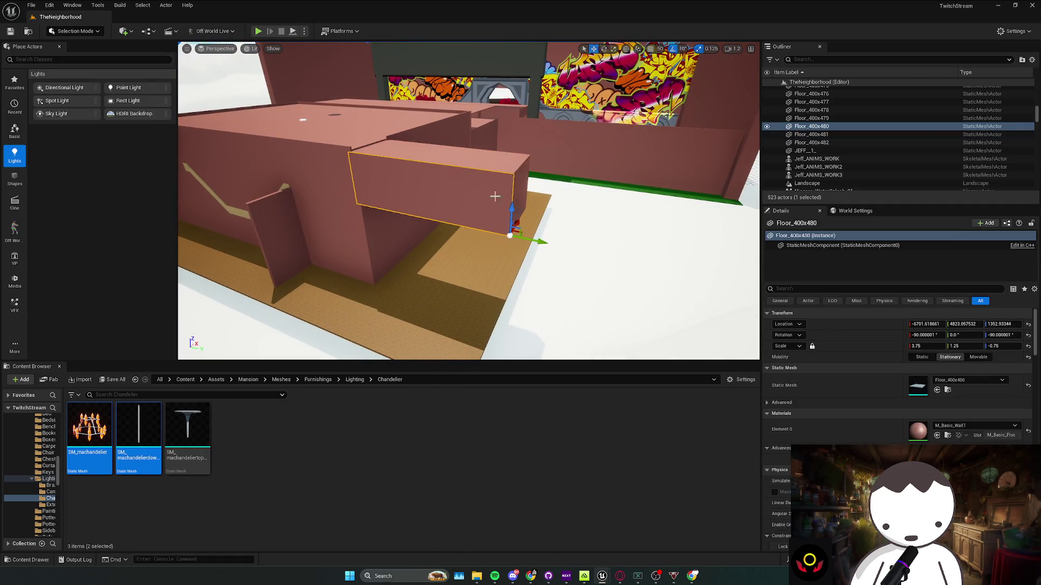
{"action": "scroll", "coordinate": [469, 200], "scroll_direction": "up", "scroll_amount": 1}
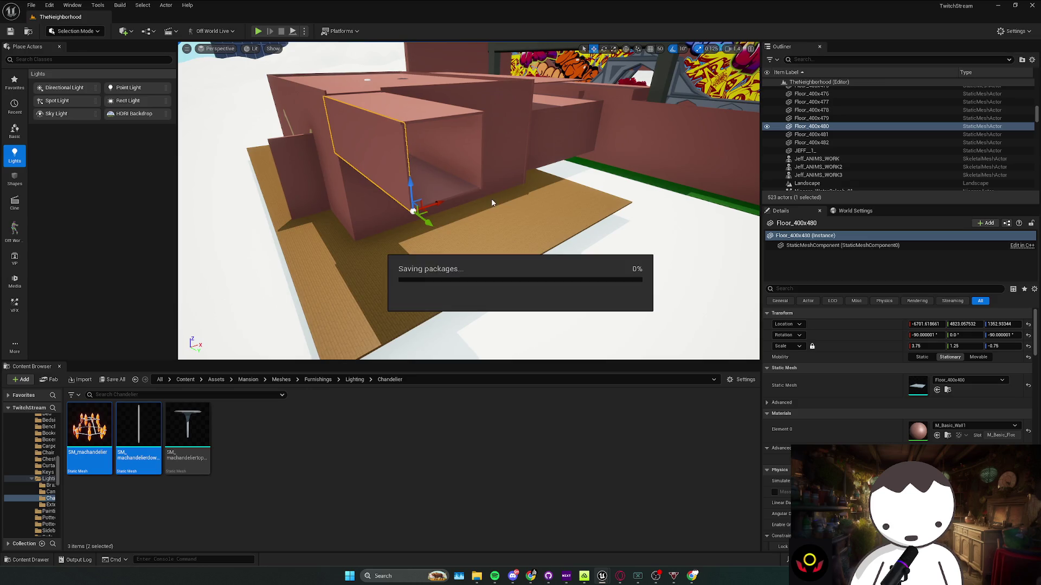
{"action": "mouse_move", "coordinate": [469, 200]}
{"action": "left_mouse_down"}
{"action": "mouse_move", "coordinate": [493, 187]}
{"action": "mouse_move", "coordinate": [387, 279]}
{"action": "left_mouse_up"}
{"action": "scroll", "coordinate": [434, 239], "scroll_direction": "down", "scroll_amount": 1}
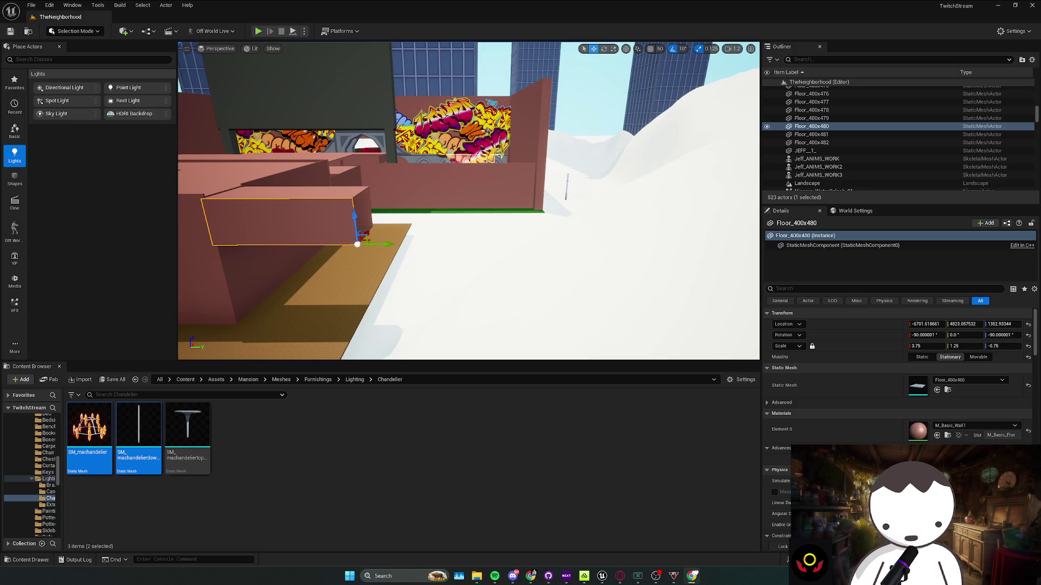
{"action": "mouse_move", "coordinate": [388, 278]}
{"action": "left_mouse_down"}
{"action": "mouse_move", "coordinate": [369, 266]}
{"action": "mouse_move", "coordinate": [391, 255]}
{"action": "mouse_move", "coordinate": [379, 260]}
{"action": "mouse_move", "coordinate": [380, 249]}
{"action": "mouse_move", "coordinate": [374, 260]}
{"action": "mouse_move", "coordinate": [415, 205]}
{"action": "mouse_move", "coordinate": [380, 222]}
{"action": "mouse_move", "coordinate": [412, 211]}
{"action": "mouse_move", "coordinate": [325, 204]}
{"action": "mouse_move", "coordinate": [488, 220]}
{"action": "mouse_move", "coordinate": [466, 216]}
{"action": "mouse_move", "coordinate": [469, 201]}
{"action": "left_mouse_up"}
{"action": "scroll", "coordinate": [369, 266], "scroll_direction": "up", "scroll_amount": 2}
Look around the stair hall and select the thin wall piece Floor_400x475
{"action": "scroll", "coordinate": [374, 254], "scroll_direction": "down", "scroll_amount": 2}
{"action": "scroll", "coordinate": [380, 255], "scroll_direction": "down", "scroll_amount": 1}
{"action": "scroll", "coordinate": [412, 206], "scroll_direction": "up", "scroll_amount": 1}
{"action": "scroll", "coordinate": [379, 222], "scroll_direction": "down", "scroll_amount": 1}
{"action": "scroll", "coordinate": [450, 219], "scroll_direction": "up", "scroll_amount": 2}
{"action": "left_click", "coordinate": [504, 223]}
{"action": "scroll", "coordinate": [474, 218], "scroll_direction": "up", "scroll_amount": 2}
{"action": "scroll", "coordinate": [472, 217], "scroll_direction": "down", "scroll_amount": 2}
Select the Jeff_ANIMS_WORK ghost figures and raise them slightly along Z
{"action": "left_click", "coordinate": [470, 91]}
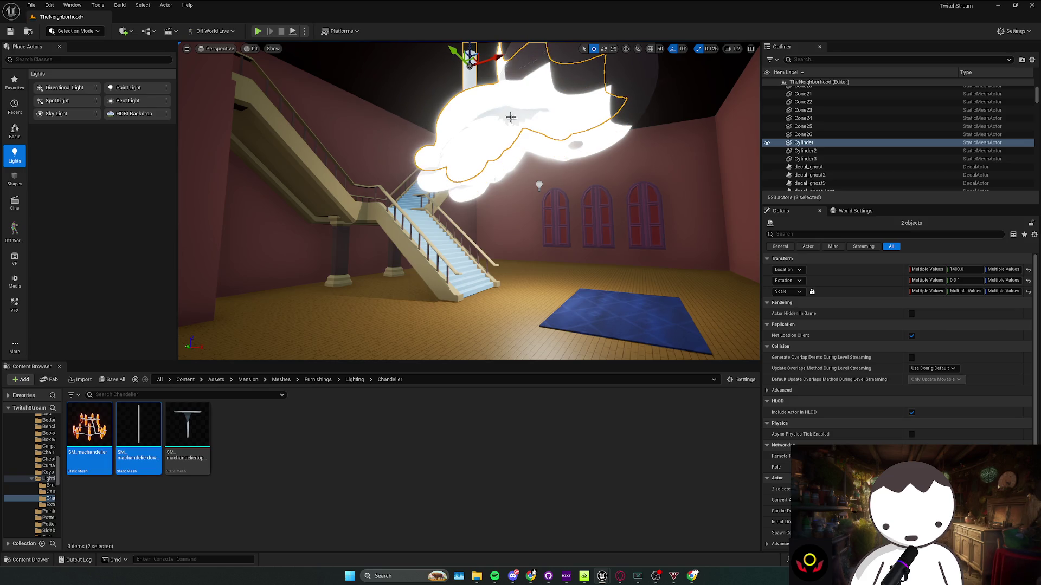
{"action": "scroll", "coordinate": [843, 158], "scroll_direction": "down", "scroll_amount": 5}
{"action": "left_click", "coordinate": [817, 126], "text": "shift"}
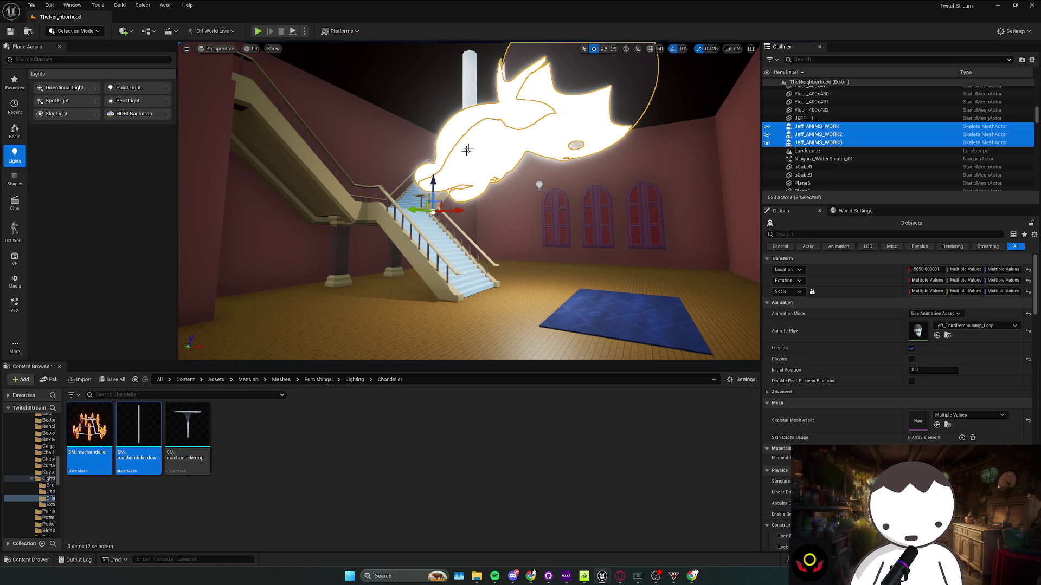
{"action": "left_click_drag", "start_coordinate": [433, 181], "coordinate": [433, 172]}
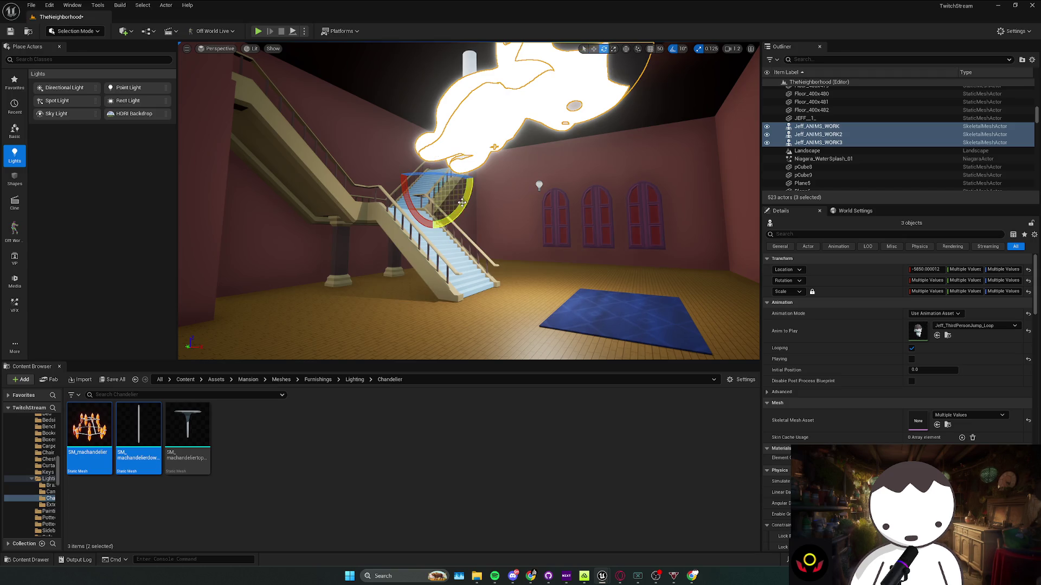
{"action": "scroll", "coordinate": [465, 200], "scroll_direction": "down", "scroll_amount": 3}
{"action": "scroll", "coordinate": [485, 156], "scroll_direction": "up", "scroll_amount": 3}
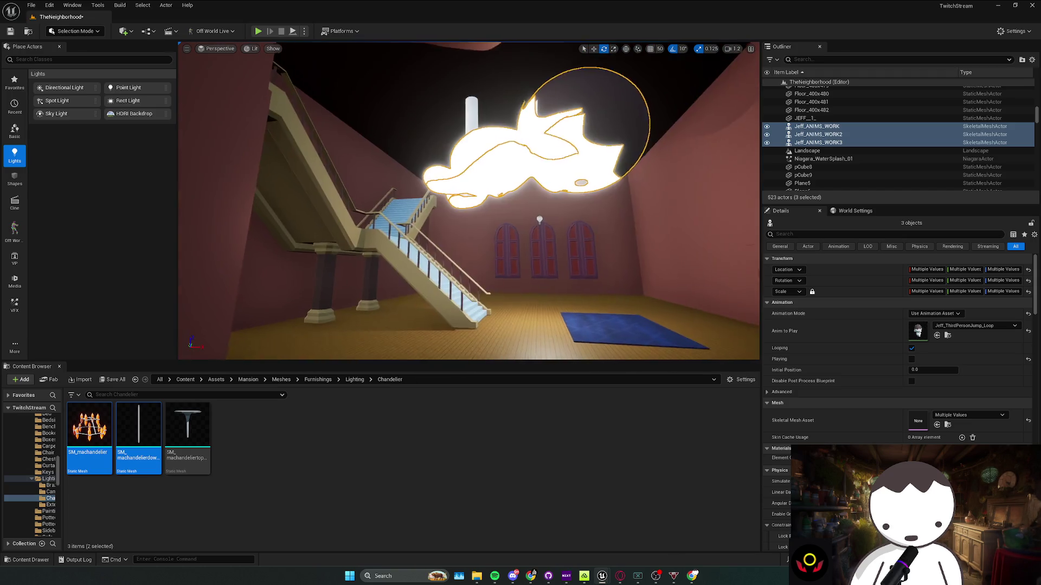
{"action": "mouse_move", "coordinate": [439, 195]}
{"action": "left_mouse_down"}
{"action": "mouse_move", "coordinate": [448, 210]}
{"action": "mouse_move", "coordinate": [494, 89]}
{"action": "mouse_move", "coordinate": [481, 105]}
{"action": "left_mouse_up"}
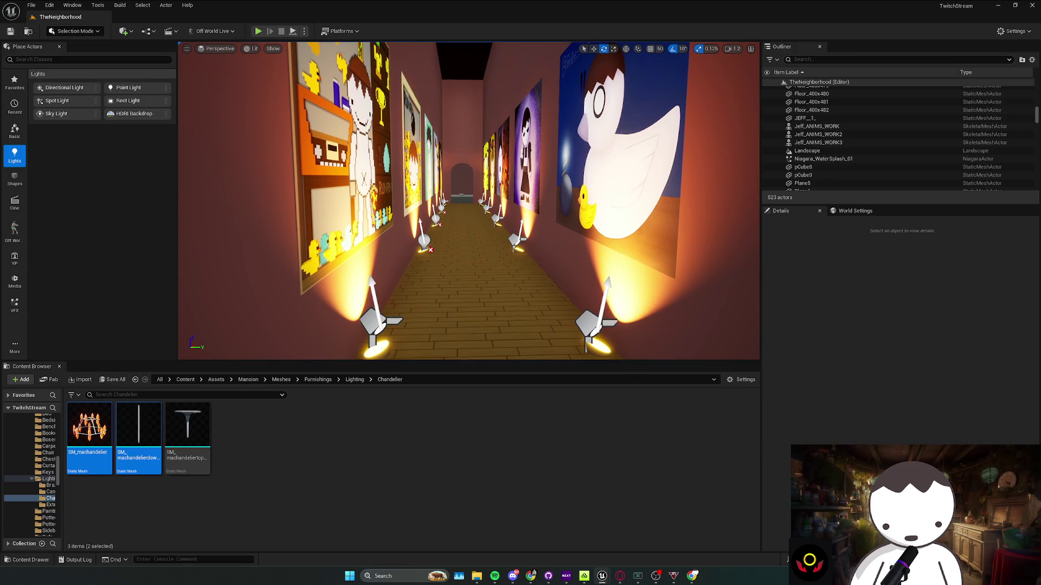
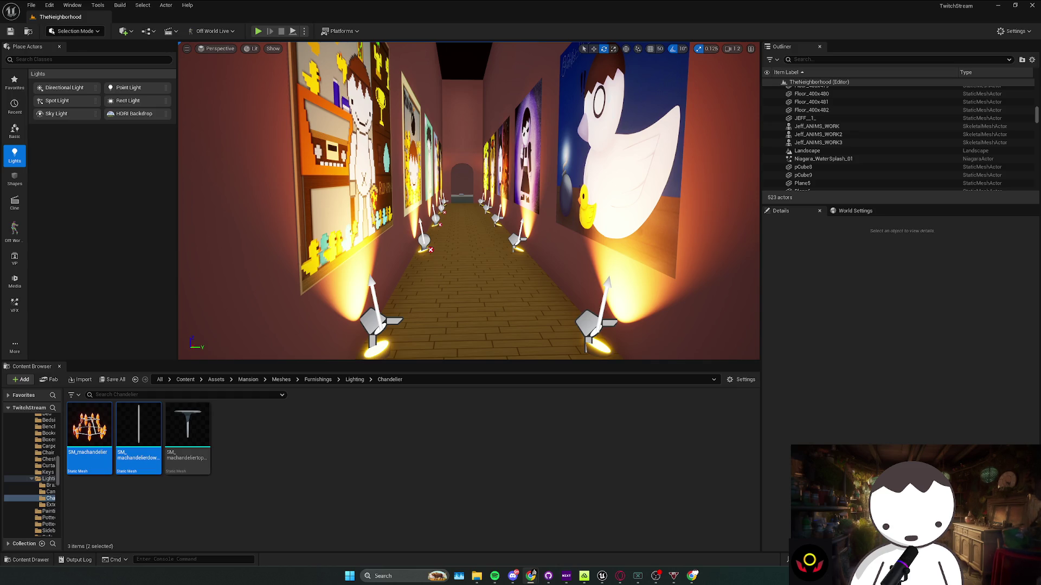
Fly through the hallway to the chandelier and nudge the nearby cylinder along X
{"action": "left_click_drag", "start_coordinate": [307, 271], "coordinate": [321, 297]}
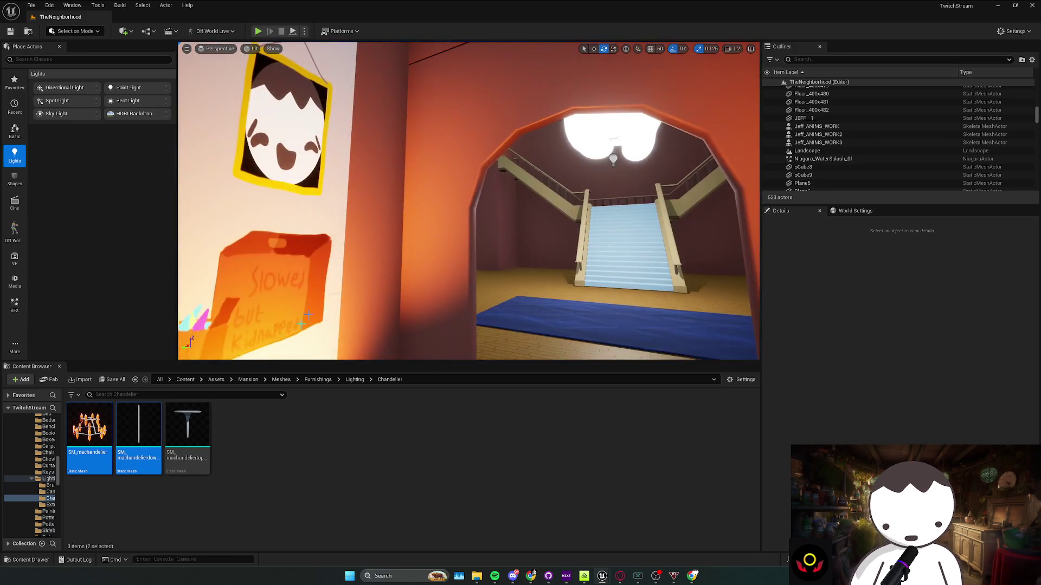
{"action": "left_click_drag", "start_coordinate": [437, 217], "coordinate": [437, 216]}
{"action": "left_click", "coordinate": [470, 154]}
{"action": "key", "text": "w"}
{"action": "mouse_move", "coordinate": [497, 165]}
{"action": "left_mouse_down"}
{"action": "mouse_move", "coordinate": [520, 165]}
{"action": "mouse_move", "coordinate": [493, 191]}
{"action": "left_mouse_up"}
Deselect the cylinder, fly out above the house, and bring up the Twitch Stream Manager
{"action": "key", "text": "Escape"}
{"action": "left_click_drag", "start_coordinate": [404, 221], "coordinate": [452, 208]}
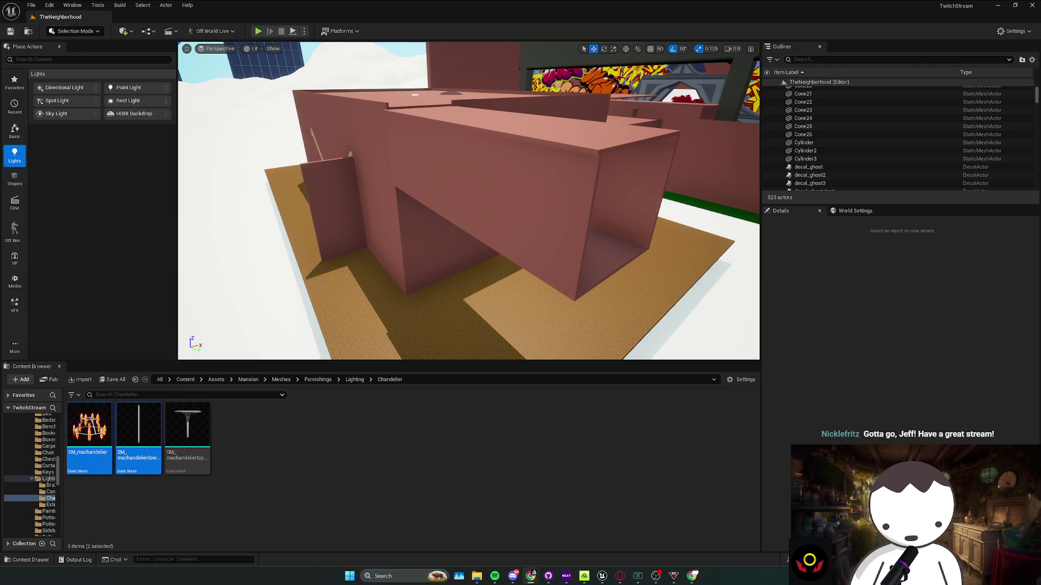
{"action": "left_click", "coordinate": [533, 572]}
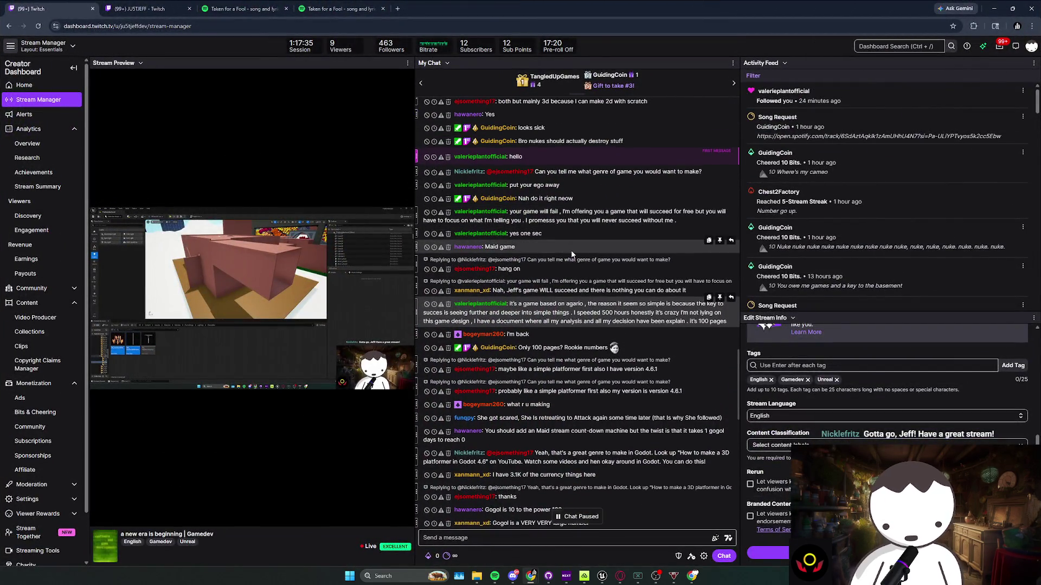
Scroll the stream chat, then run a Google search for 'agar' in a new tab
{"action": "scroll", "coordinate": [592, 239], "scroll_direction": "down", "scroll_amount": 2}
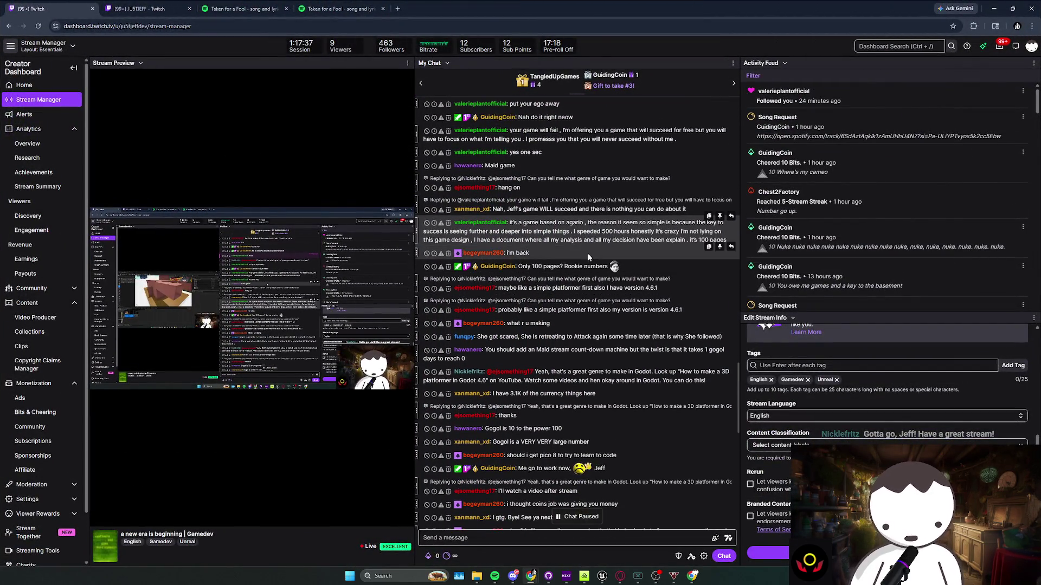
{"action": "left_click", "coordinate": [398, 10]}
{"action": "type", "text": "agar"}
{"action": "key", "text": "Return"}
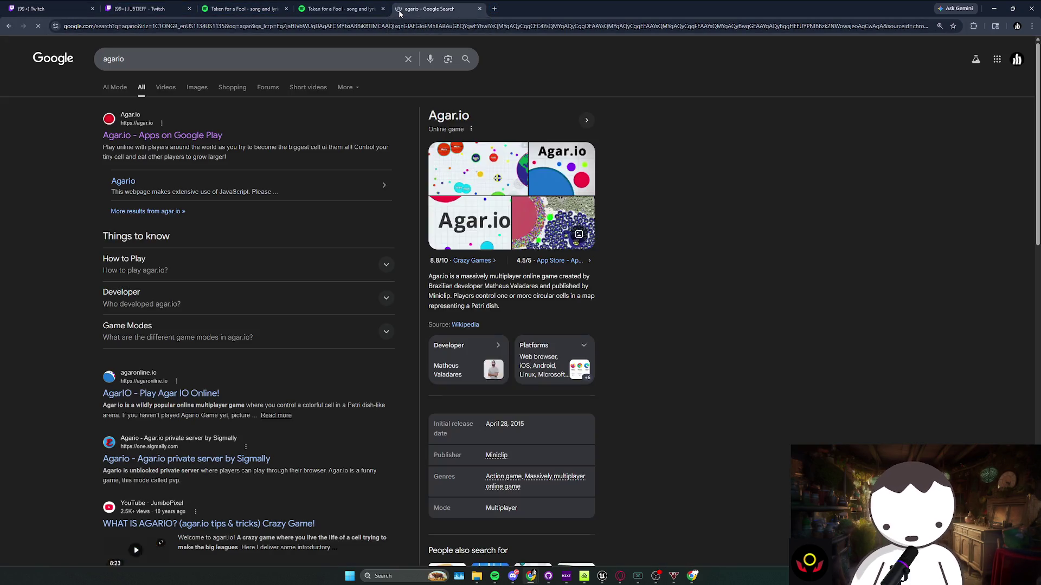
Visit the Agar.io site, go back, enlarge a gameplay image, then return to the Twitch tab
{"action": "left_click", "coordinate": [216, 143]}
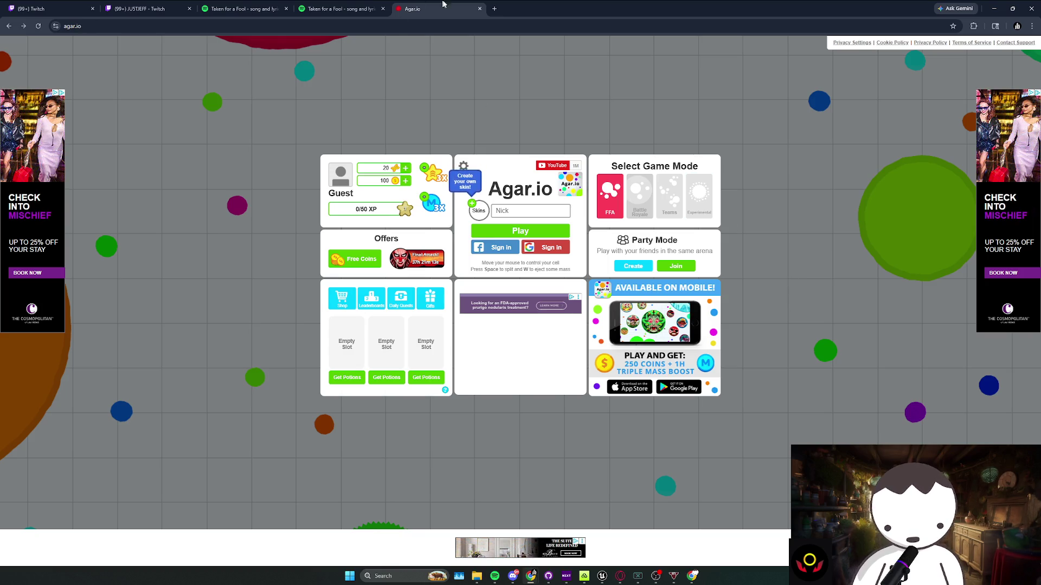
{"action": "key", "text": "alt+Left"}
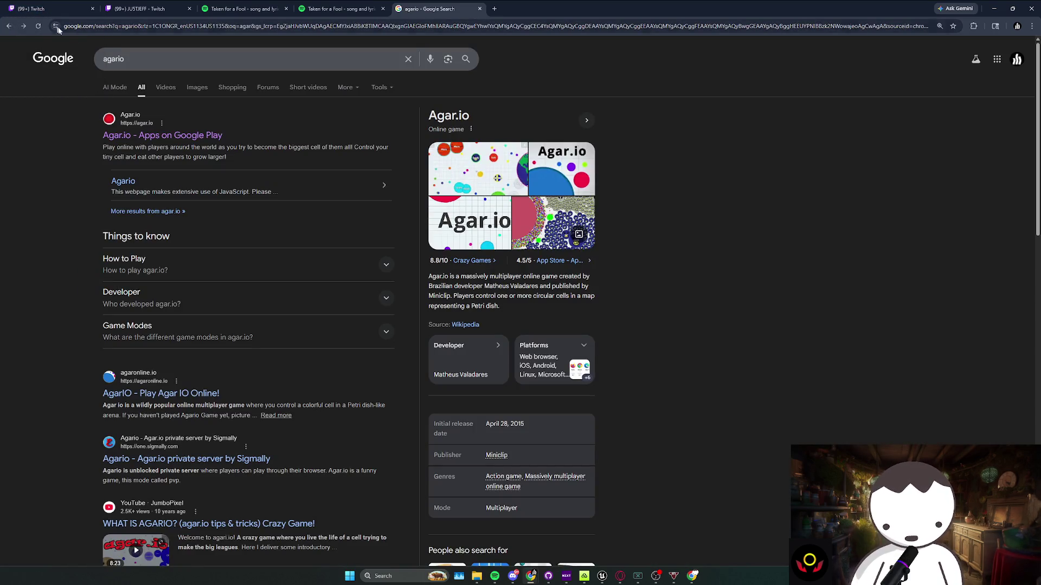
{"action": "left_click", "coordinate": [548, 241]}
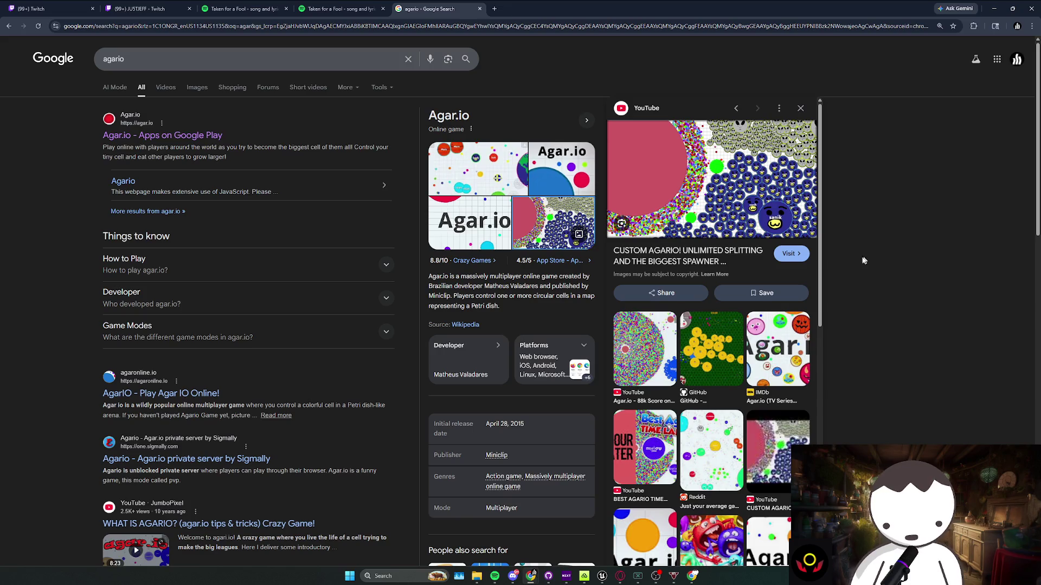
{"action": "left_click", "coordinate": [38, 9]}
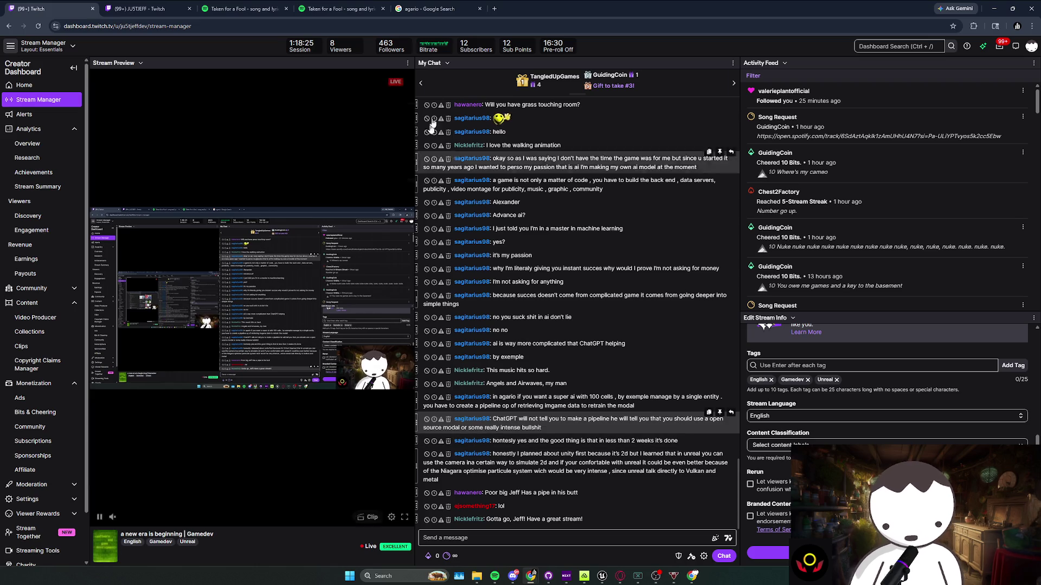
Back in Unreal, fly to the Floor_400x480 wall and down the chandelier corridor
{"action": "left_click", "coordinate": [434, 9]}
{"action": "key", "text": "alt+Tab"}
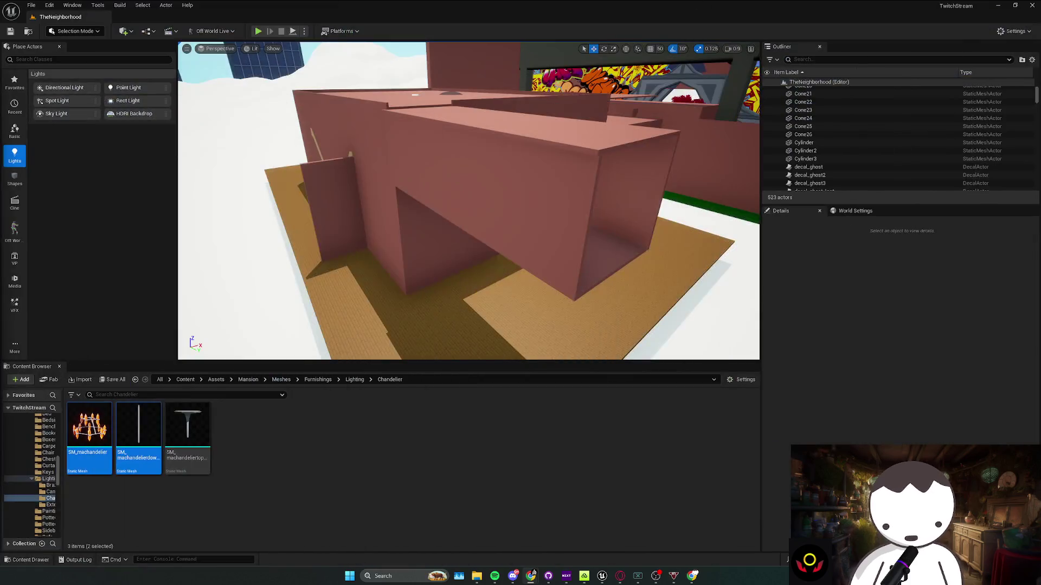
{"action": "mouse_move", "coordinate": [299, 225]}
{"action": "left_mouse_down"}
{"action": "mouse_move", "coordinate": [293, 217]}
{"action": "mouse_move", "coordinate": [314, 206]}
{"action": "mouse_move", "coordinate": [428, 227]}
{"action": "mouse_move", "coordinate": [482, 216]}
{"action": "mouse_move", "coordinate": [471, 220]}
{"action": "mouse_move", "coordinate": [472, 208]}
{"action": "left_mouse_up"}
{"action": "left_click", "coordinate": [466, 216]}
{"action": "key", "text": "w"}
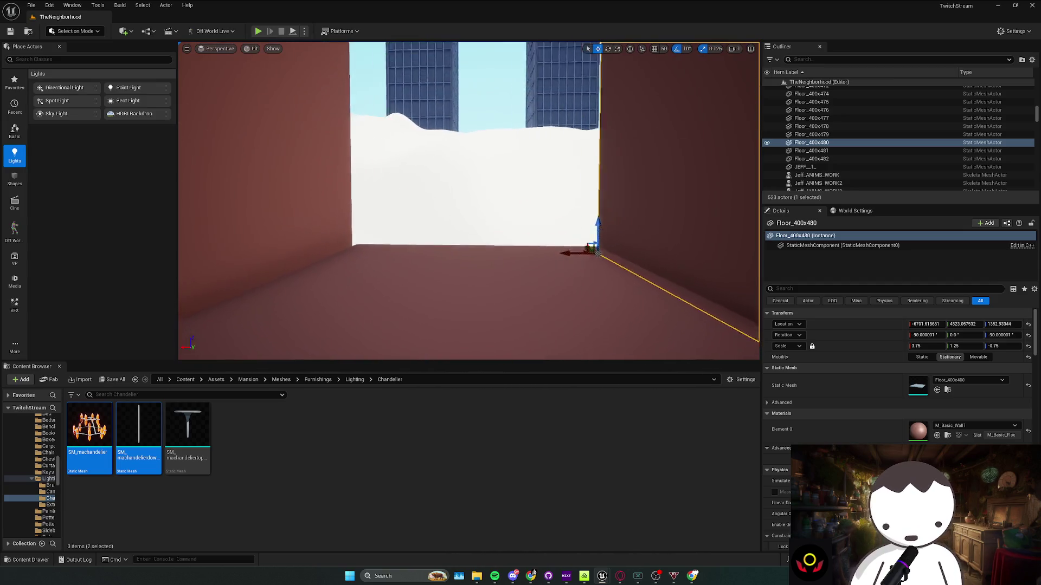
{"action": "key", "text": "s"}
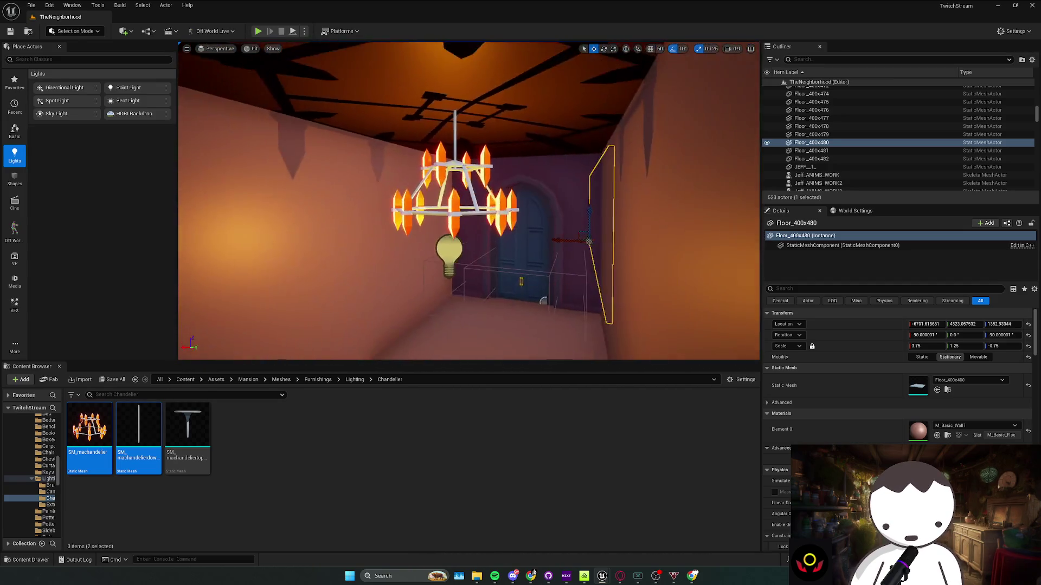
{"action": "scroll", "coordinate": [469, 200], "scroll_direction": "down", "scroll_amount": 2}
{"action": "key", "text": "Escape"}
Save the map, play-test by walking down the corridor, then stop play
{"action": "key", "text": "ctrl+s"}
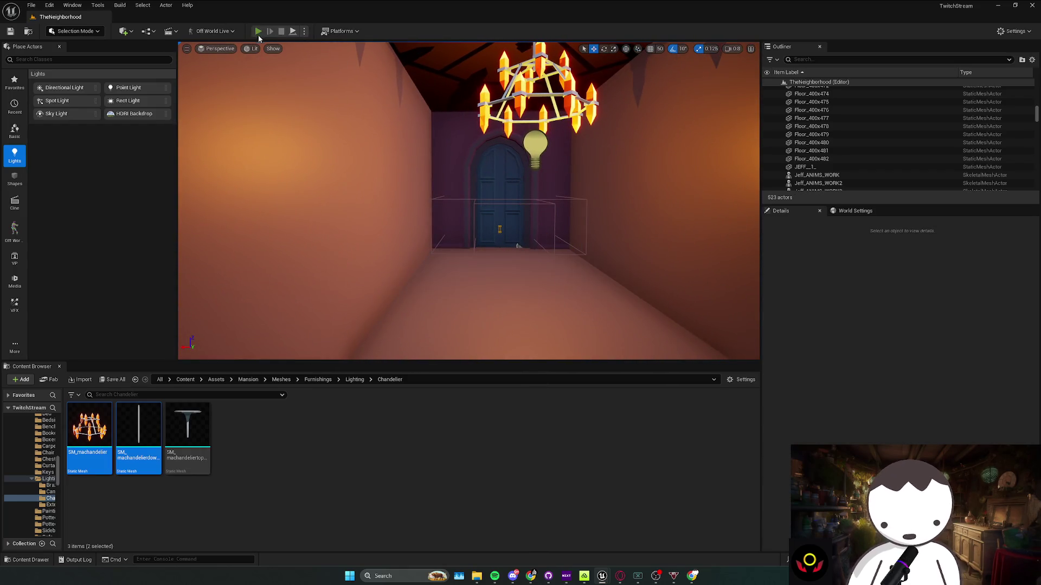
{"action": "left_click", "coordinate": [259, 31]}
{"action": "key", "text": "w"}
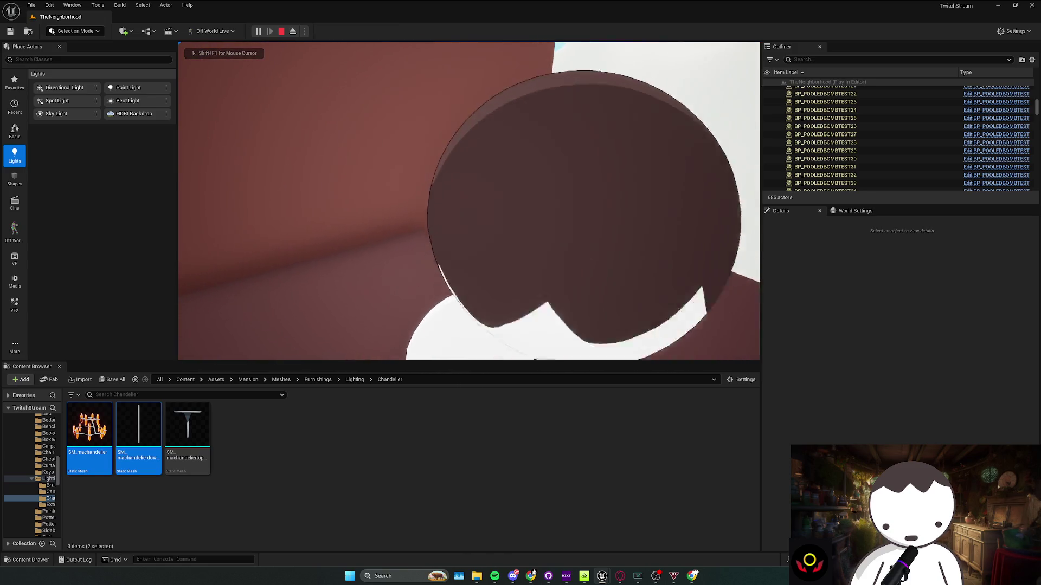
{"action": "key", "text": "Escape"}
{"action": "scroll", "coordinate": [265, 223], "scroll_direction": "down", "scroll_amount": 5}
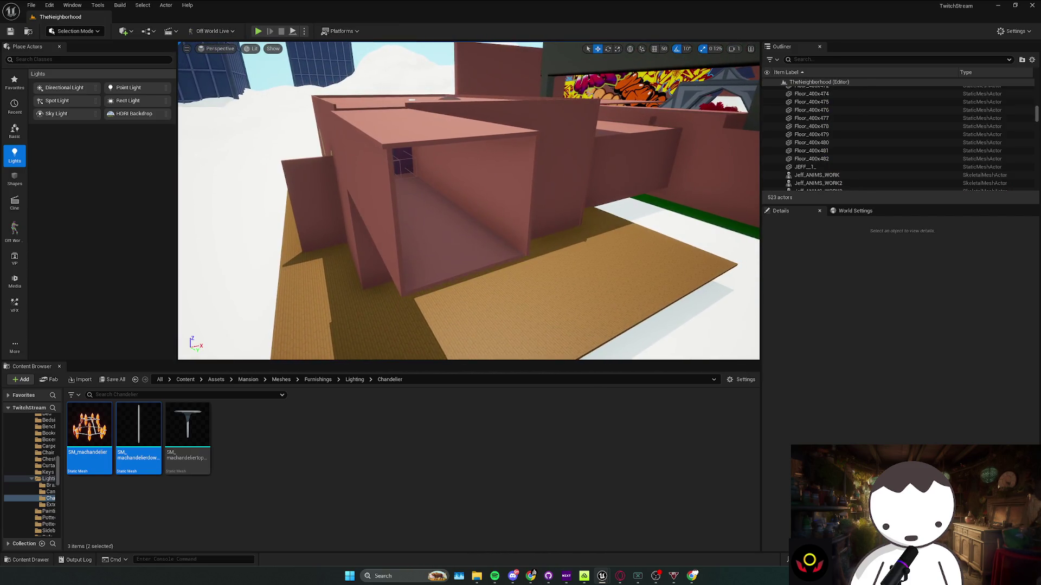
Select the Floor_400x480 wall piece and save the modified packages
{"action": "left_click", "coordinate": [433, 197]}
{"action": "left_click", "coordinate": [433, 198]}
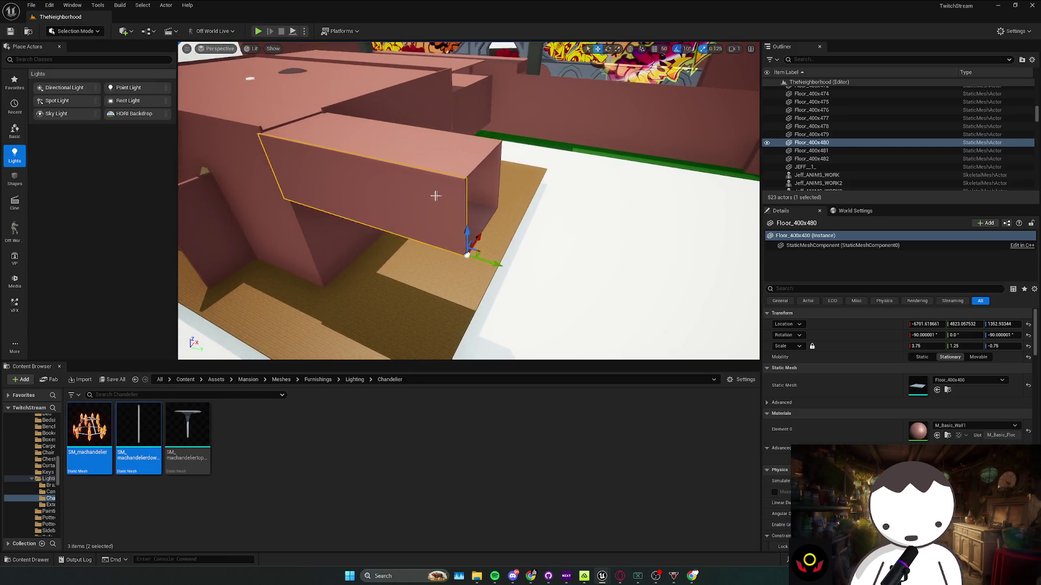
{"action": "key", "text": "ctrl+s"}
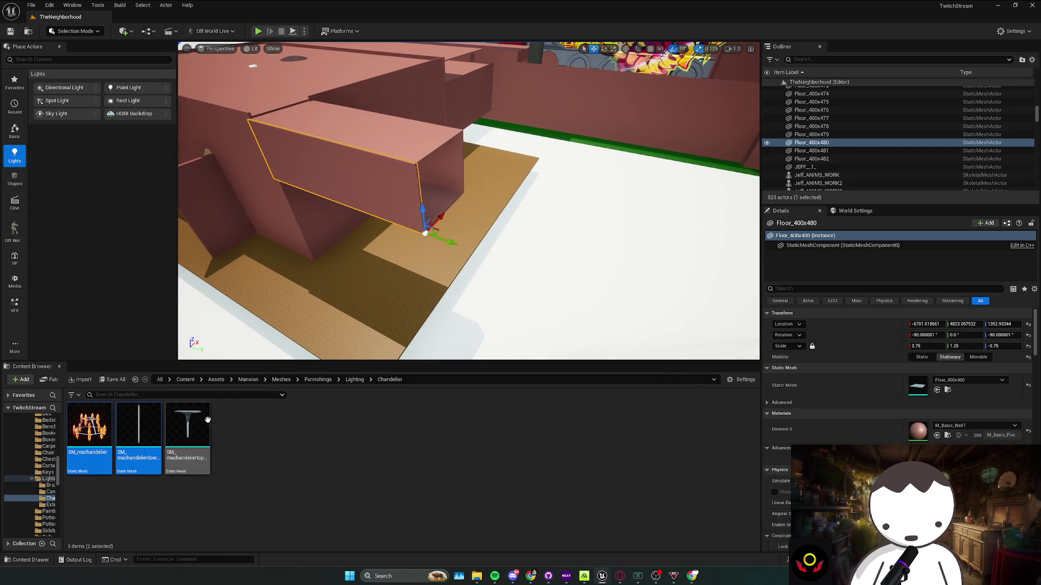
Alt-drag the rotate gizmo to create a rotated wall copy, save the level, and switch to Twitch
{"action": "key", "text": "e"}
{"action": "scroll", "coordinate": [428, 244], "scroll_direction": "down", "scroll_amount": 2}
{"action": "mouse_move", "coordinate": [426, 261]}
{"action": "left_mouse_down"}
{"action": "mouse_move", "coordinate": [453, 209]}
{"action": "mouse_move", "coordinate": [458, 255]}
{"action": "mouse_move", "coordinate": [445, 222]}
{"action": "mouse_move", "coordinate": [369, 219]}
{"action": "mouse_move", "coordinate": [453, 187]}
{"action": "mouse_move", "coordinate": [491, 225]}
{"action": "mouse_move", "coordinate": [537, 239]}
{"action": "mouse_move", "coordinate": [505, 221]}
{"action": "mouse_move", "coordinate": [533, 207]}
{"action": "left_mouse_up"}
{"action": "key", "text": "w"}
{"action": "key", "text": "ctrl+s"}
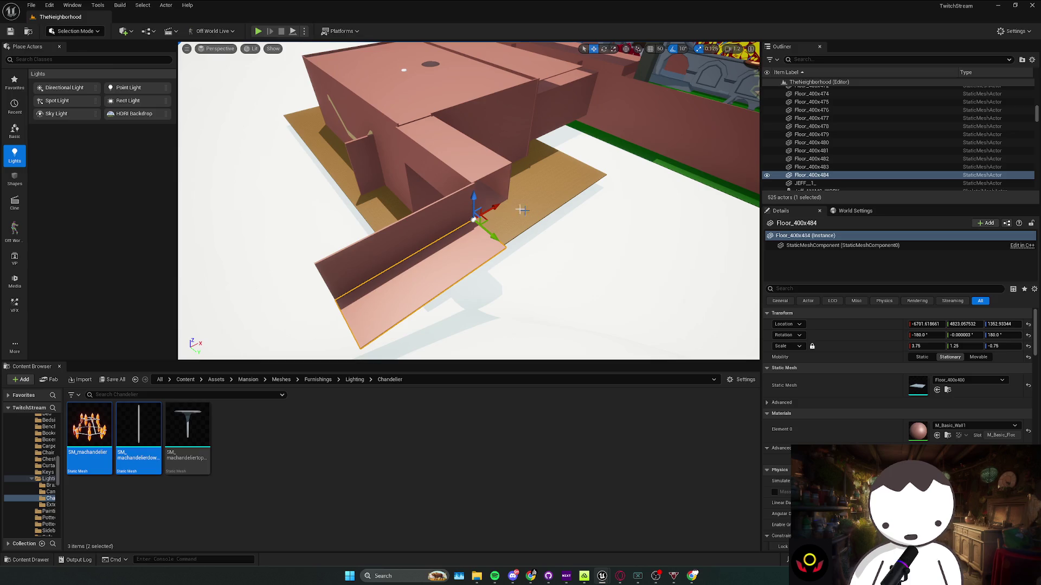
{"action": "key", "text": "alt+Tab"}
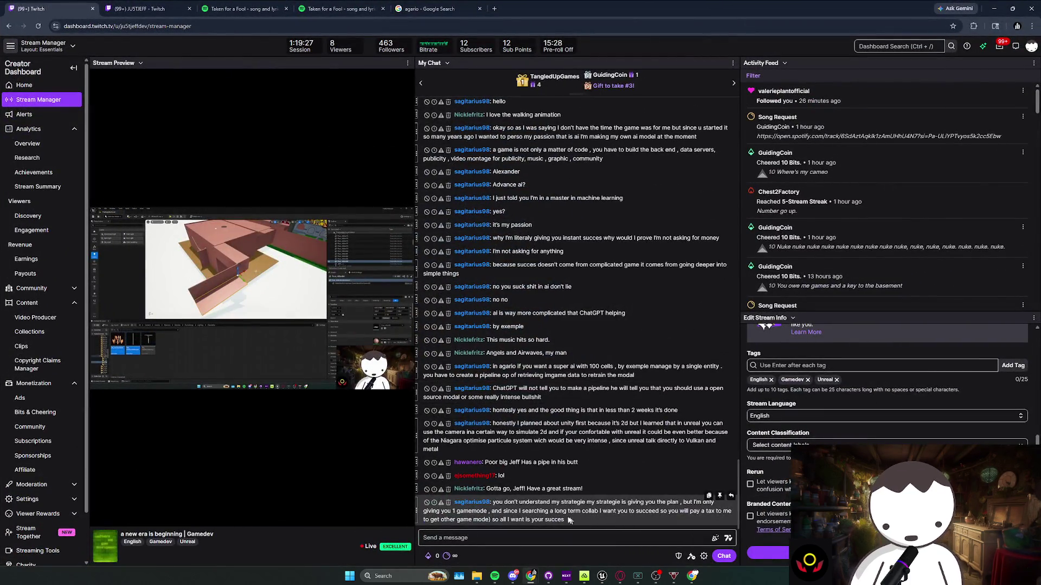
Highlight and clear passages of the viewer's long chat messages while reading them
{"action": "left_click_drag", "start_coordinate": [570, 520], "coordinate": [667, 504]}
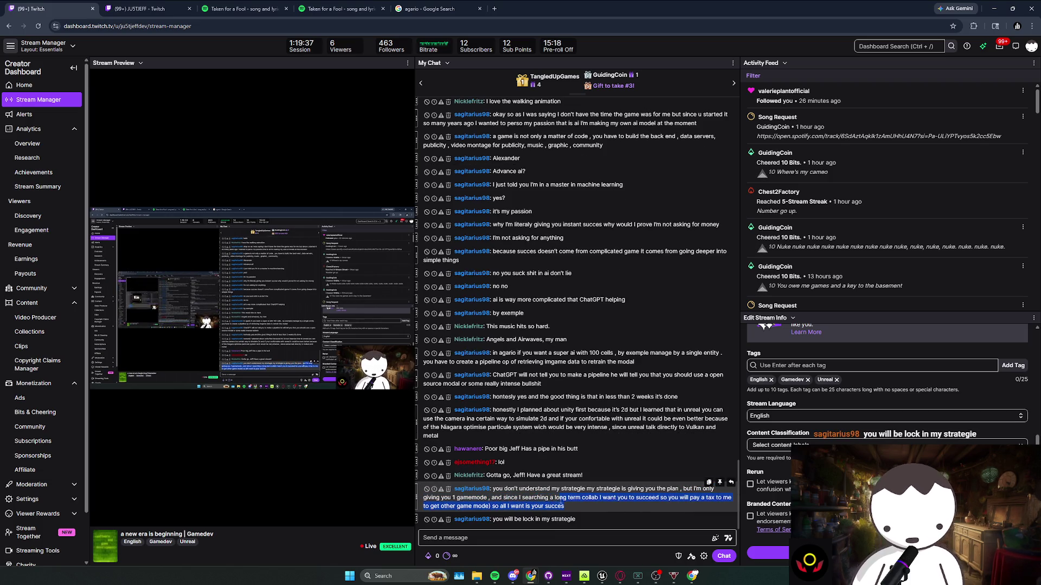
{"action": "left_click_drag", "start_coordinate": [560, 500], "coordinate": [565, 499]}
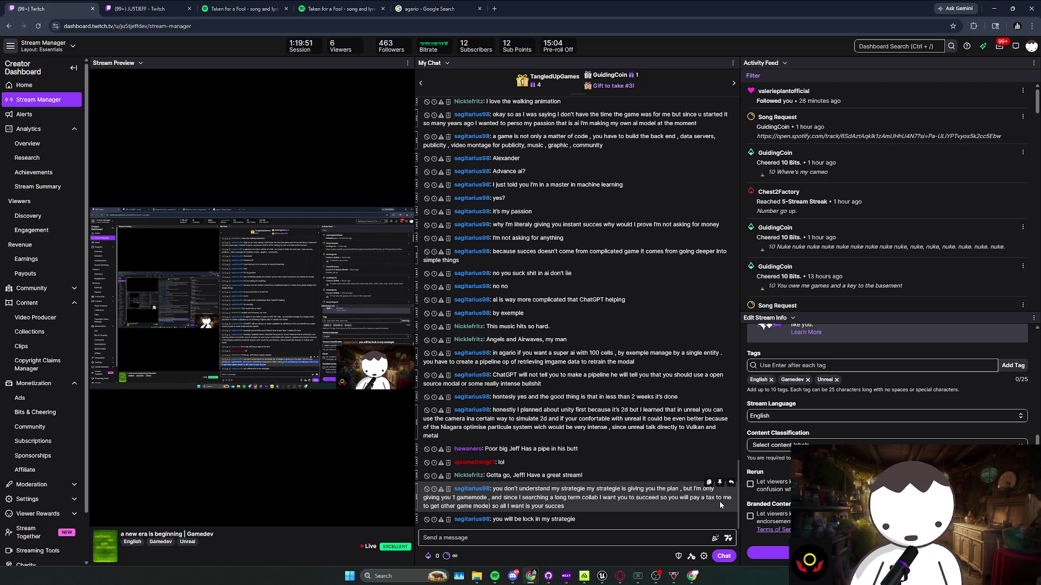
{"action": "left_click", "coordinate": [565, 493]}
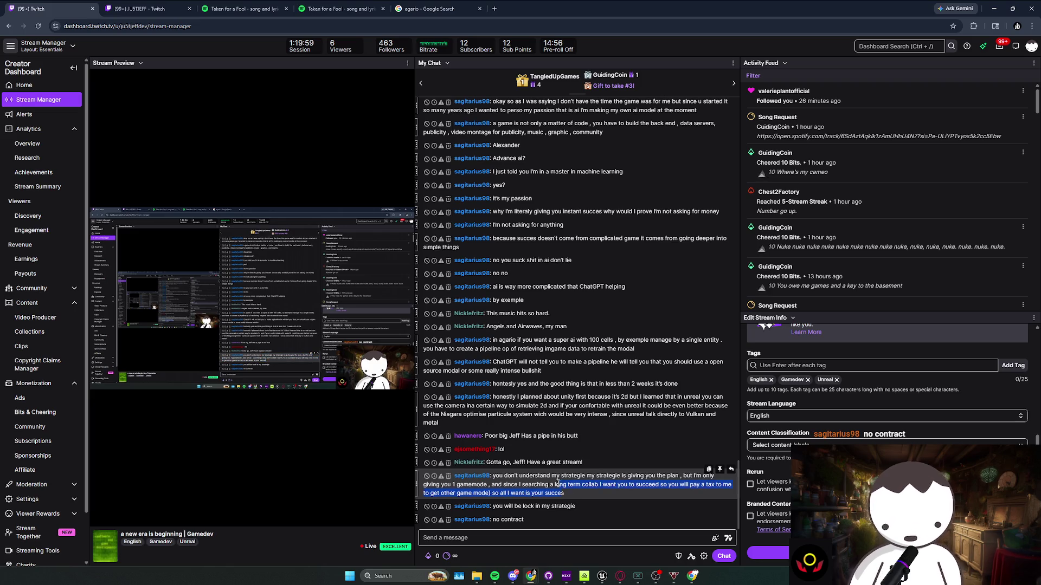
{"action": "left_click_drag", "start_coordinate": [565, 492], "coordinate": [564, 484]}
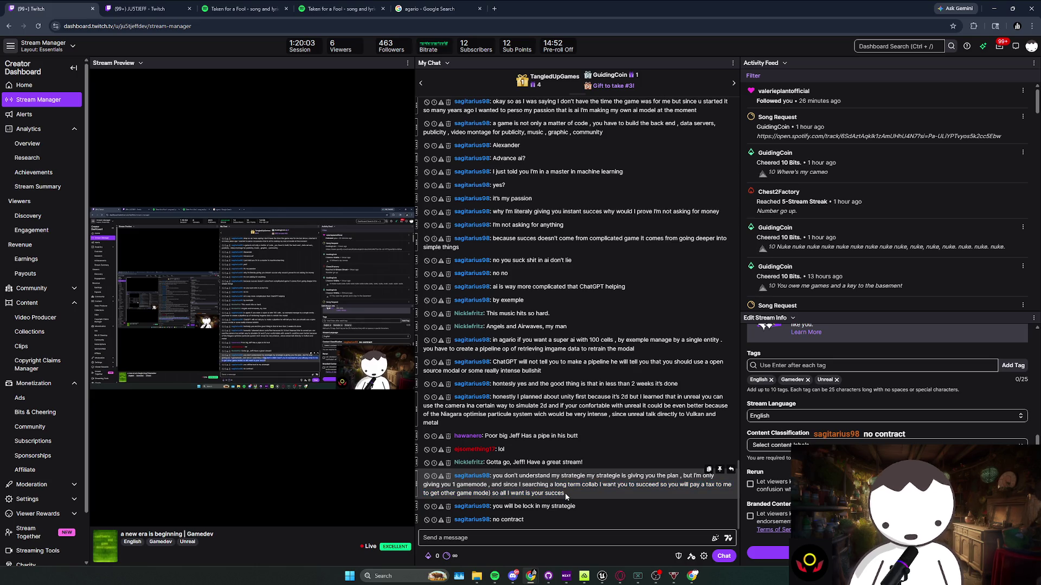
{"action": "left_click", "coordinate": [561, 501]}
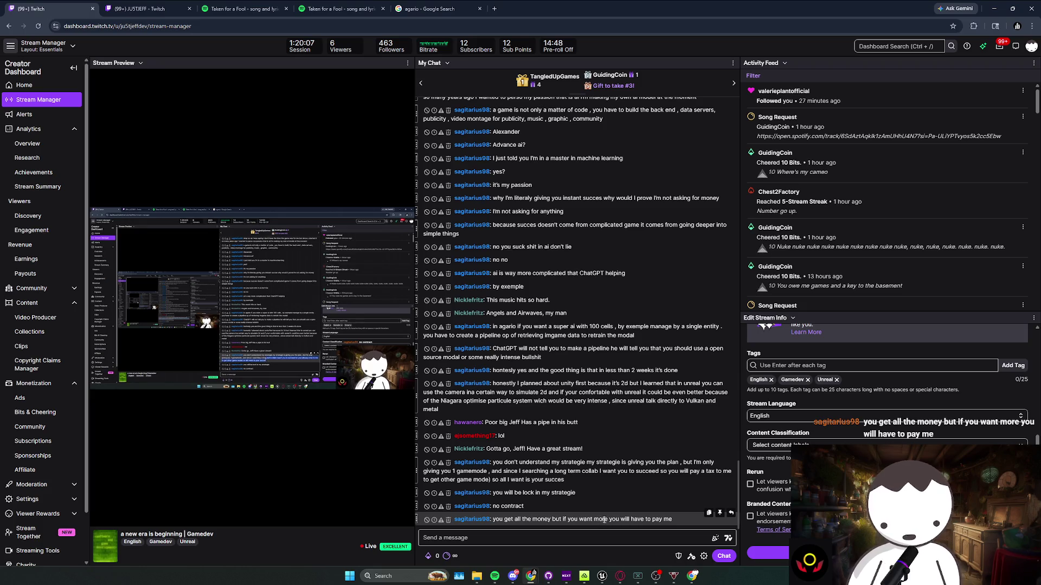
{"action": "double_click", "coordinate": [671, 519]}
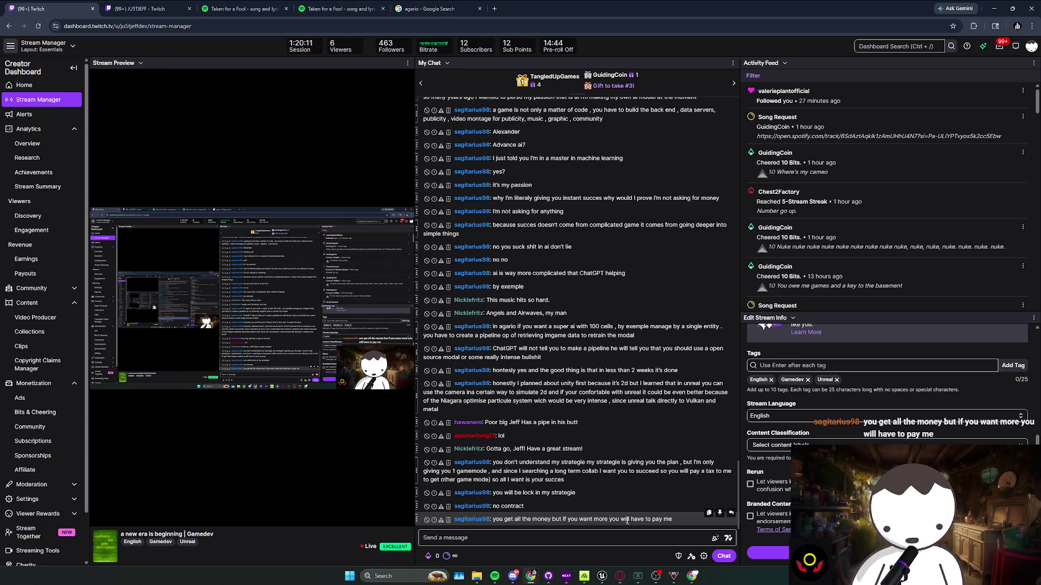
{"action": "left_click", "coordinate": [571, 475]}
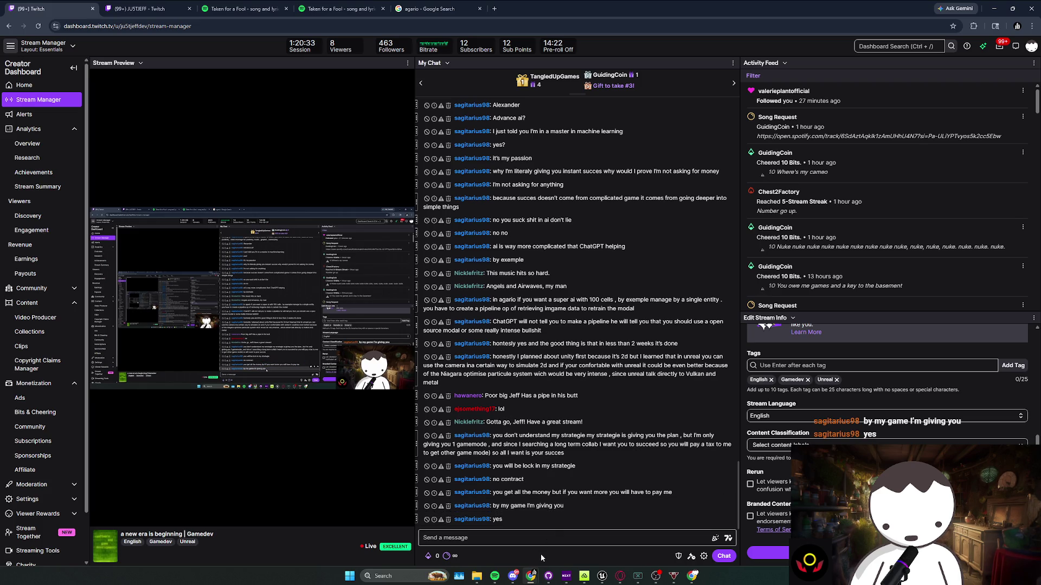
Read the newest chat replies, highlighting words like 'yes', then switch back to Unreal Editor
{"action": "left_click_drag", "start_coordinate": [507, 522], "coordinate": [499, 500]}
{"action": "left_click", "coordinate": [510, 502]}
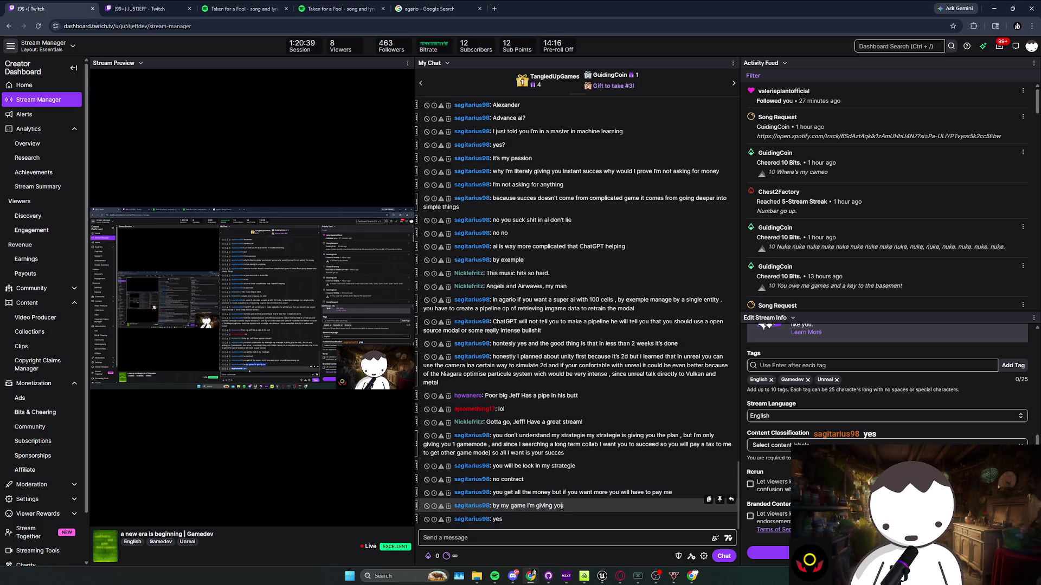
{"action": "left_click", "coordinate": [516, 521]}
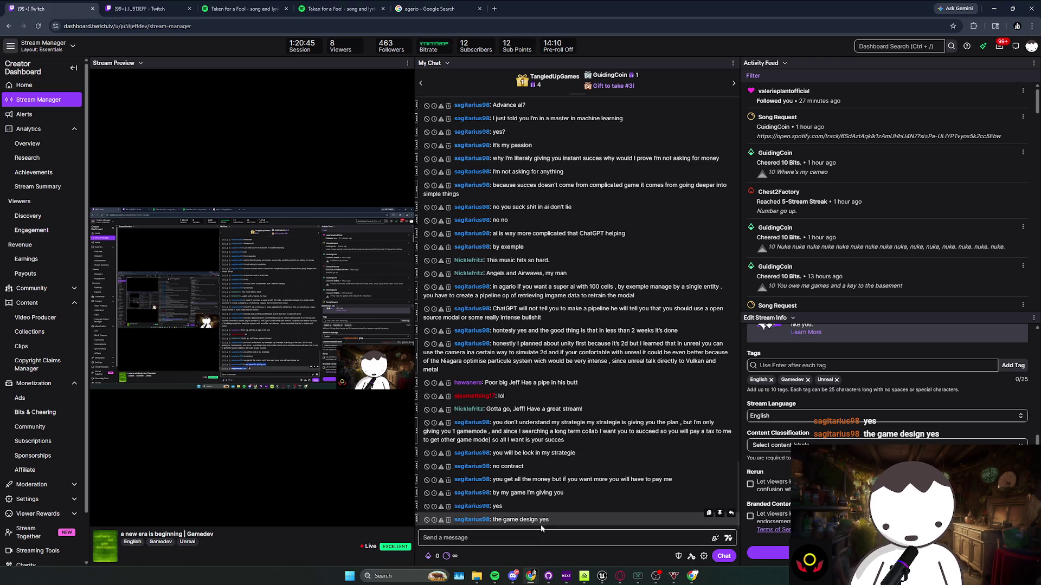
{"action": "double_click", "coordinate": [545, 521]}
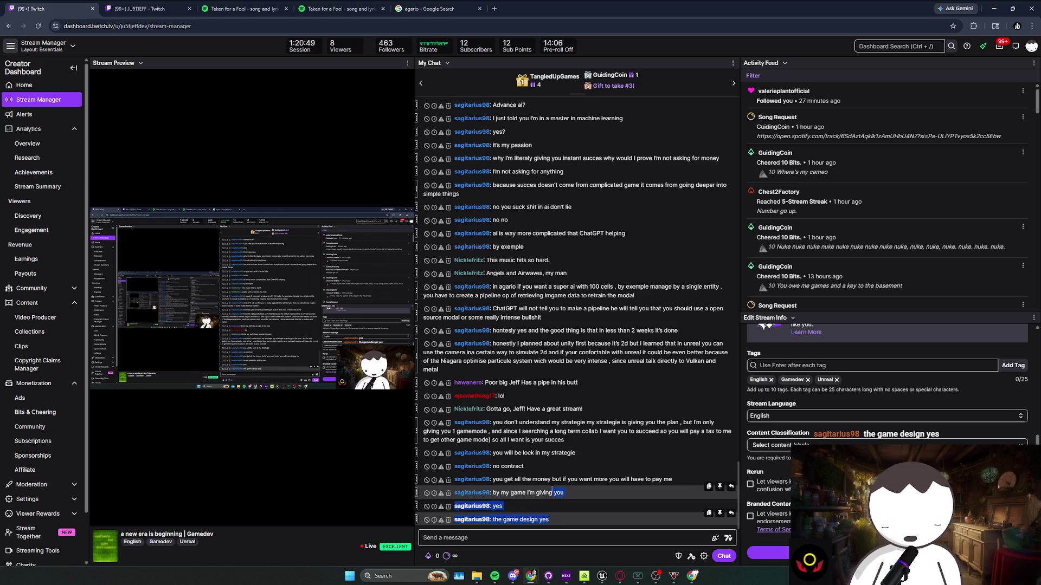
{"action": "left_click", "coordinate": [550, 521]}
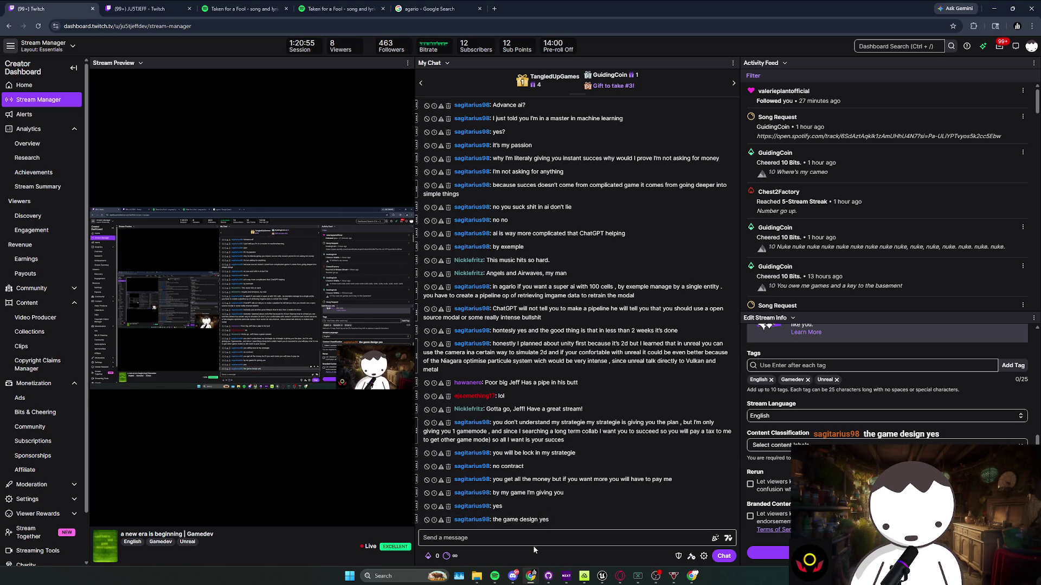
{"action": "double_click", "coordinate": [544, 520]}
{"action": "mouse_move", "coordinate": [536, 507]}
{"action": "left_mouse_down"}
{"action": "mouse_move", "coordinate": [564, 485]}
{"action": "mouse_move", "coordinate": [506, 497]}
{"action": "left_mouse_up"}
{"action": "left_click", "coordinate": [503, 499]}
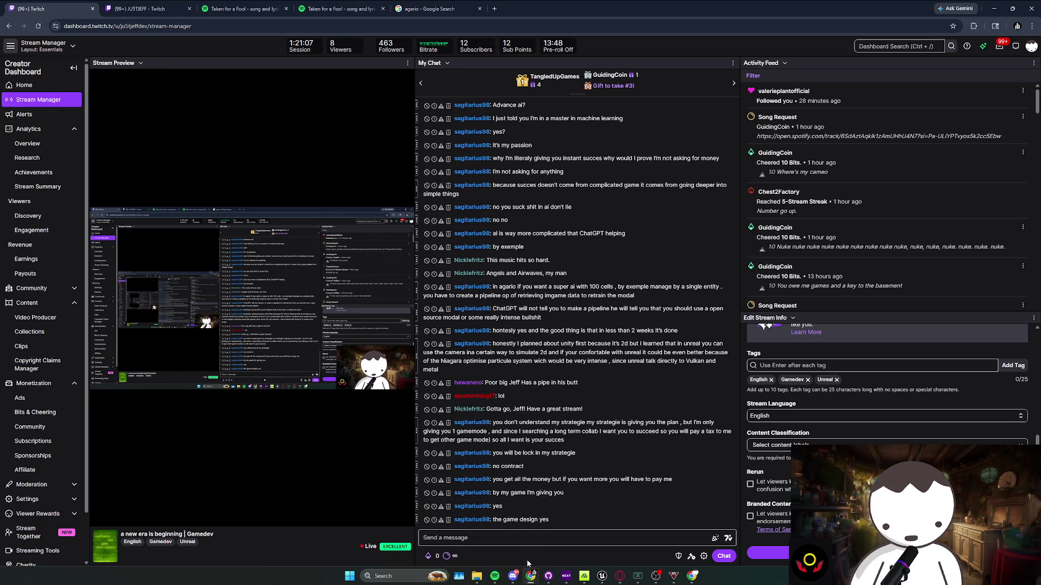
{"action": "double_click", "coordinate": [544, 519]}
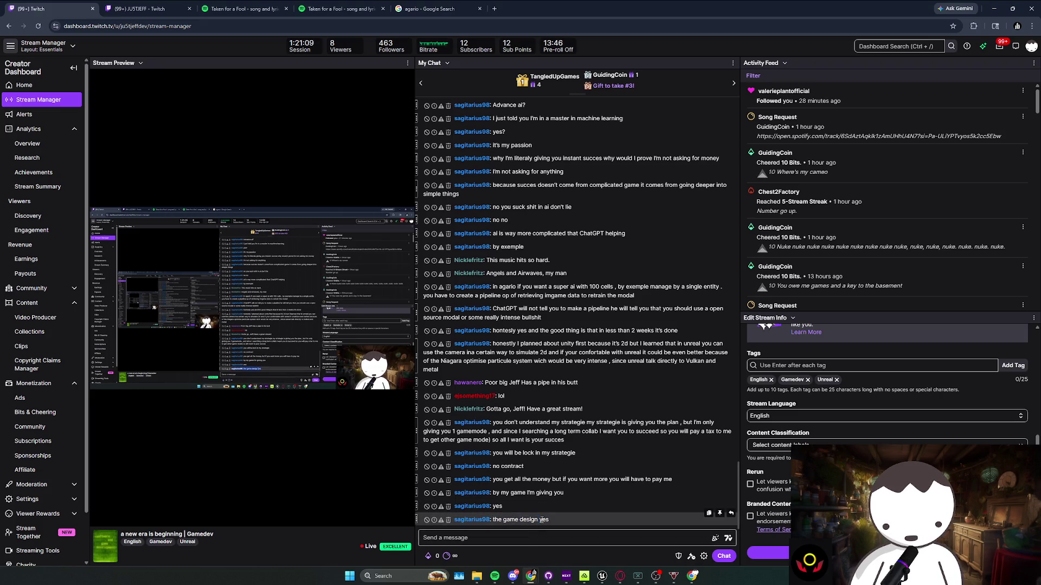
{"action": "left_click", "coordinate": [545, 544]}
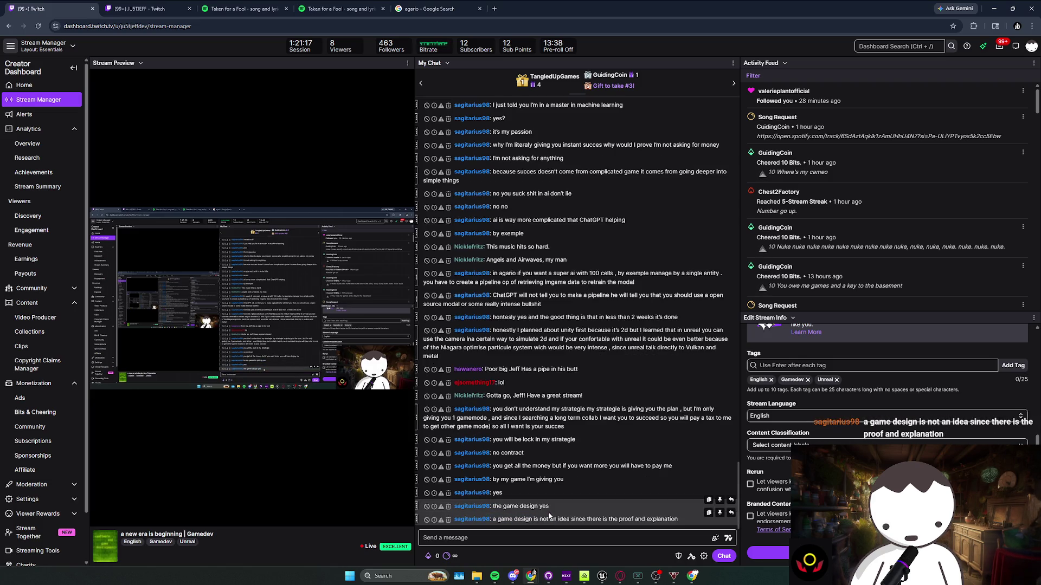
{"action": "left_click", "coordinate": [582, 525]}
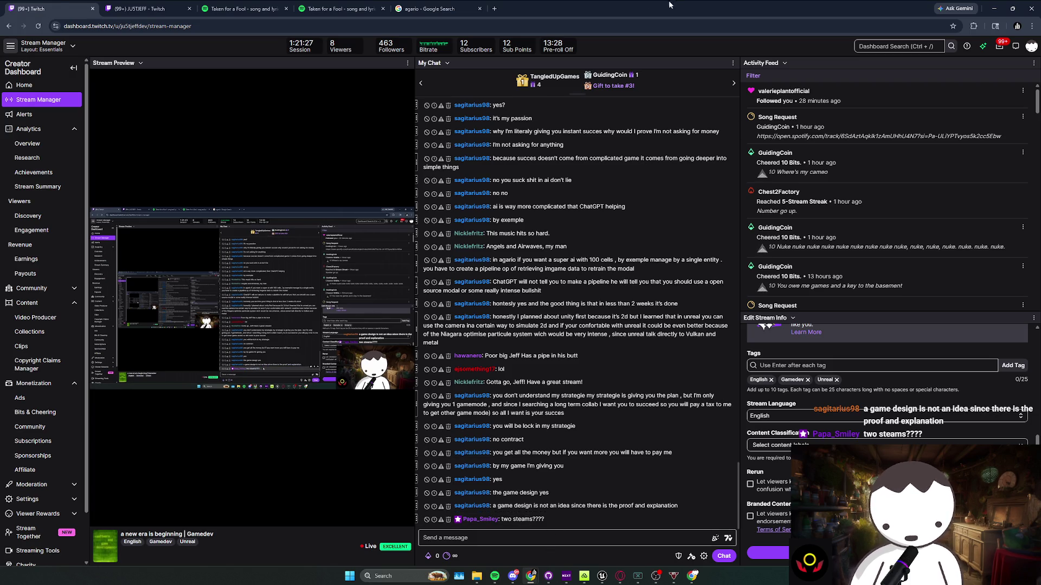
{"action": "left_click", "coordinate": [601, 576]}
{"action": "key", "text": "w"}
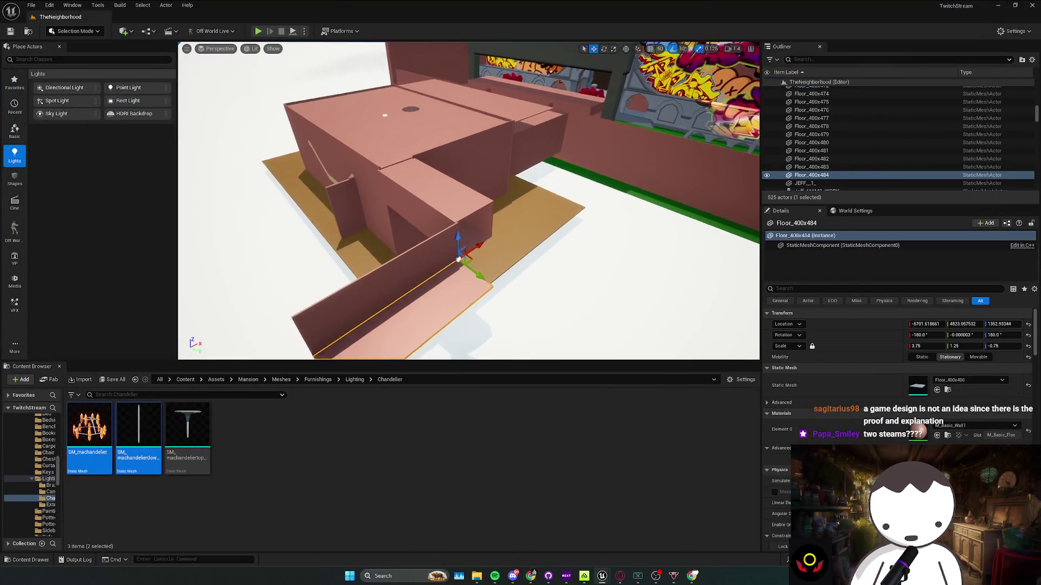
{"action": "key", "text": "w"}
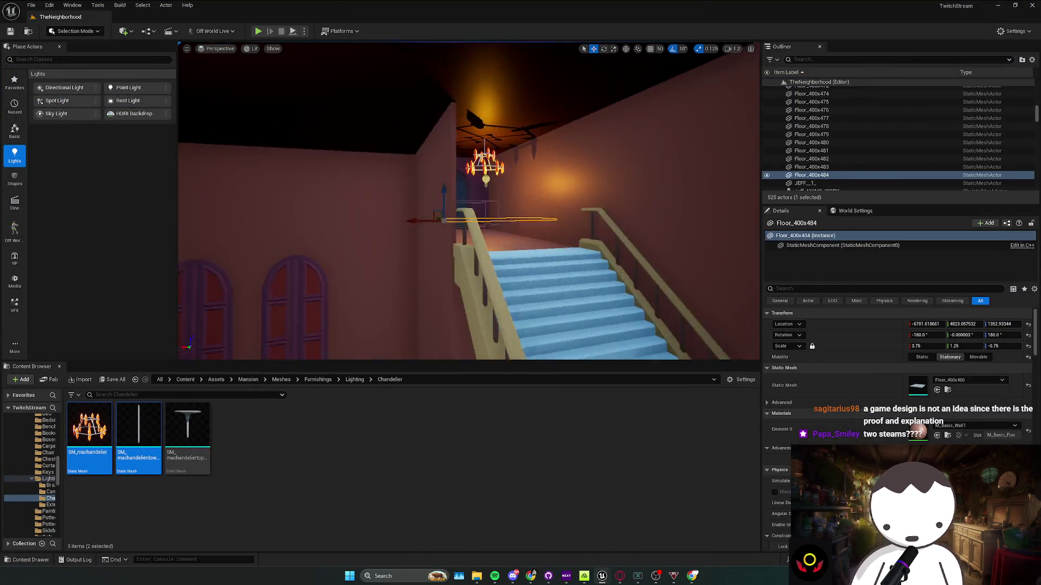
{"action": "key", "text": "s"}
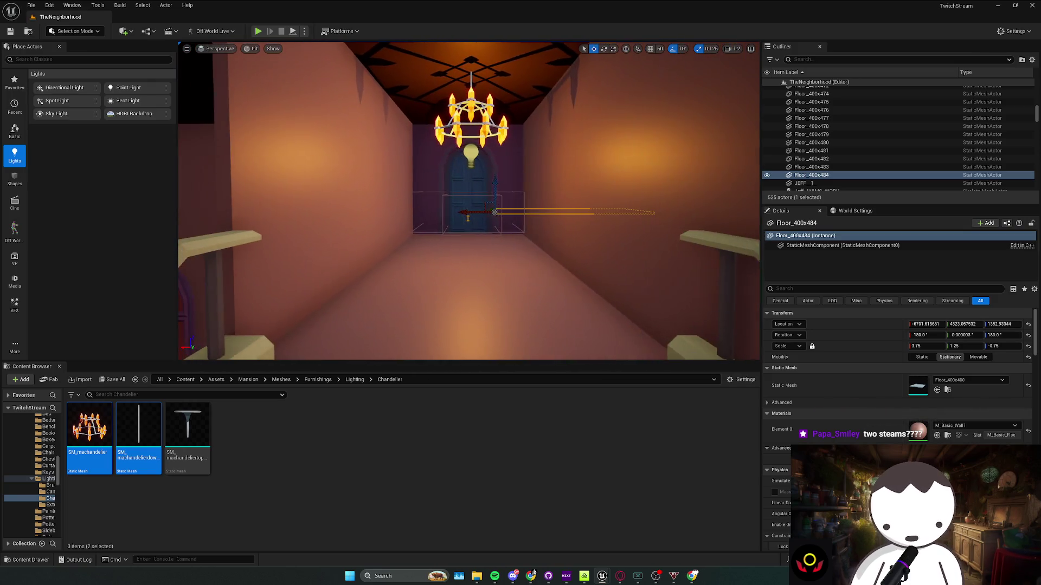
{"action": "key", "text": "w"}
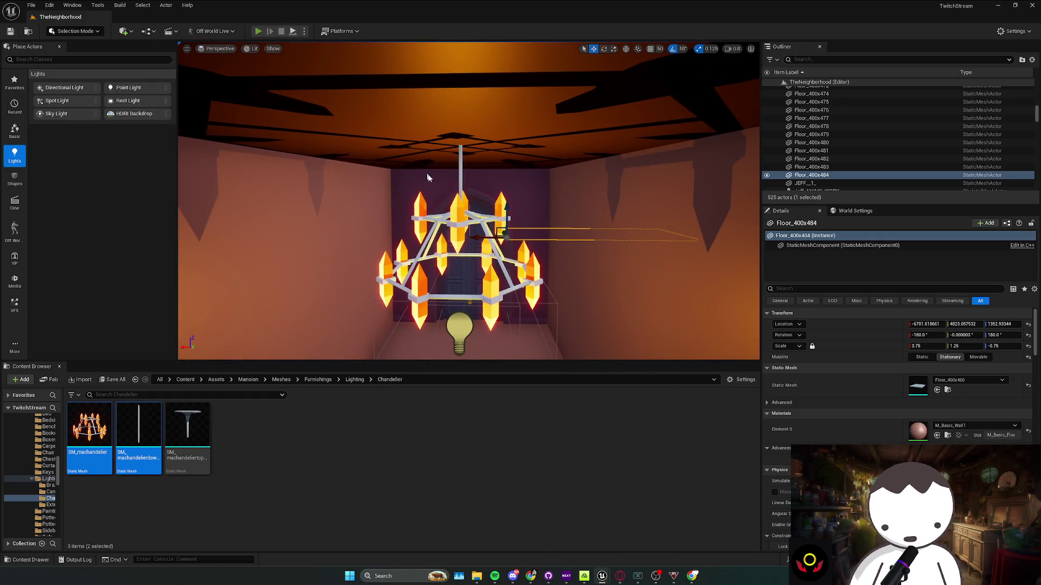
{"action": "key", "text": "w"}
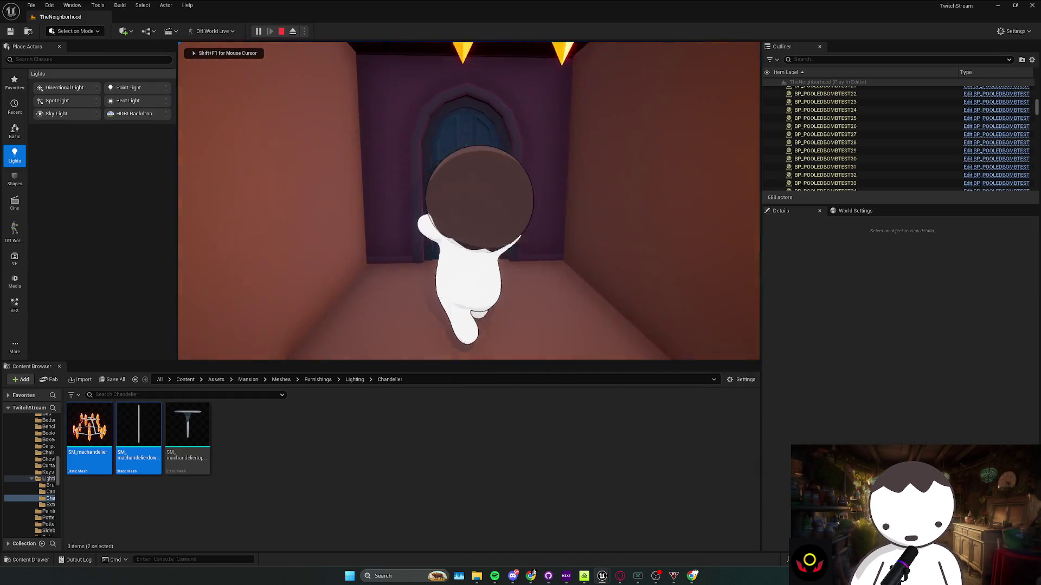
{"action": "key", "text": "w"}
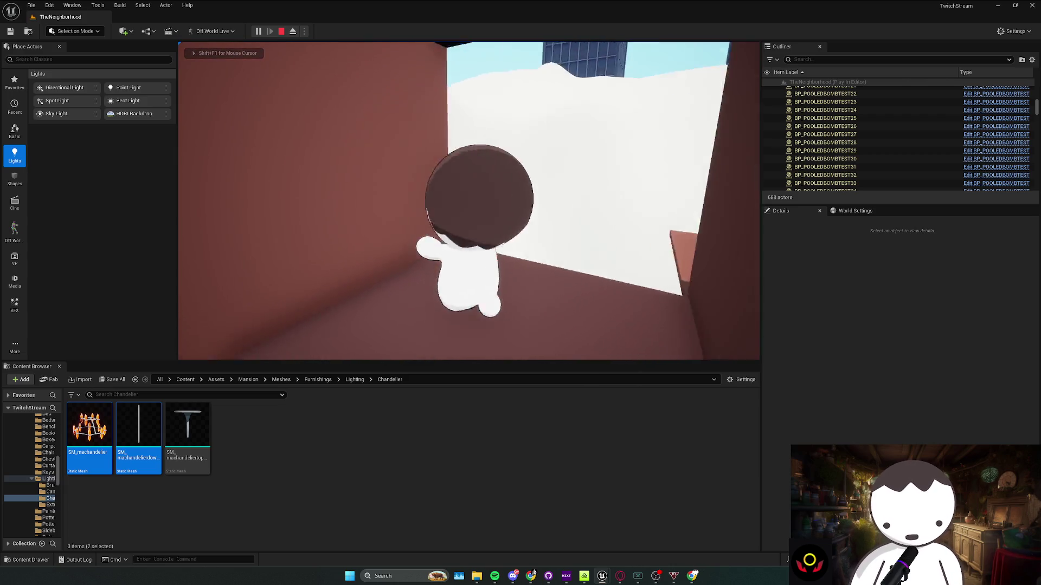
{"action": "key", "text": "Escape"}
{"action": "left_click", "coordinate": [302, 239]}
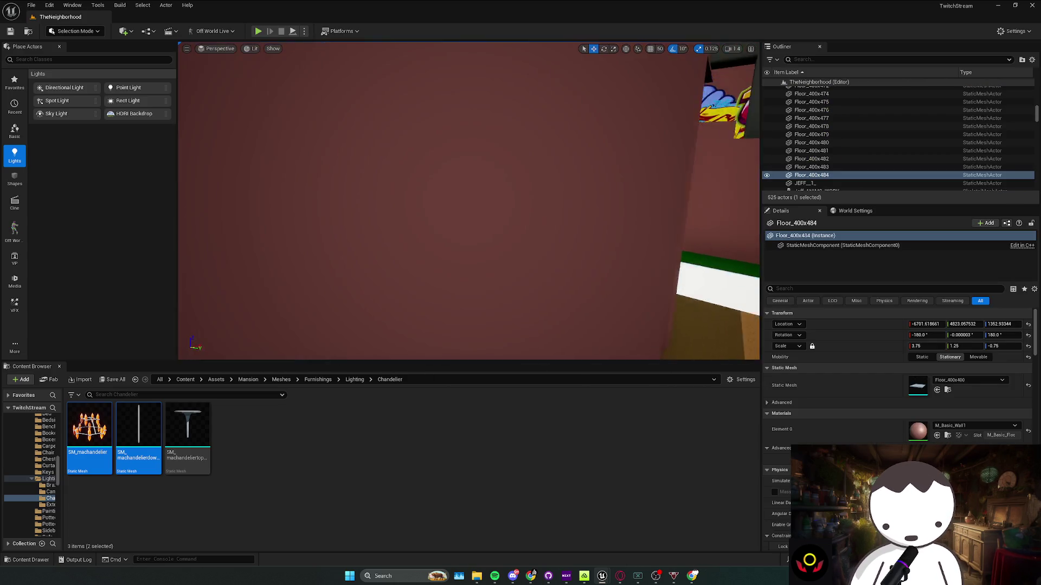
{"action": "key", "text": "w"}
{"action": "scroll", "coordinate": [469, 200], "scroll_direction": "up", "scroll_amount": 2}
{"action": "key", "text": "w"}
{"action": "scroll", "coordinate": [469, 201], "scroll_direction": "down", "scroll_amount": 3}
{"action": "key", "text": "w"}
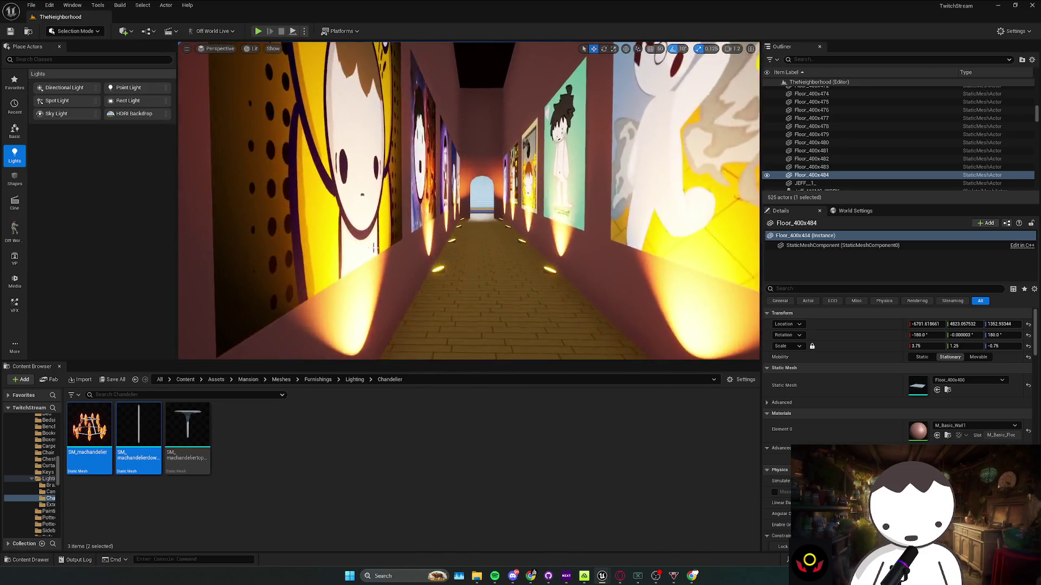
{"action": "key", "text": "w"}
{"action": "scroll", "coordinate": [468, 201], "scroll_direction": "down", "scroll_amount": 1}
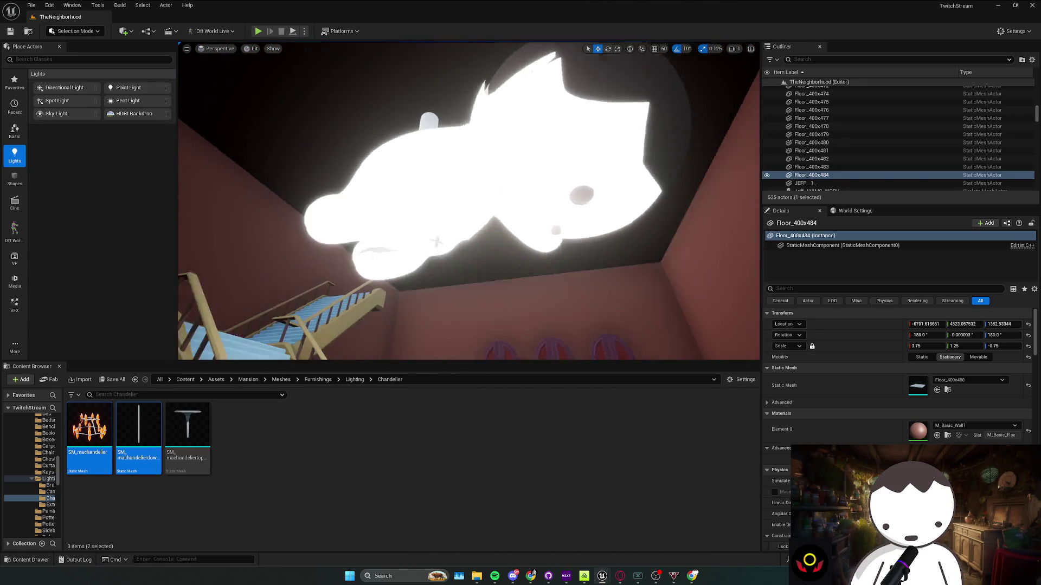
{"action": "key", "text": "w"}
{"action": "scroll", "coordinate": [469, 201], "scroll_direction": "up", "scroll_amount": 1}
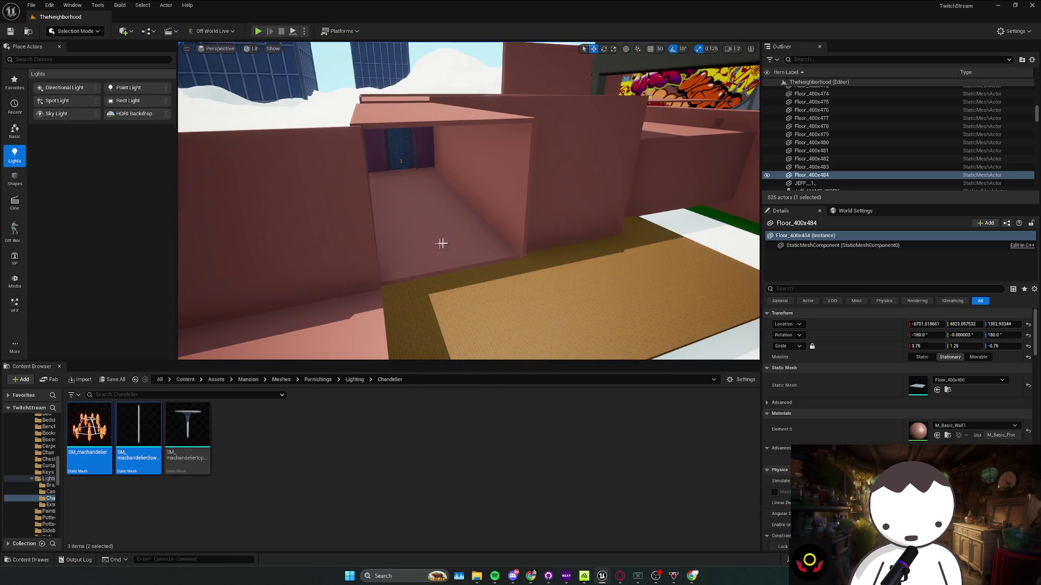
{"action": "left_click", "coordinate": [463, 250]}
Slide the Floor_400x484 slab along X beside the house and raise it slightly
{"action": "left_click_drag", "start_coordinate": [462, 214], "coordinate": [642, 215]}
{"action": "scroll", "coordinate": [642, 215], "scroll_direction": "down", "scroll_amount": 2}
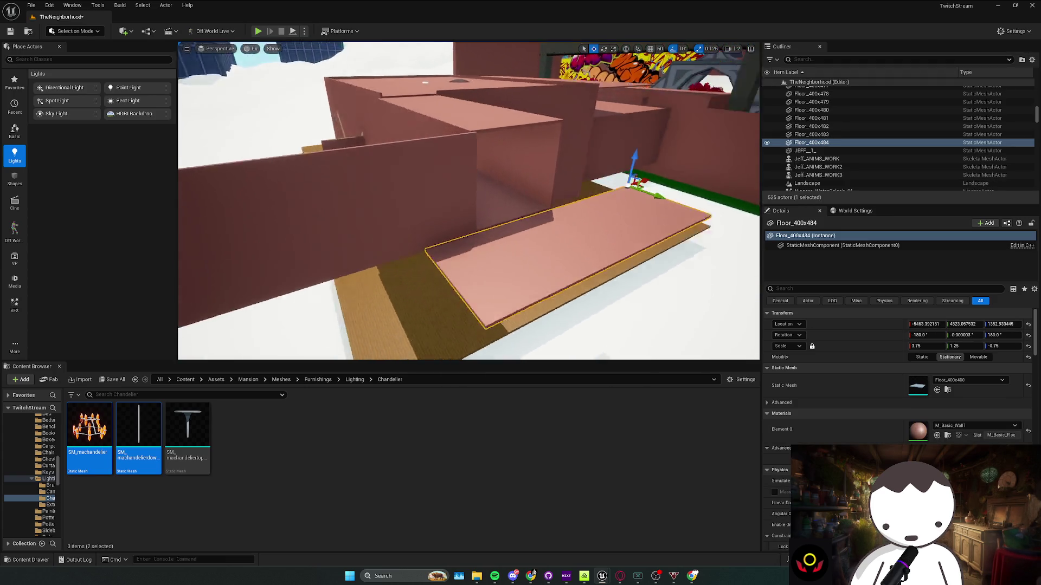
{"action": "scroll", "coordinate": [466, 206], "scroll_direction": "down", "scroll_amount": 1}
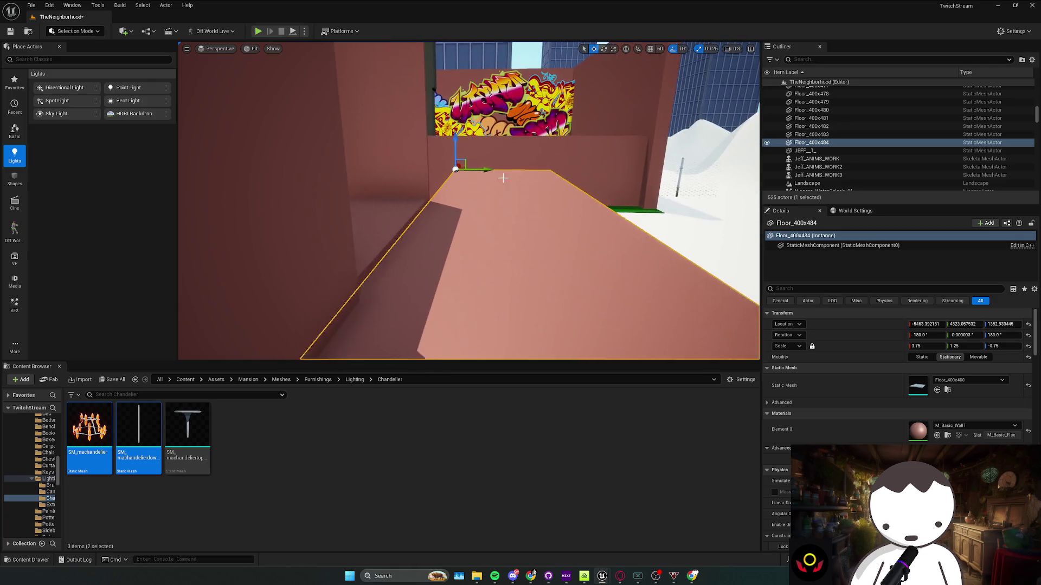
{"action": "left_click_drag", "start_coordinate": [456, 145], "coordinate": [456, 139]}
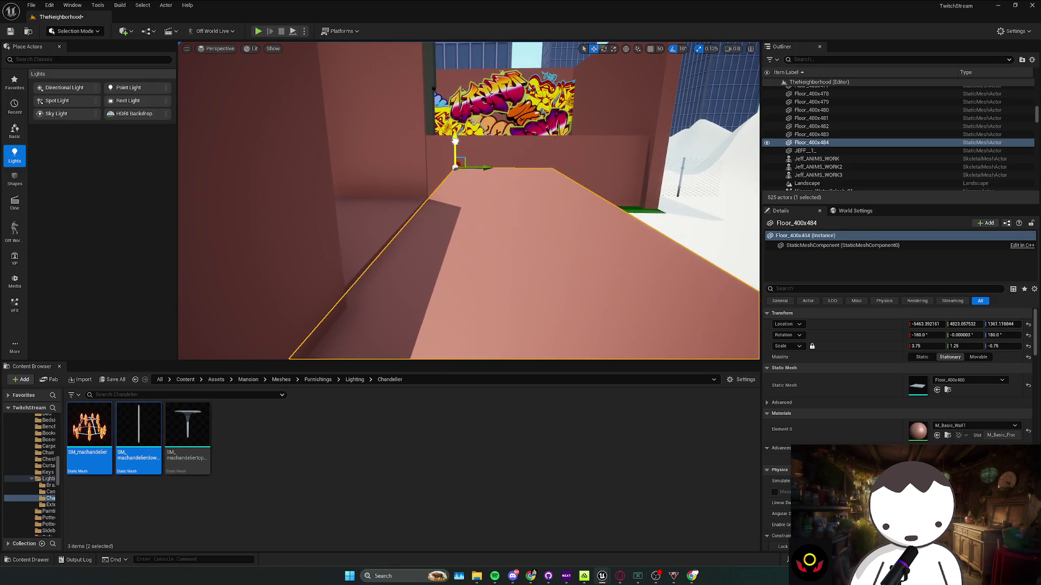
Turn on grid snapping for moves, keeping the snap size at 50
{"action": "left_click", "coordinate": [651, 49]}
{"action": "left_click", "coordinate": [660, 49]}
{"action": "left_click", "coordinate": [678, 92]}
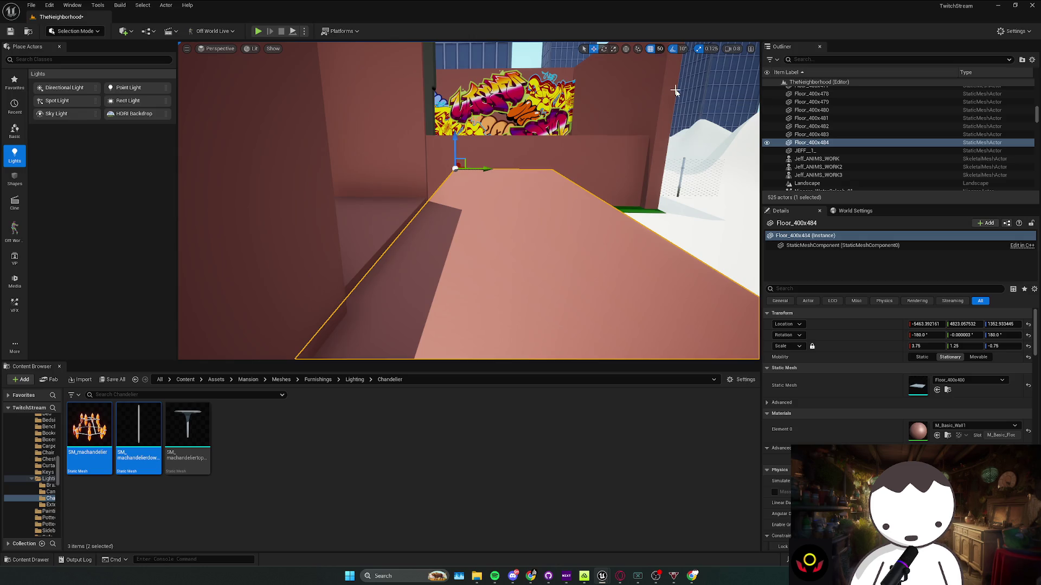
{"action": "scroll", "coordinate": [453, 144], "scroll_direction": "down", "scroll_amount": 1}
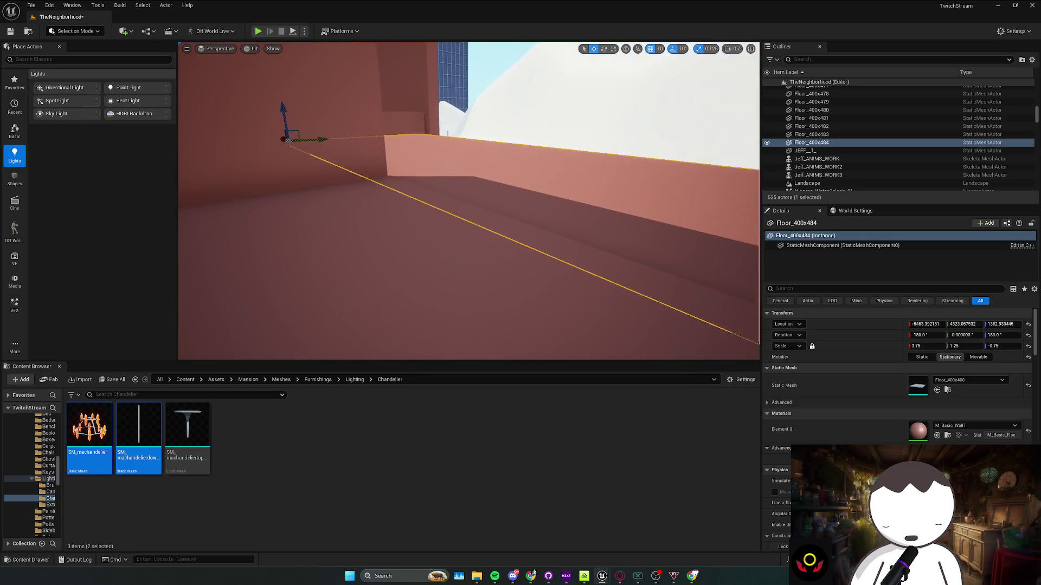
{"action": "scroll", "coordinate": [545, 134], "scroll_direction": "up", "scroll_amount": 1}
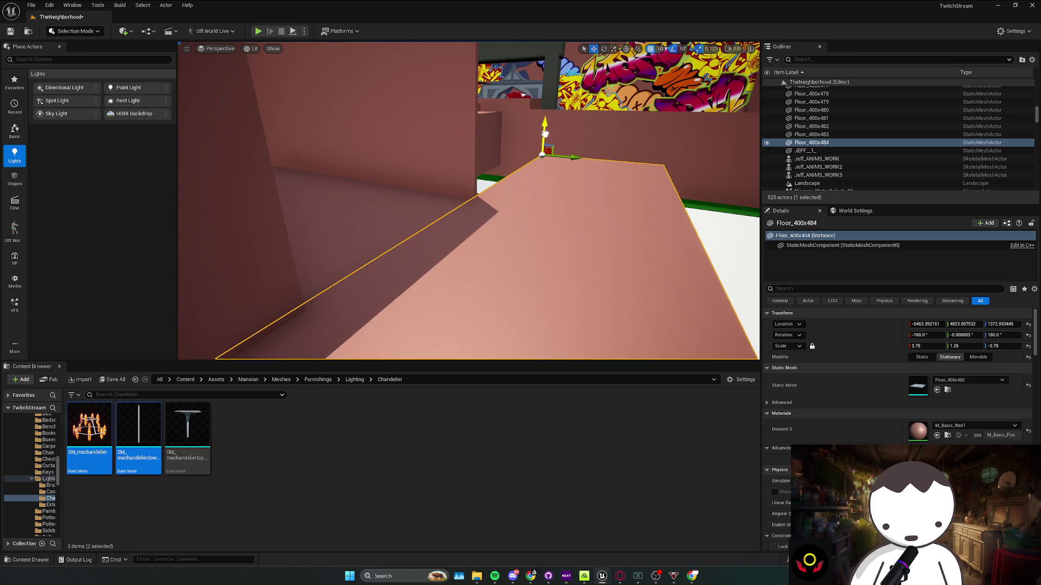
{"action": "scroll", "coordinate": [545, 134], "scroll_direction": "up", "scroll_amount": 1}
Deselect the slab and show the root Content folder in the Content Browser
{"action": "key", "text": "Escape"}
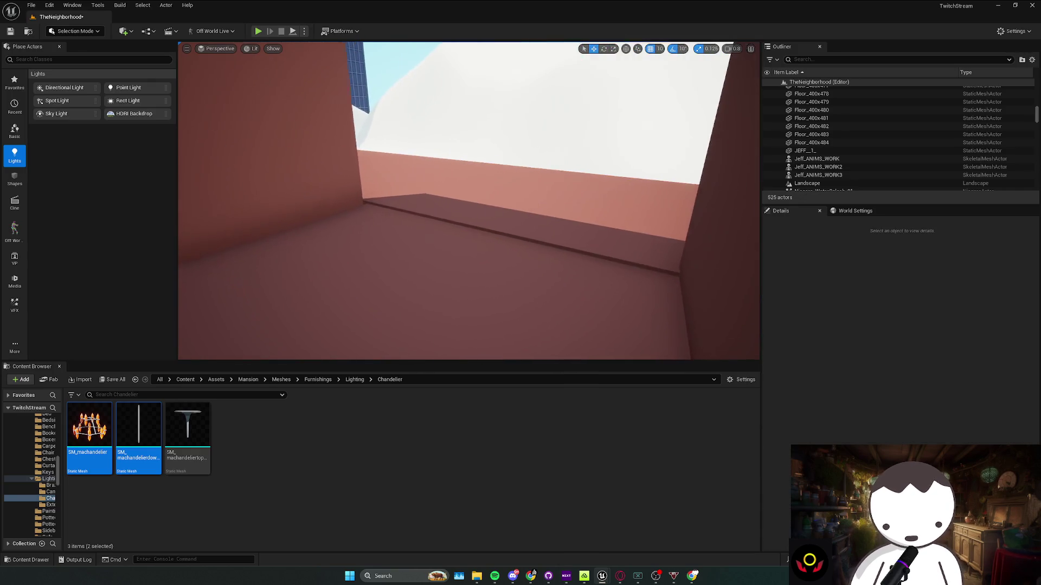
{"action": "scroll", "coordinate": [468, 201], "scroll_direction": "up", "scroll_amount": 1}
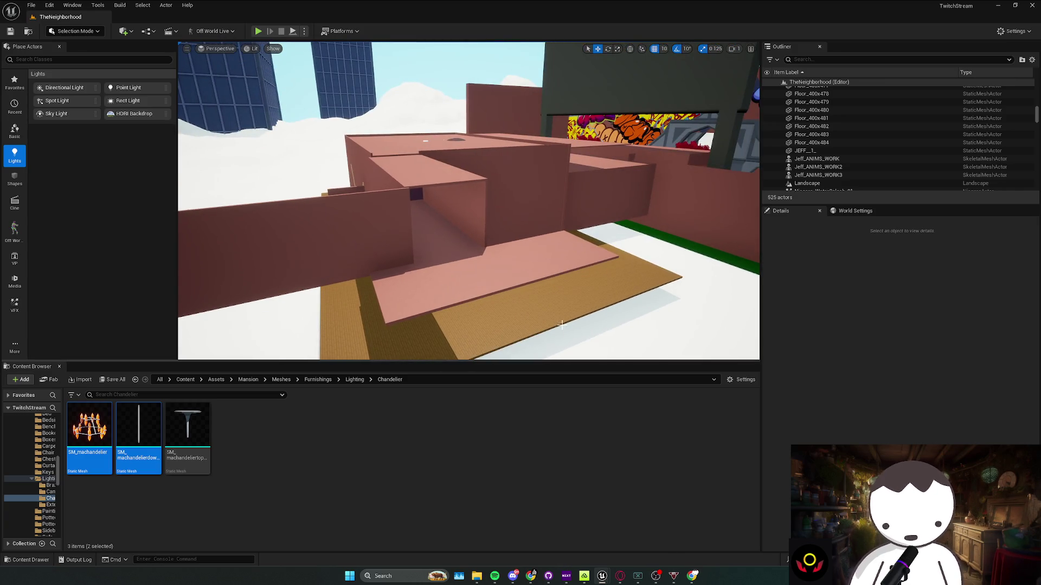
{"action": "left_click_drag", "start_coordinate": [216, 381], "coordinate": [239, 402]}
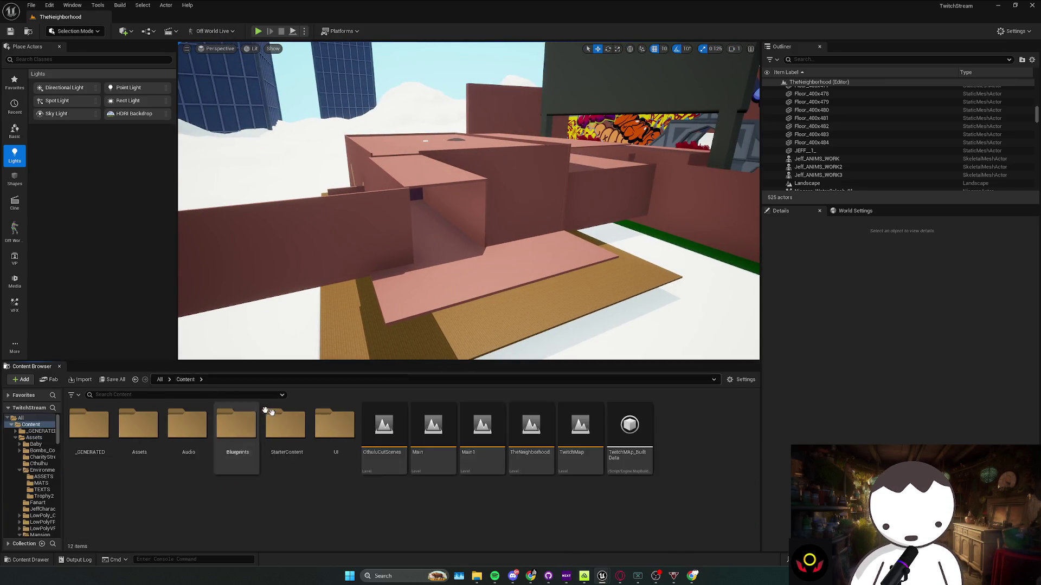
Delete the extra pink floor slab
{"action": "scroll", "coordinate": [550, 315], "scroll_direction": "up", "scroll_amount": 1}
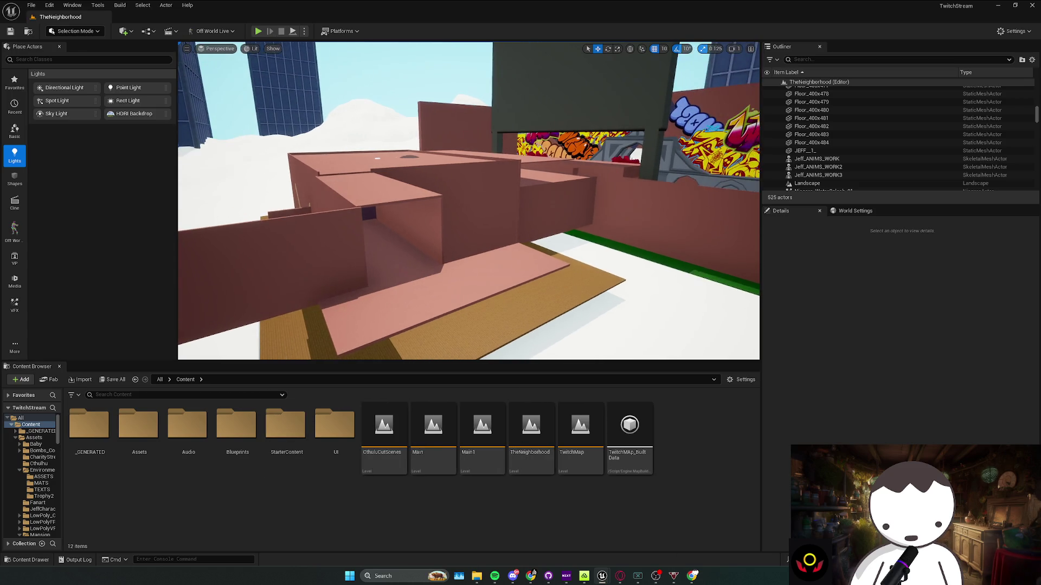
{"action": "left_click", "coordinate": [477, 318]}
{"action": "key", "text": "Delete"}
Open the BP_mastairs Blueprint and delete its platform railing component
{"action": "scroll", "coordinate": [483, 304], "scroll_direction": "up", "scroll_amount": 1}
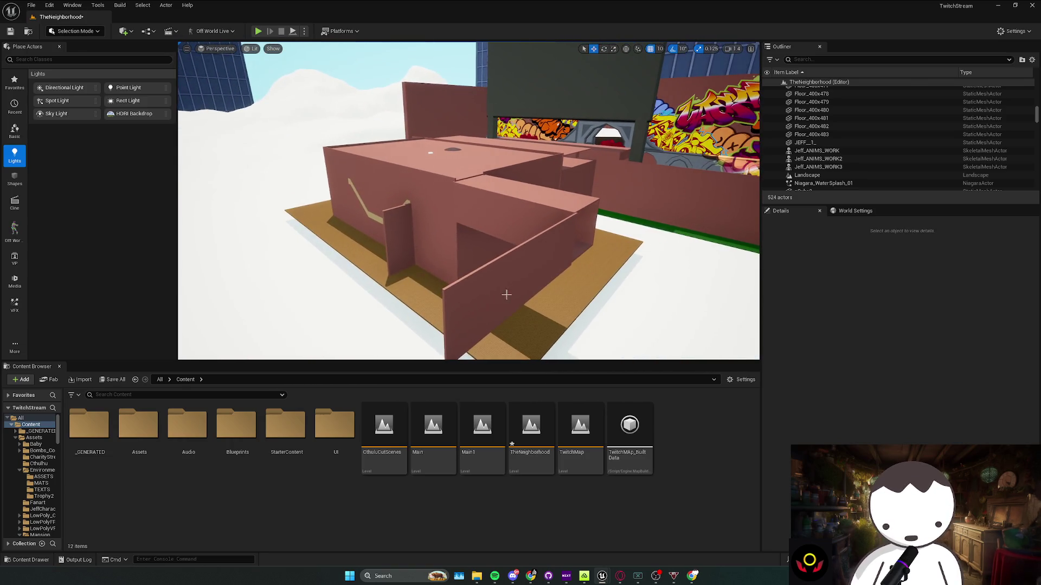
{"action": "scroll", "coordinate": [482, 305], "scroll_direction": "up", "scroll_amount": 1}
{"action": "scroll", "coordinate": [468, 201], "scroll_direction": "down", "scroll_amount": 3}
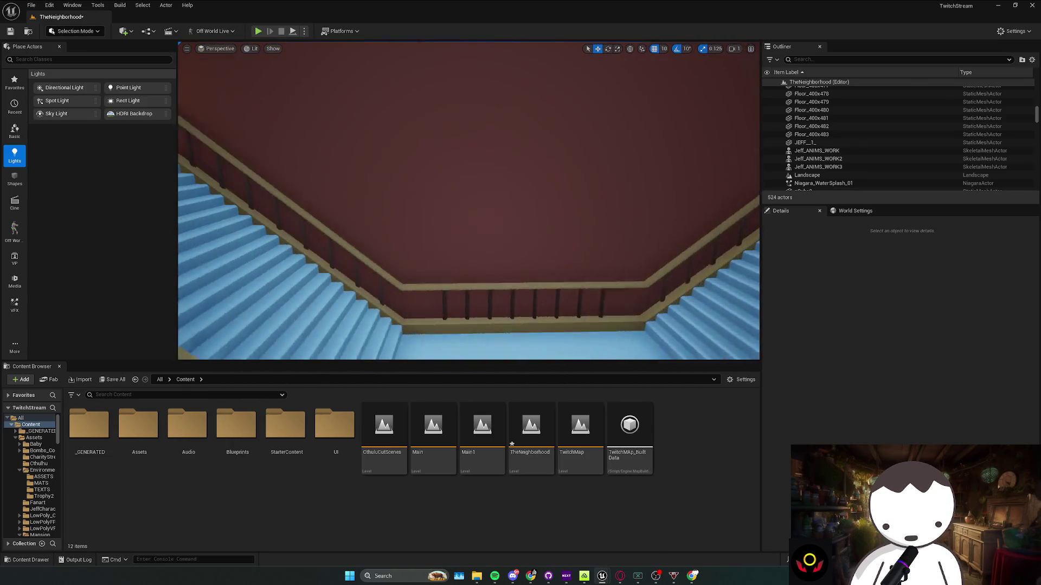
{"action": "left_click", "coordinate": [499, 275]}
{"action": "mouse_move", "coordinate": [499, 274]}
{"action": "left_mouse_down"}
{"action": "mouse_move", "coordinate": [488, 271]}
{"action": "mouse_move", "coordinate": [520, 269]}
{"action": "mouse_move", "coordinate": [559, 294]}
{"action": "left_mouse_up"}
{"action": "right_click", "coordinate": [567, 292]}
{"action": "left_click", "coordinate": [596, 49]}
{"action": "left_click", "coordinate": [481, 225]}
{"action": "key", "text": "Delete"}
Return to the level, turn toward the staircase, and select the top-of-stairs door
{"action": "scroll", "coordinate": [527, 190], "scroll_direction": "up", "scroll_amount": 3}
{"action": "key", "text": "alt+Tab"}
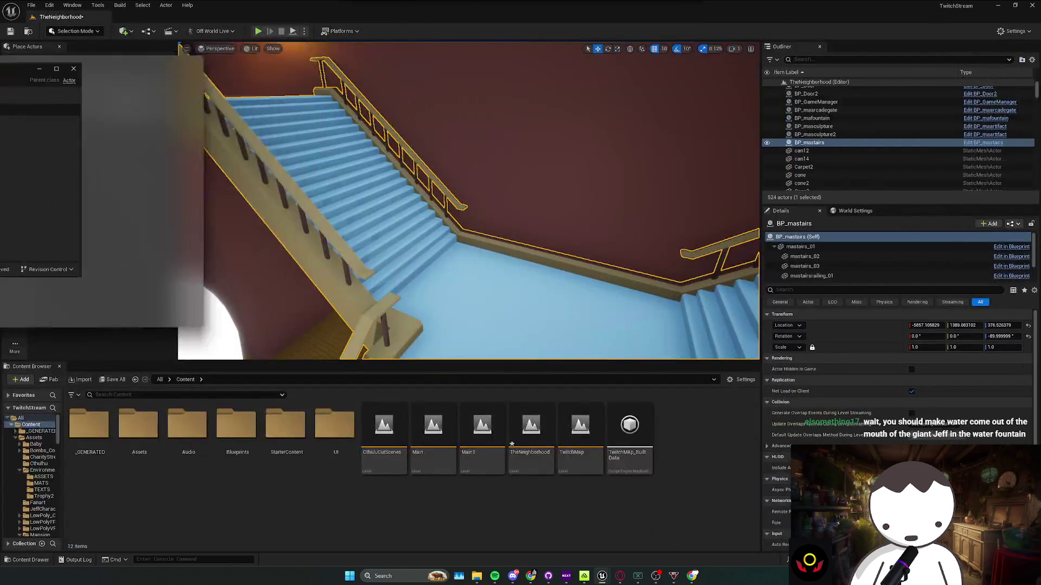
{"action": "mouse_move", "coordinate": [468, 217]}
{"action": "left_mouse_down"}
{"action": "mouse_move", "coordinate": [499, 196]}
{"action": "mouse_move", "coordinate": [487, 206]}
{"action": "left_mouse_up"}
{"action": "left_click", "coordinate": [333, 132]}
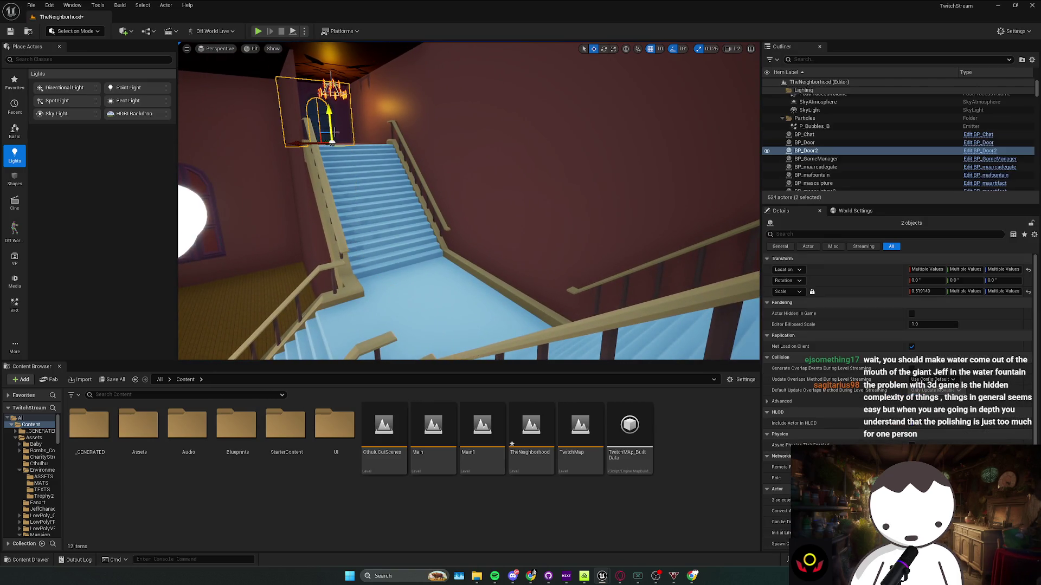
Make a rotated copy of the door and move it toward the stair landing
{"action": "key", "text": "e"}
{"action": "mouse_move", "coordinate": [319, 130]}
{"action": "left_mouse_down"}
{"action": "mouse_move", "coordinate": [296, 142]}
{"action": "mouse_move", "coordinate": [339, 138]}
{"action": "mouse_move", "coordinate": [446, 185]}
{"action": "mouse_move", "coordinate": [380, 135]}
{"action": "mouse_move", "coordinate": [361, 135]}
{"action": "mouse_move", "coordinate": [345, 178]}
{"action": "mouse_move", "coordinate": [523, 228]}
{"action": "left_mouse_up"}
{"action": "key", "text": "w"}
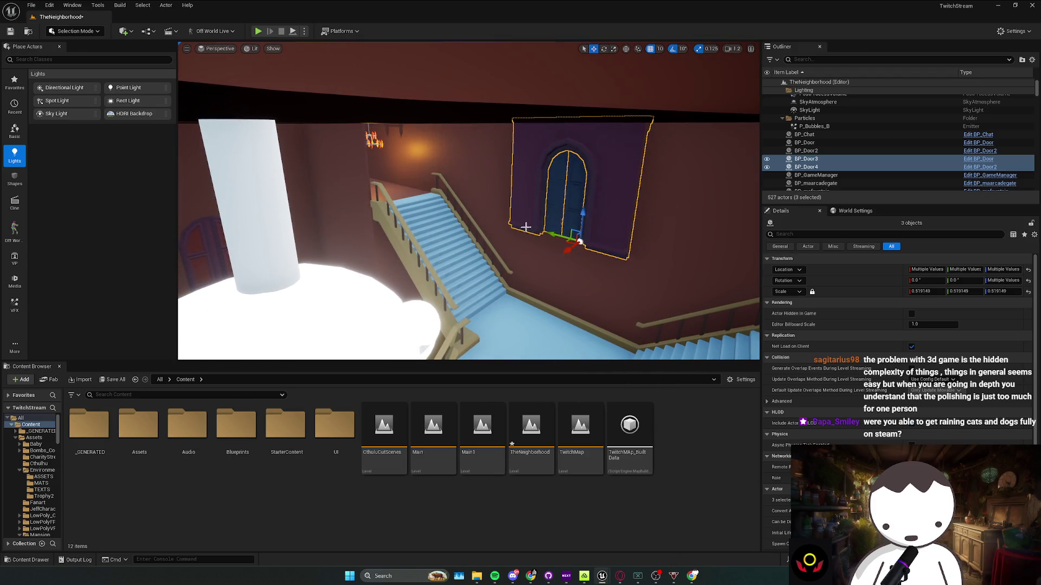
{"action": "left_click_drag", "start_coordinate": [584, 214], "coordinate": [574, 325]}
Lower the door copy onto the landing floor and set it flush against the wall
{"action": "left_click_drag", "start_coordinate": [553, 360], "coordinate": [553, 353]}
{"action": "key", "text": "f"}
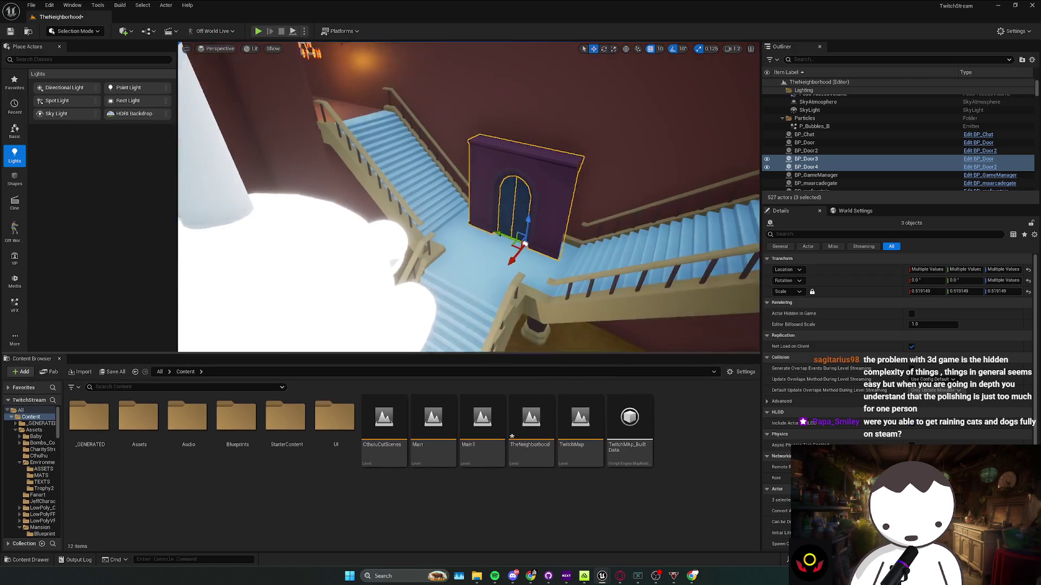
{"action": "left_click_drag", "start_coordinate": [436, 289], "coordinate": [450, 271]}
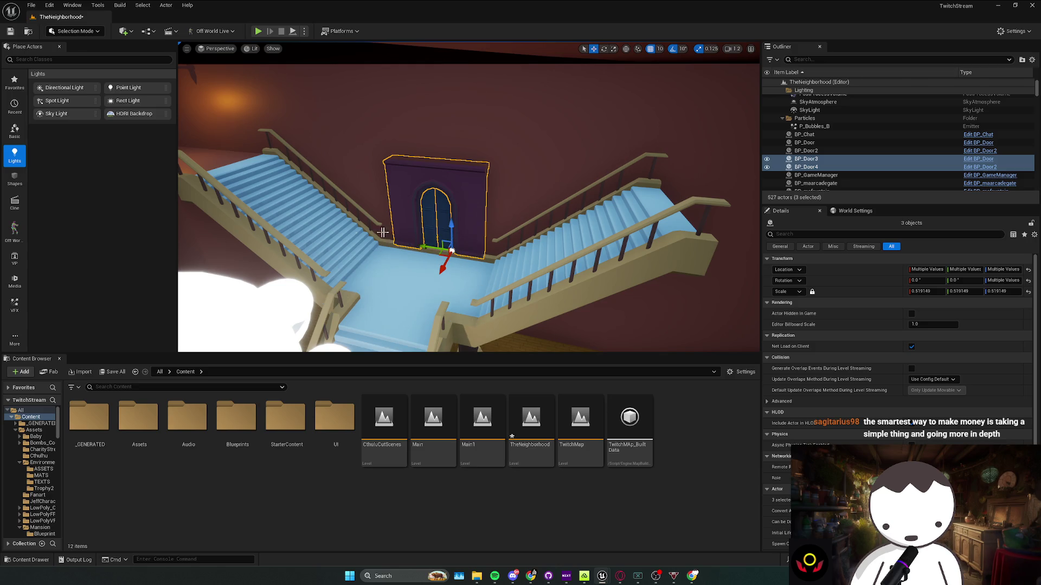
{"action": "scroll", "coordinate": [432, 282], "scroll_direction": "up", "scroll_amount": 4}
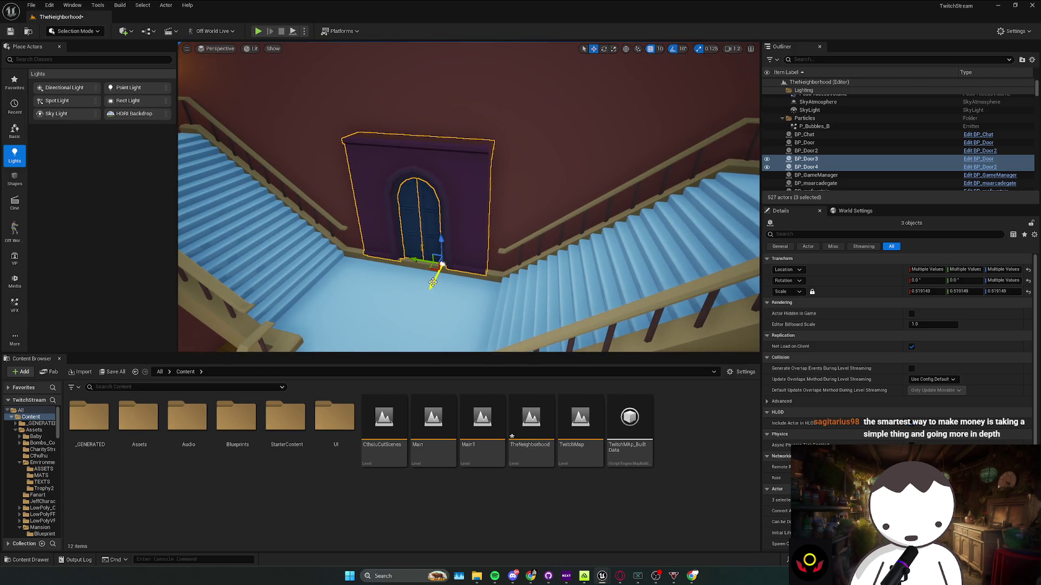
{"action": "left_click_drag", "start_coordinate": [440, 244], "coordinate": [441, 250]}
{"action": "left_click_drag", "start_coordinate": [430, 287], "coordinate": [432, 289]}
{"action": "left_click_drag", "start_coordinate": [442, 248], "coordinate": [442, 253]}
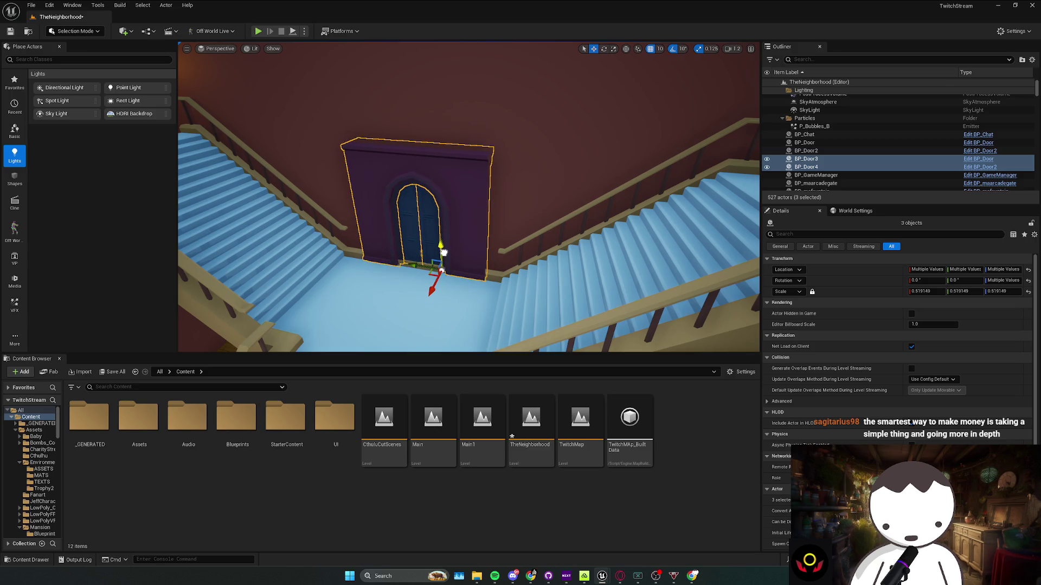
{"action": "left_click_drag", "start_coordinate": [431, 291], "coordinate": [434, 286]}
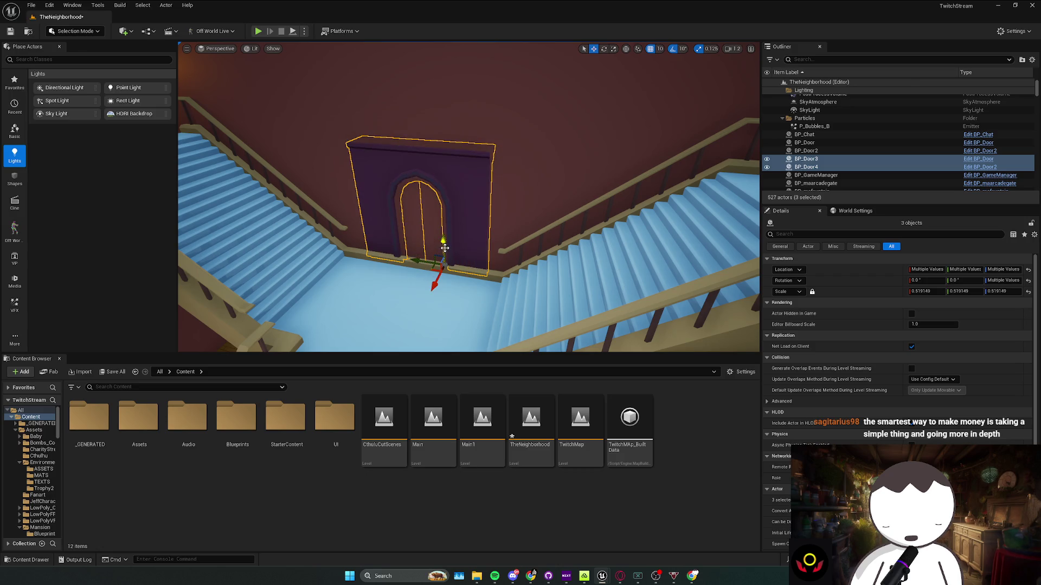
{"action": "left_click_drag", "start_coordinate": [445, 247], "coordinate": [444, 242]}
{"action": "left_click_drag", "start_coordinate": [435, 279], "coordinate": [434, 283]}
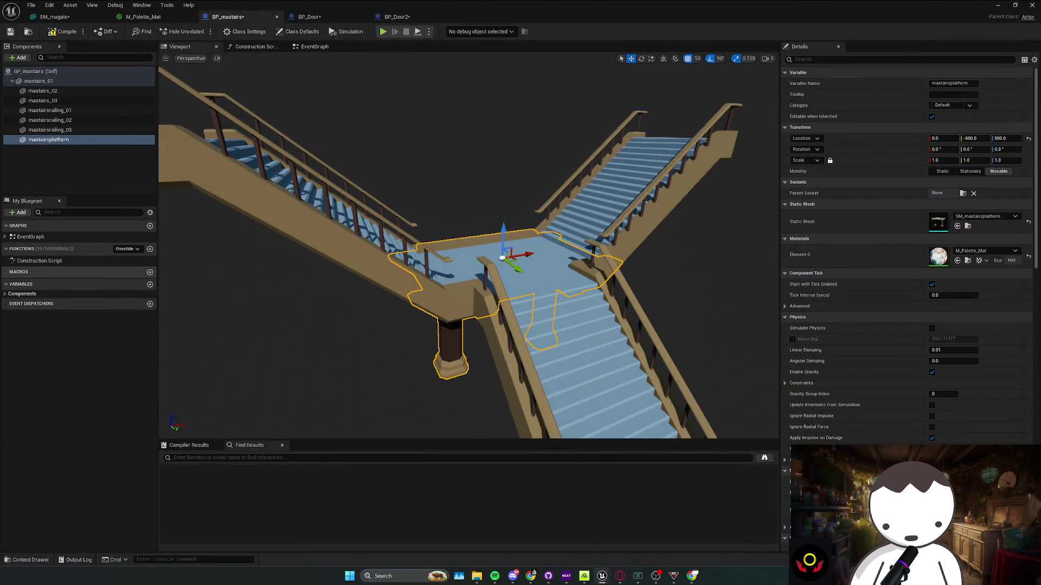
Check the Twitch chat's suggestion about the water fountain
{"action": "key", "text": "alt+Tab"}
{"action": "left_click_drag", "start_coordinate": [516, 471], "coordinate": [509, 465]}
{"action": "left_click_drag", "start_coordinate": [629, 470], "coordinate": [654, 470]}
Back in Unreal, move the BP_mastairs window aside to reveal the TheNeighborhood editor
{"action": "key", "text": "alt+Tab"}
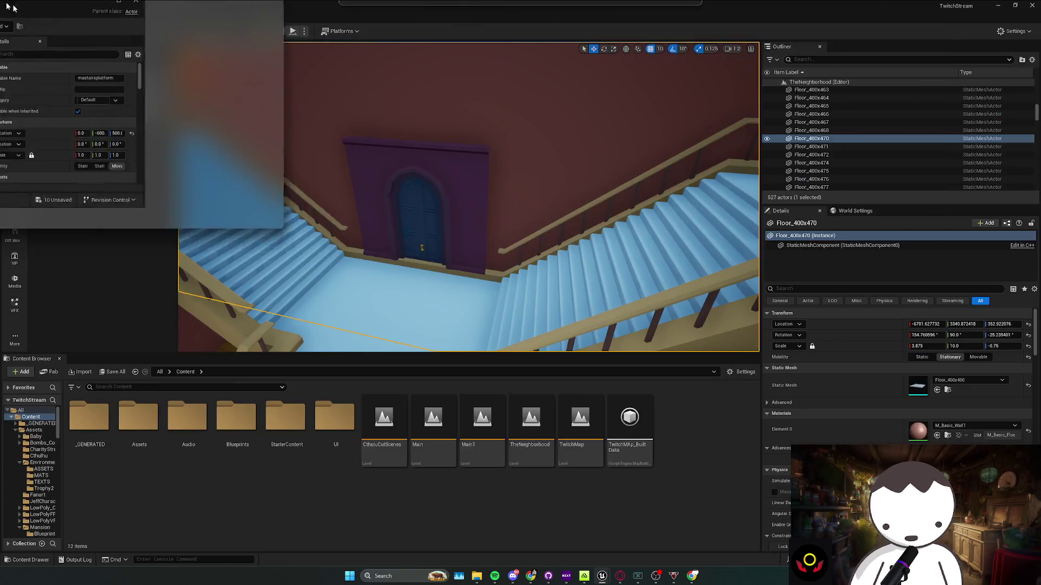
{"action": "left_click_drag", "start_coordinate": [11, 6], "coordinate": [11, 6]}
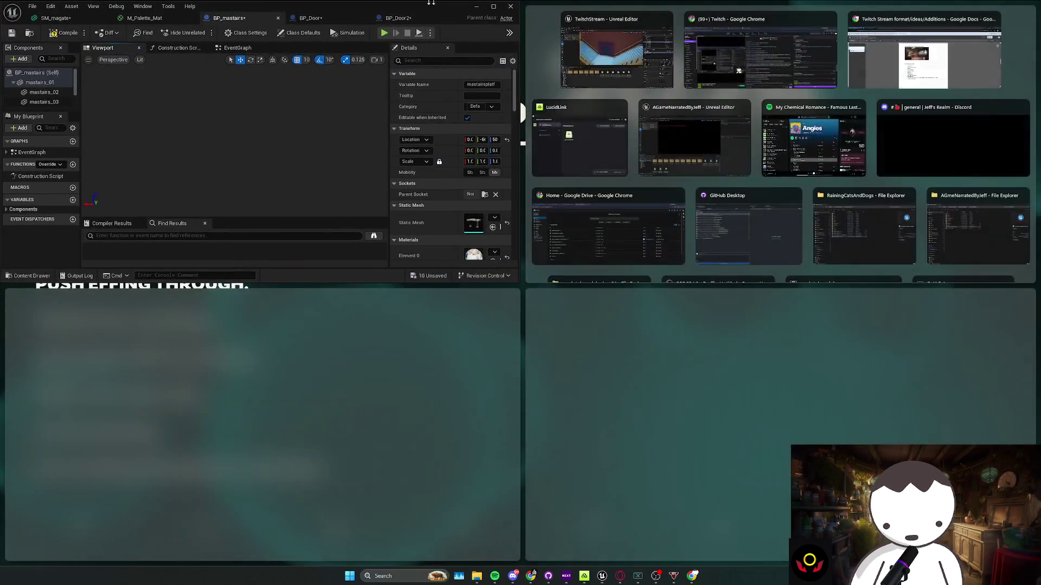
{"action": "key", "text": "Escape"}
Bring the outdoor fountain statue, its arch and nearby floor piece into view
{"action": "key", "text": "w"}
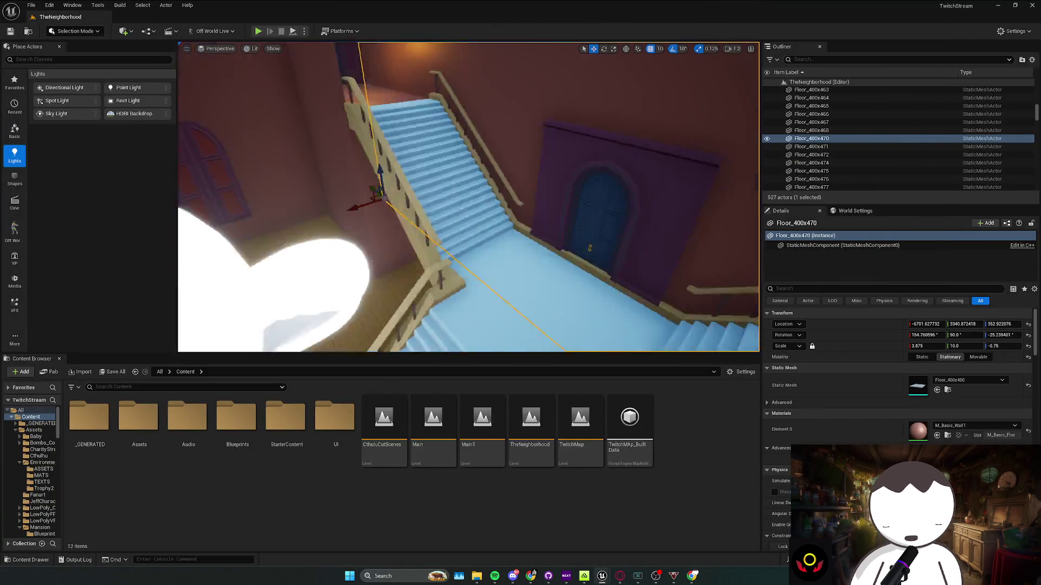
{"action": "key", "text": "f"}
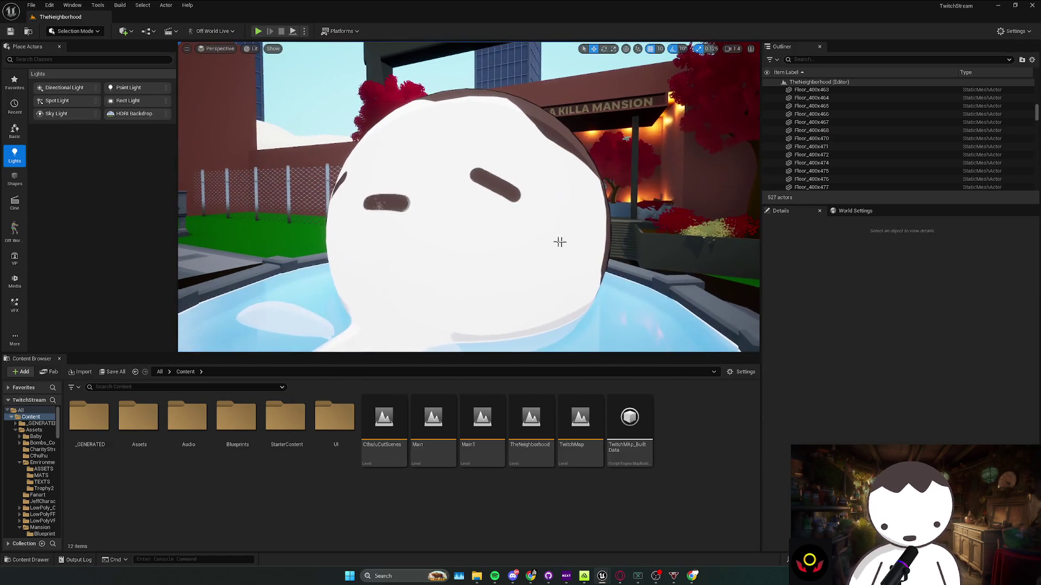
{"action": "left_click", "coordinate": [576, 244]}
{"action": "key", "text": "f"}
{"action": "left_click", "coordinate": [394, 207]}
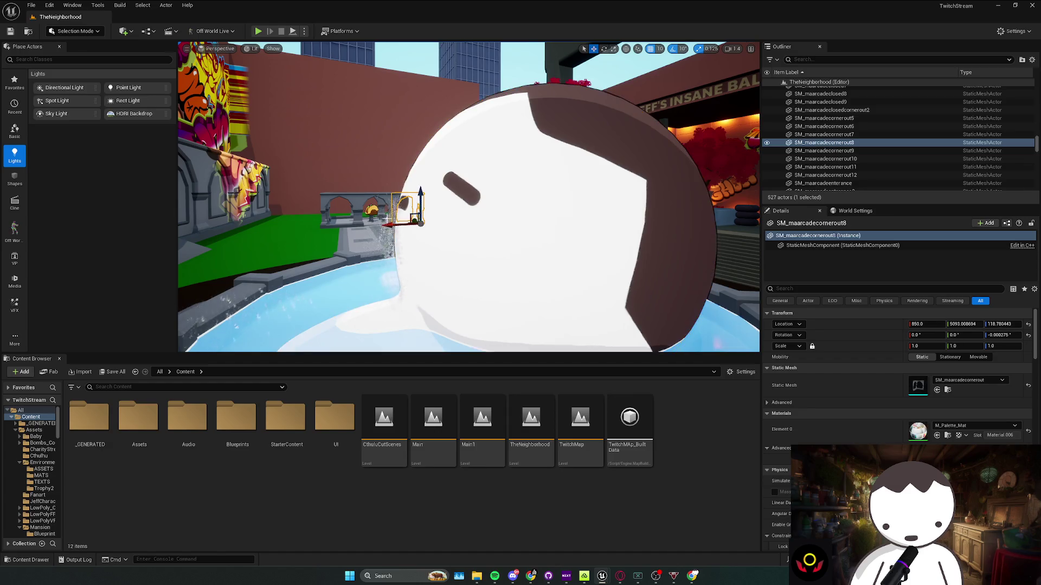
{"action": "key", "text": "f"}
{"action": "left_click_drag", "start_coordinate": [481, 188], "coordinate": [492, 210]}
{"action": "key", "text": "Escape"}
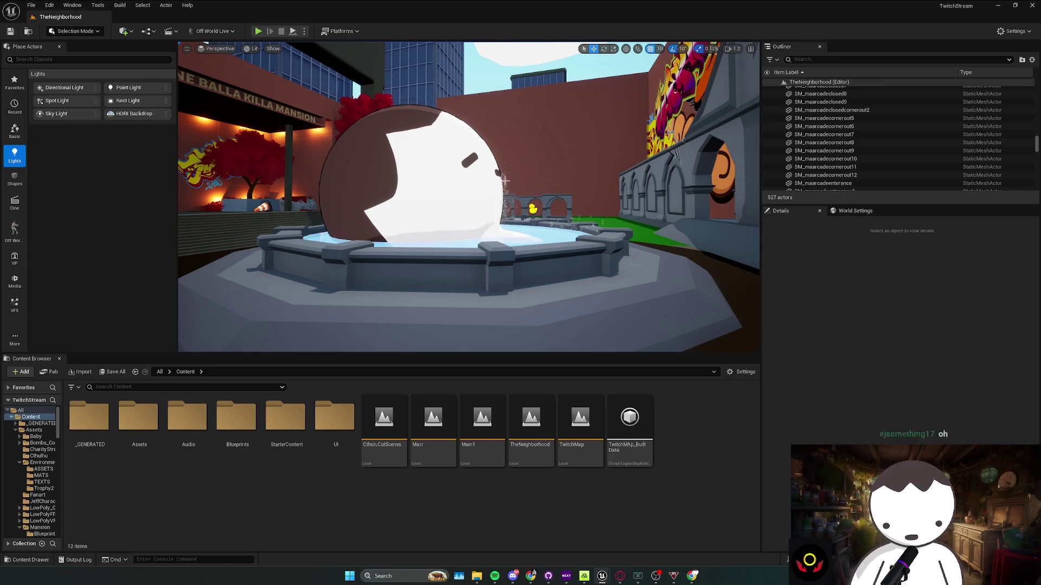
{"action": "left_click", "coordinate": [505, 181]}
Rotate Niagara_WaterSplash_01 to 719.99, 9.999999, 0.0 and deselect it
{"action": "scroll", "coordinate": [497, 163], "scroll_direction": "up", "scroll_amount": 5}
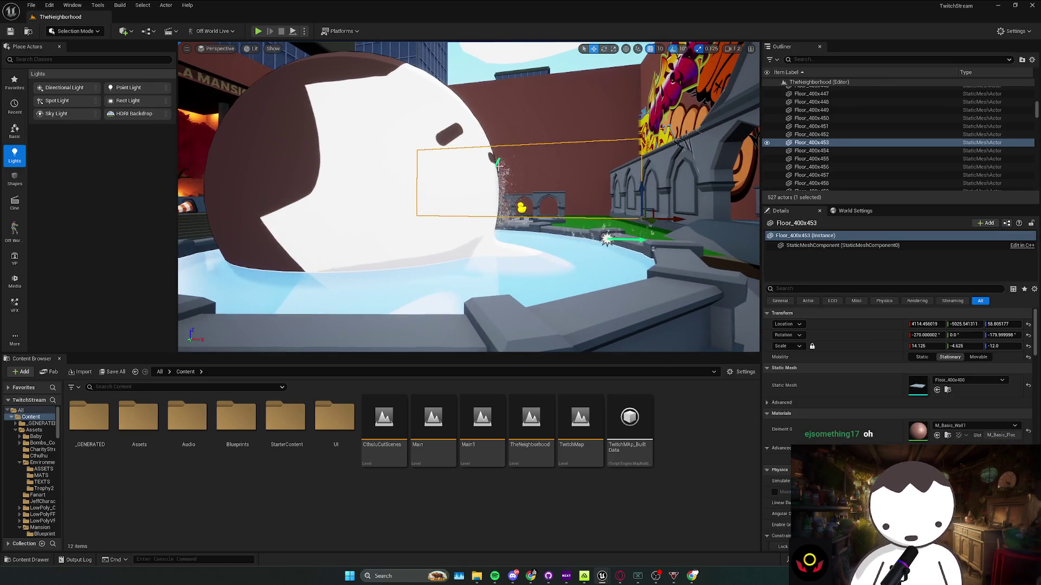
{"action": "left_click", "coordinate": [498, 161]}
{"action": "scroll", "coordinate": [549, 137], "scroll_direction": "up", "scroll_amount": 5}
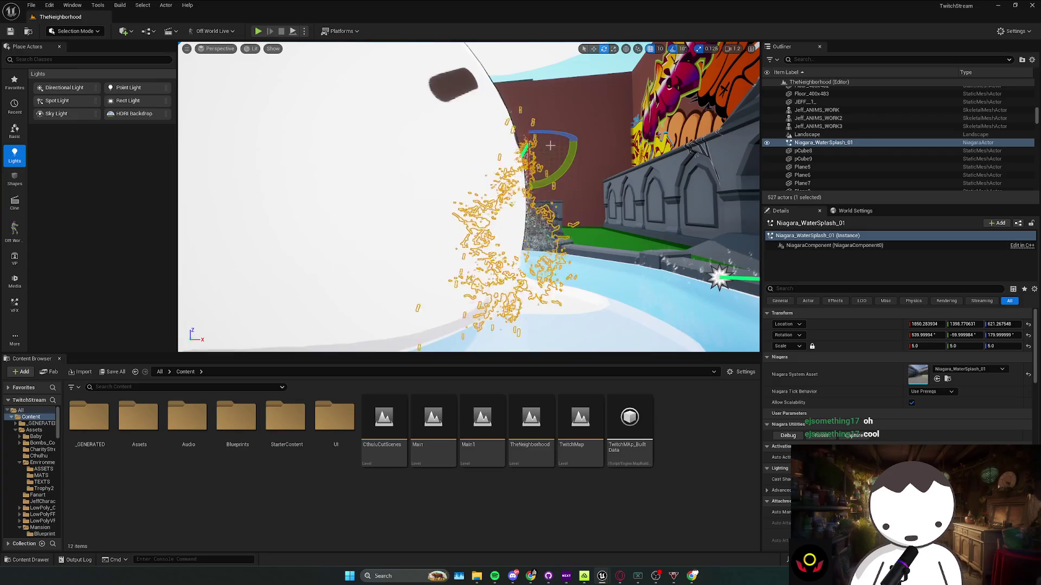
{"action": "left_click_drag", "start_coordinate": [544, 130], "coordinate": [564, 109]}
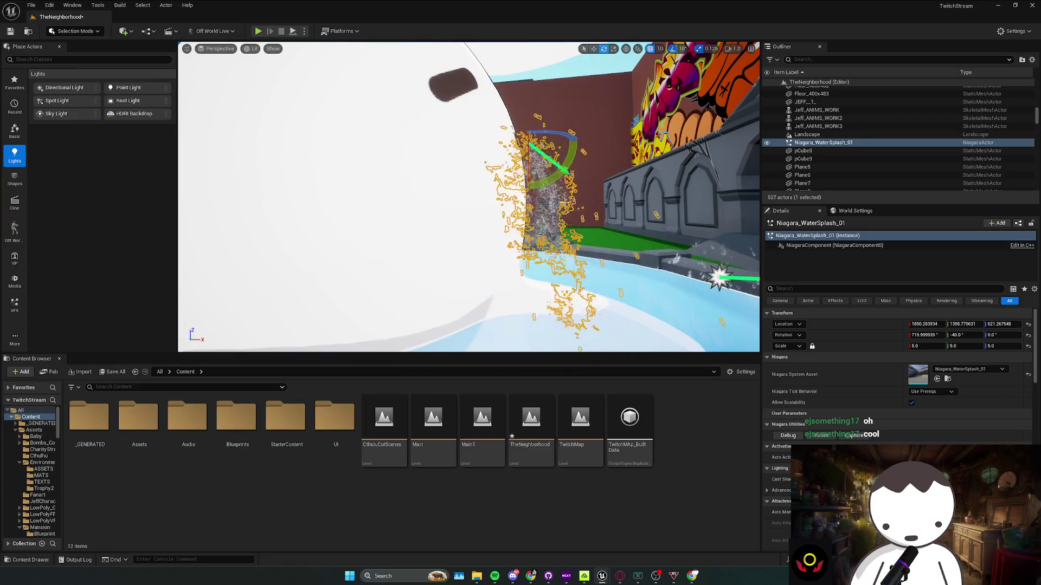
{"action": "left_click_drag", "start_coordinate": [579, 135], "coordinate": [558, 168]}
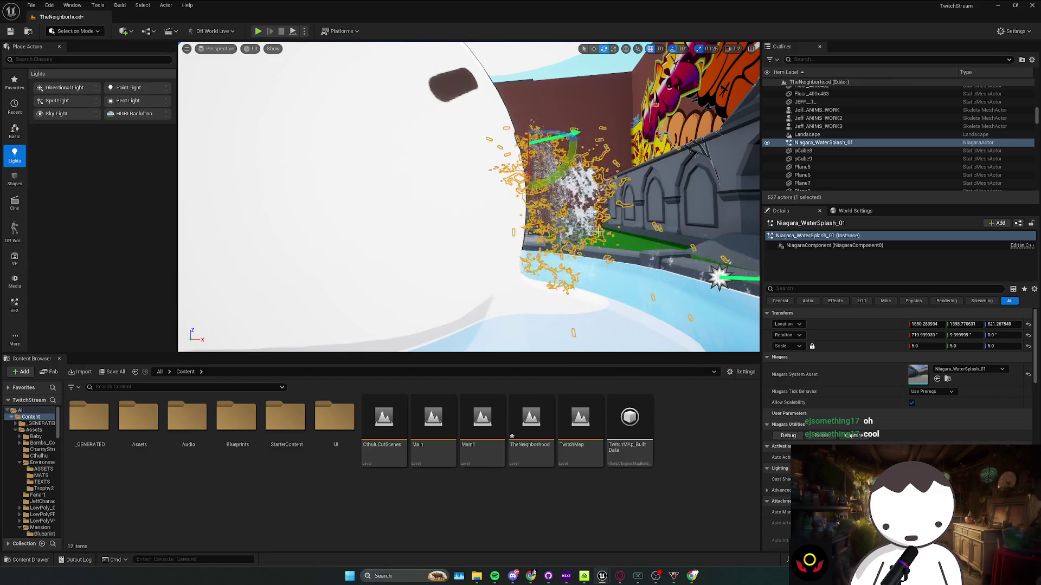
{"action": "key", "text": "Escape"}
{"action": "scroll", "coordinate": [468, 196], "scroll_direction": "down", "scroll_amount": 5}
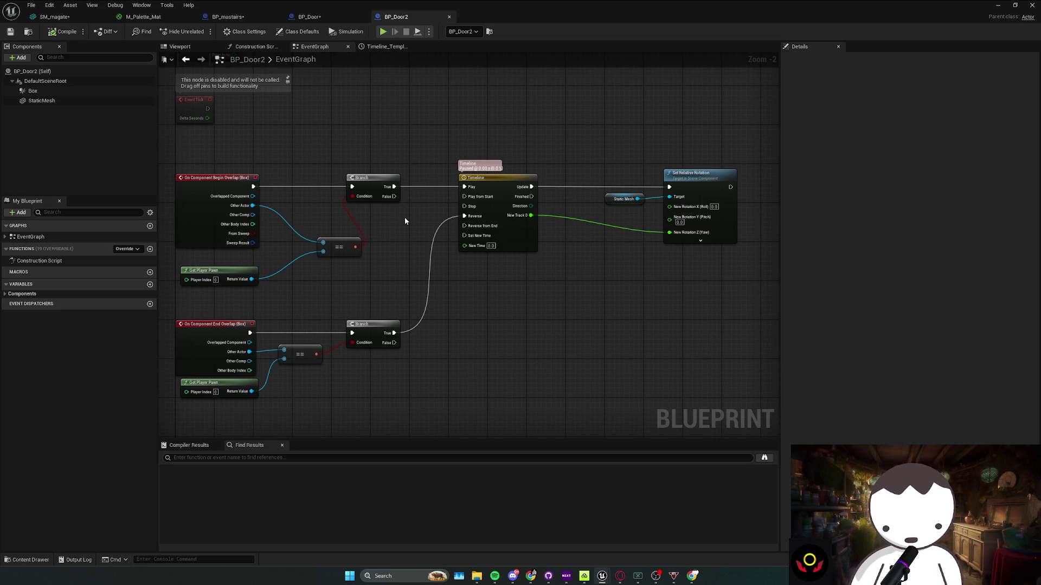
Select BP_Door2's End Overlap nodes and the == comparison, then switch to the Twitch dashboard
{"action": "mouse_move", "coordinate": [203, 305]}
{"action": "left_mouse_down"}
{"action": "mouse_move", "coordinate": [288, 356]}
{"action": "mouse_move", "coordinate": [419, 363]}
{"action": "left_mouse_up"}
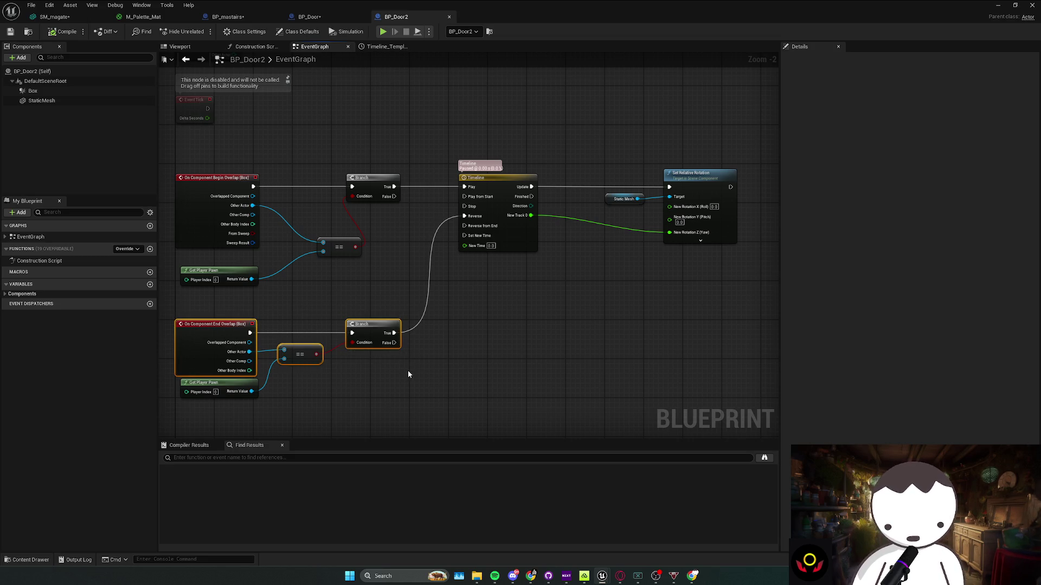
{"action": "left_click_drag", "start_coordinate": [386, 368], "coordinate": [277, 351]}
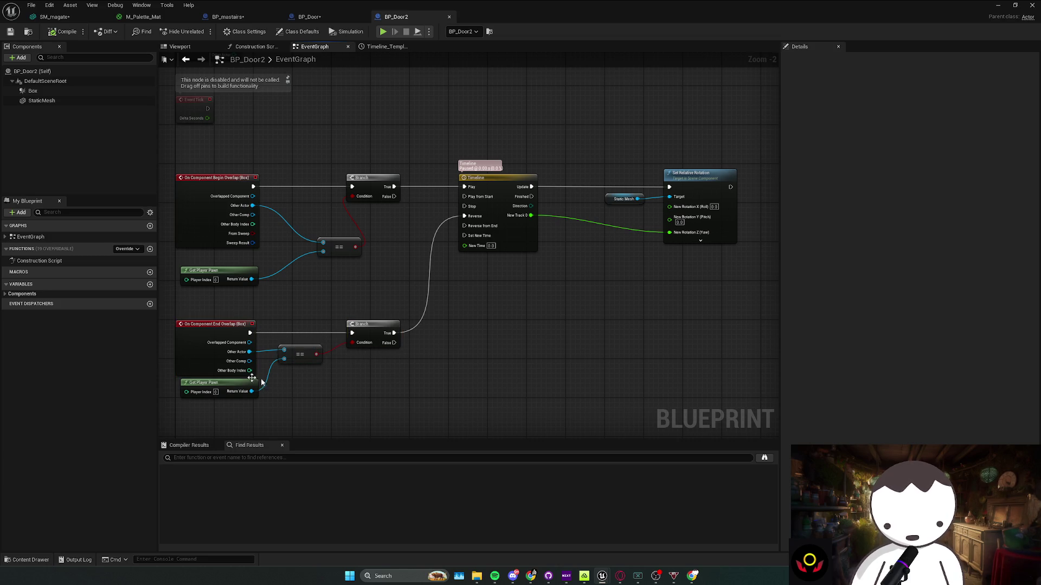
{"action": "key", "text": "alt+Tab"}
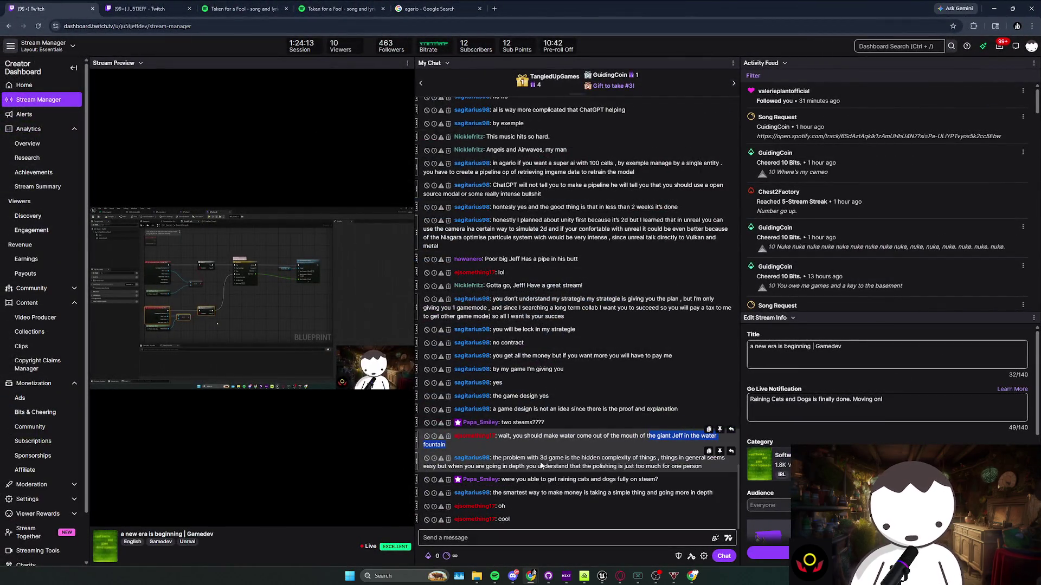
{"action": "triple_click", "coordinate": [541, 465]}
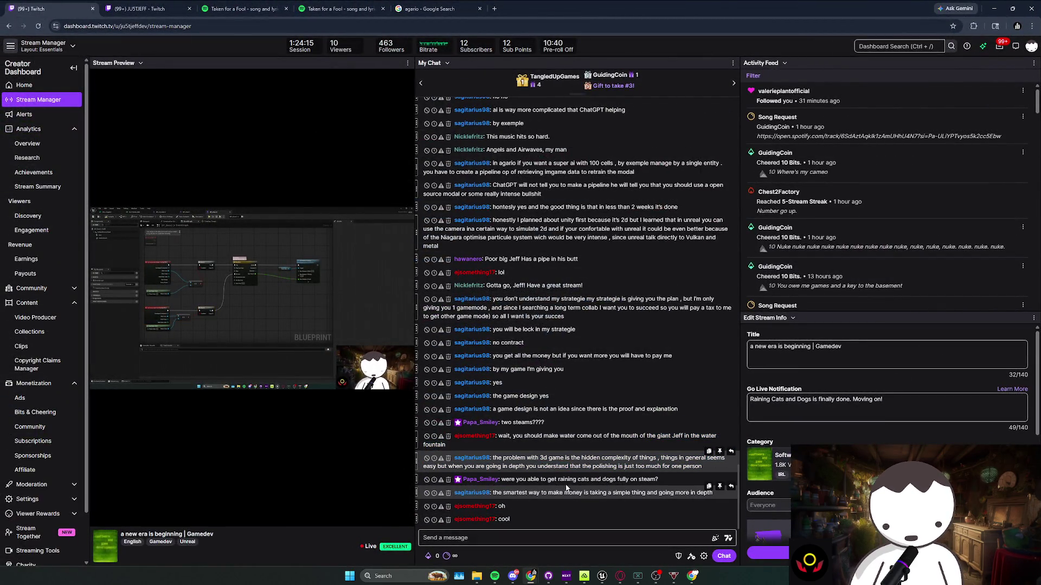
{"action": "scroll", "coordinate": [548, 465], "scroll_direction": "up", "scroll_amount": 10}
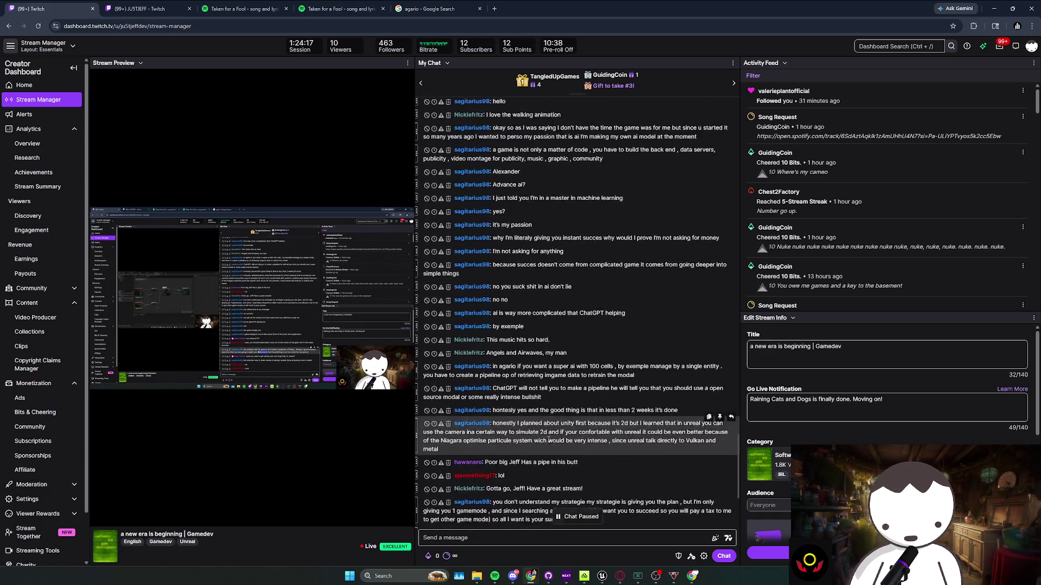
{"action": "scroll", "coordinate": [551, 285], "scroll_direction": "down", "scroll_amount": 10}
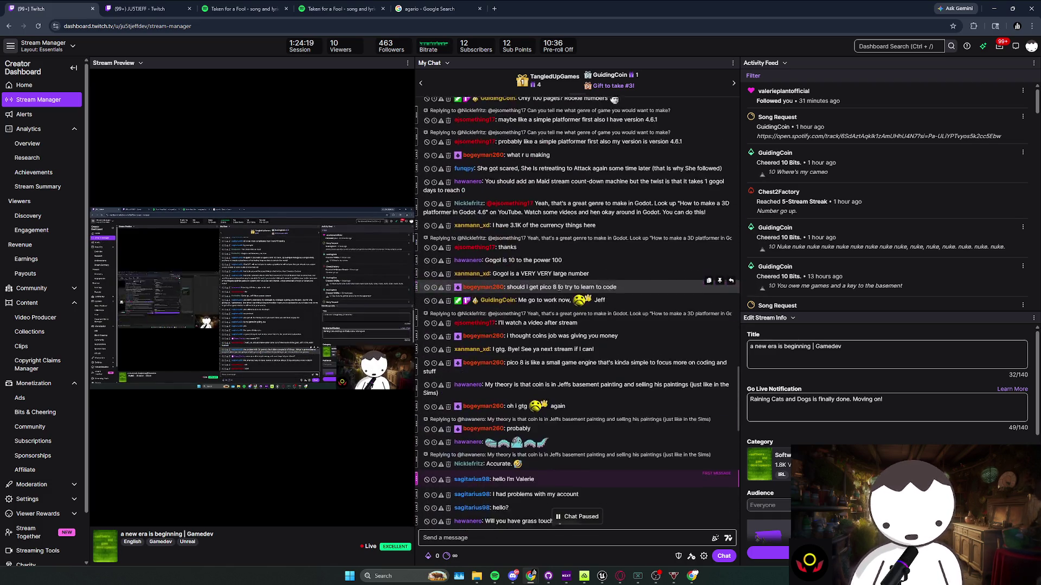
{"action": "scroll", "coordinate": [551, 282], "scroll_direction": "down", "scroll_amount": 5}
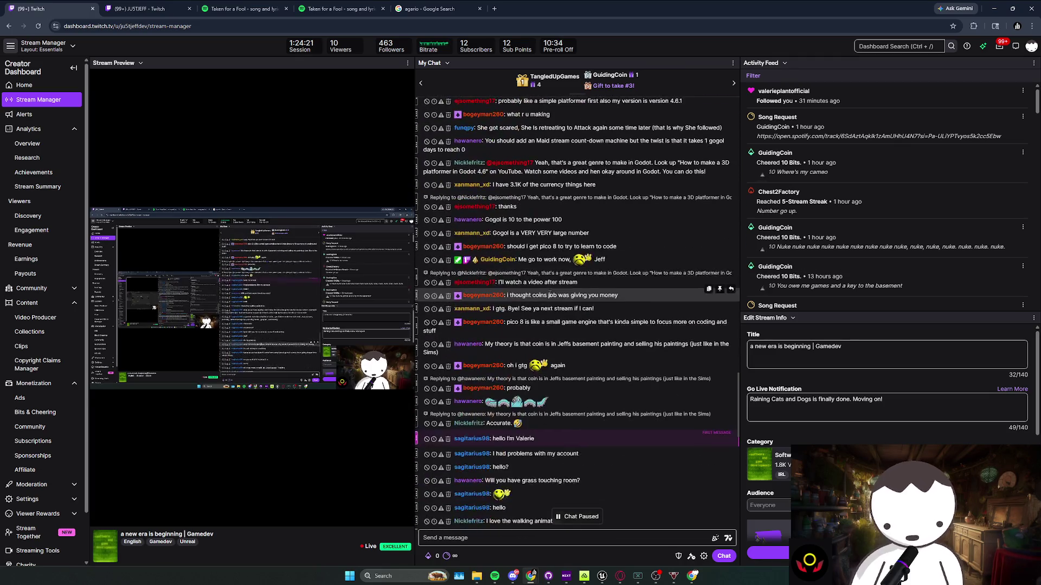
{"action": "scroll", "coordinate": [546, 297], "scroll_direction": "up", "scroll_amount": 5}
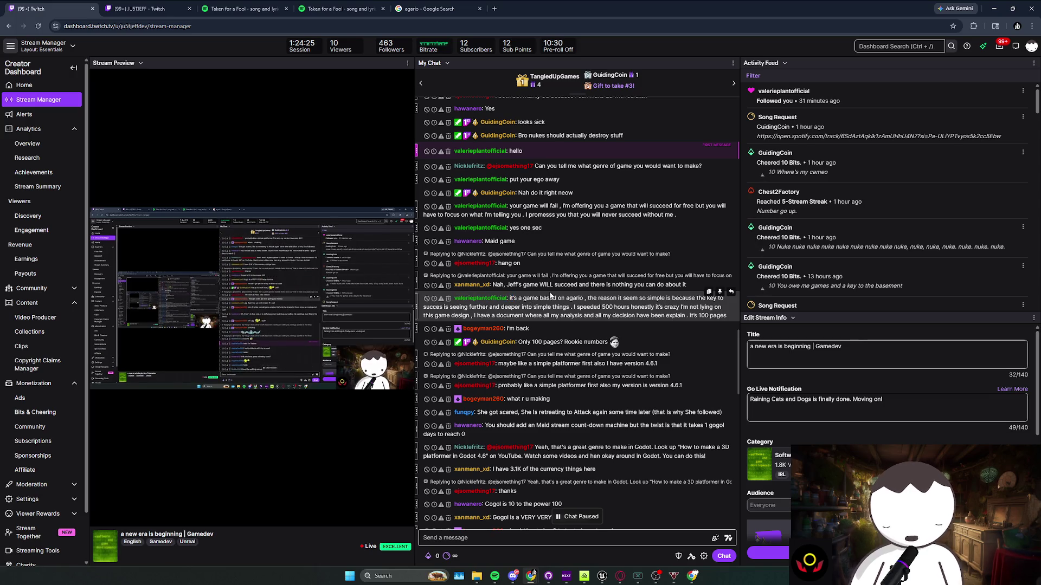
{"action": "scroll", "coordinate": [534, 271], "scroll_direction": "up", "scroll_amount": 2}
{"action": "mouse_move", "coordinate": [560, 261]}
{"action": "left_mouse_down"}
{"action": "mouse_move", "coordinate": [510, 261]}
{"action": "mouse_move", "coordinate": [573, 275]}
{"action": "mouse_move", "coordinate": [521, 288]}
{"action": "mouse_move", "coordinate": [557, 287]}
{"action": "left_mouse_up"}
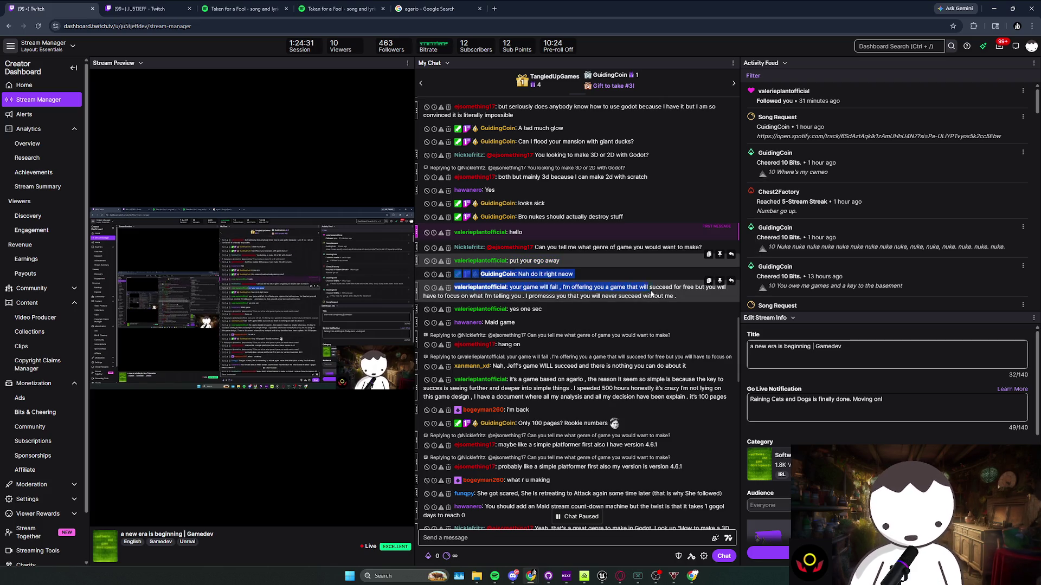
{"action": "left_click", "coordinate": [681, 299]}
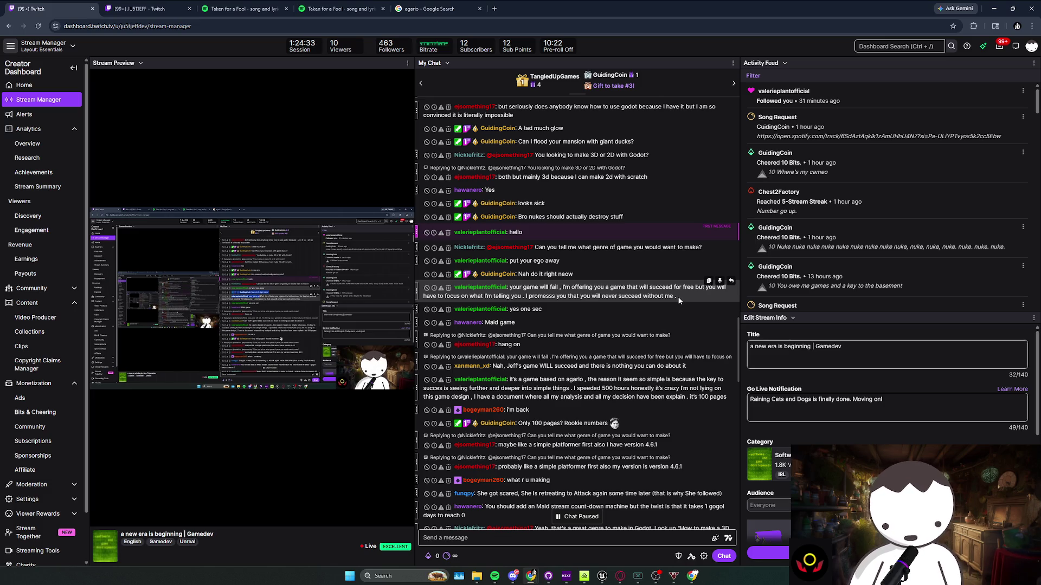
{"action": "left_click_drag", "start_coordinate": [680, 295], "coordinate": [519, 294]}
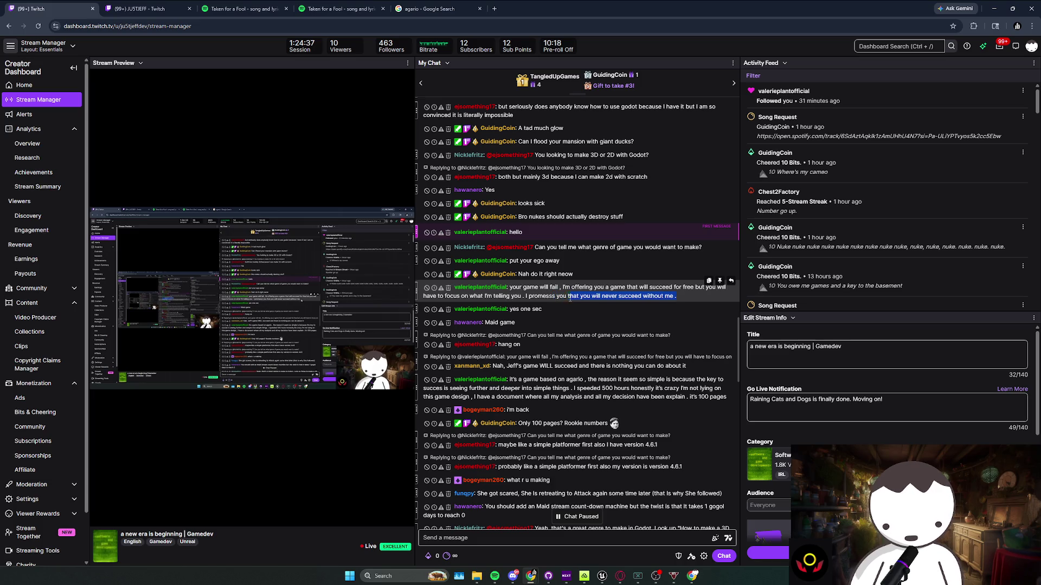
{"action": "left_click_drag", "start_coordinate": [603, 298], "coordinate": [667, 302]}
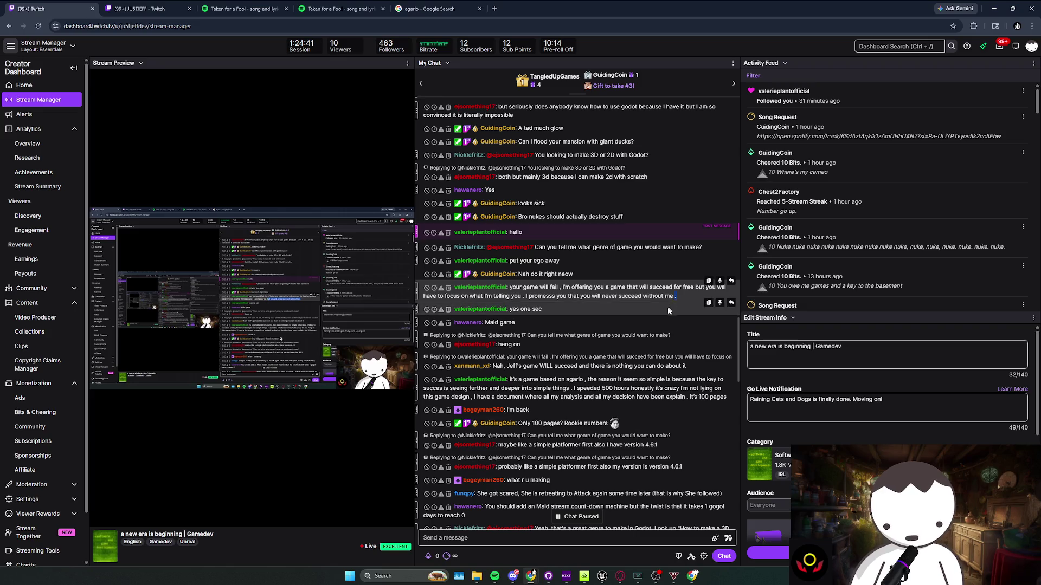
{"action": "scroll", "coordinate": [669, 304], "scroll_direction": "down", "scroll_amount": 10}
{"action": "left_click_drag", "start_coordinate": [526, 409], "coordinate": [506, 409]}
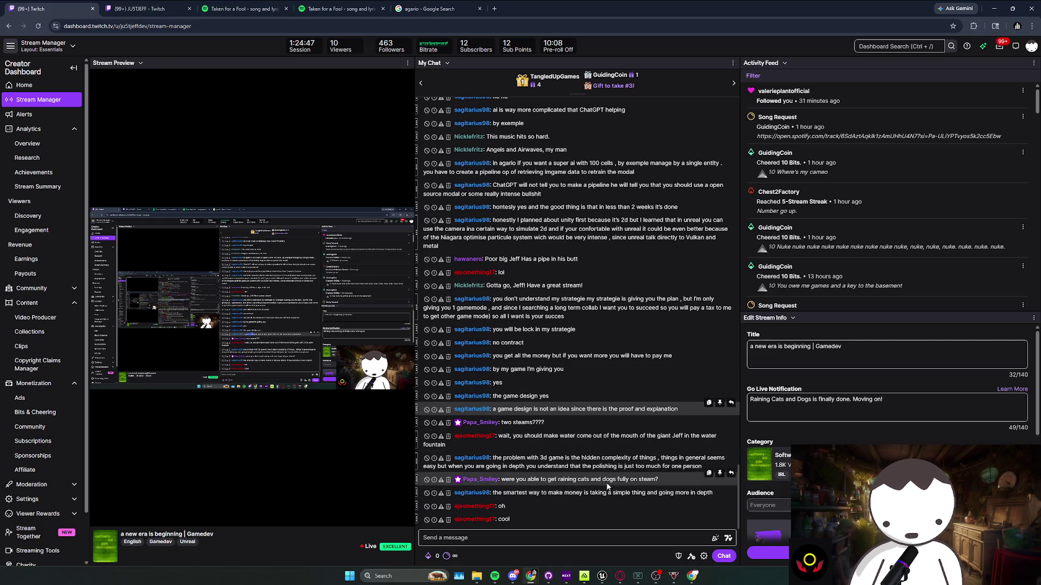
{"action": "double_click", "coordinate": [600, 494]}
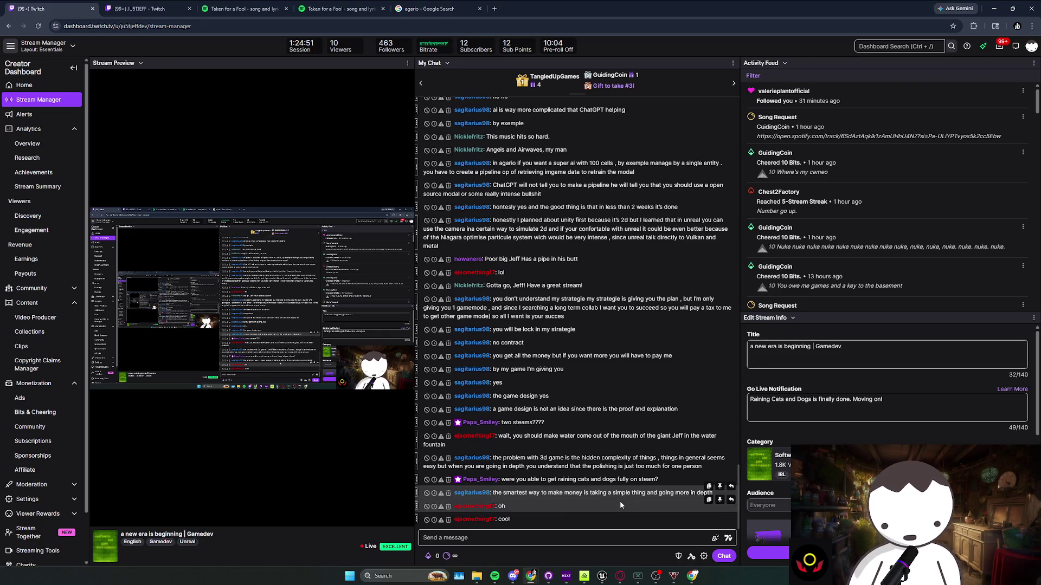
{"action": "left_click", "coordinate": [611, 533]}
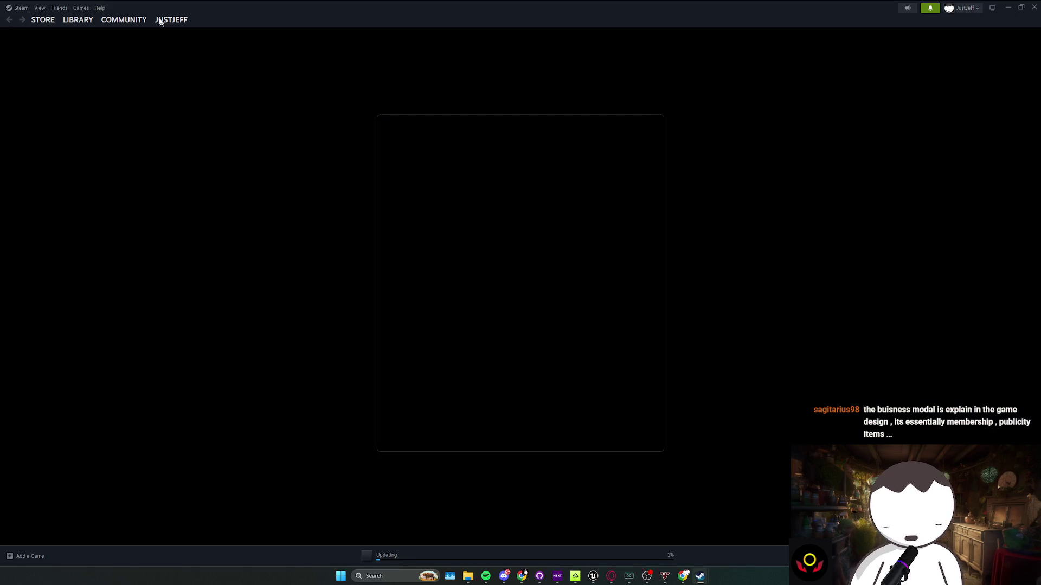
{"action": "mouse_move", "coordinate": [77, 29]}
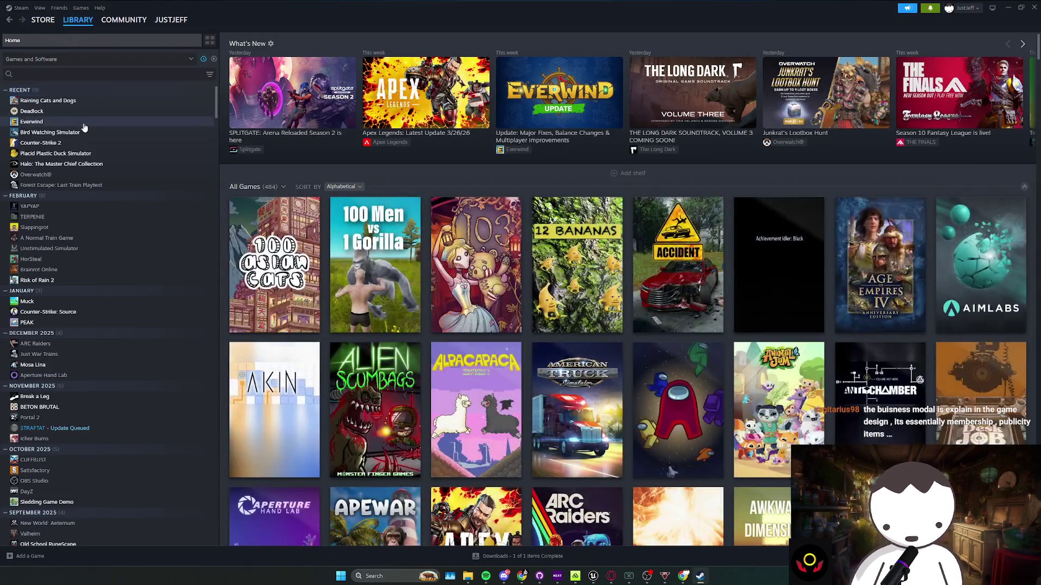
{"action": "left_click", "coordinate": [81, 102]}
{"action": "scroll", "coordinate": [672, 290], "scroll_direction": "down", "scroll_amount": 2}
{"action": "scroll", "coordinate": [672, 290], "scroll_direction": "up", "scroll_amount": 2}
{"action": "left_click", "coordinate": [1008, 8]}
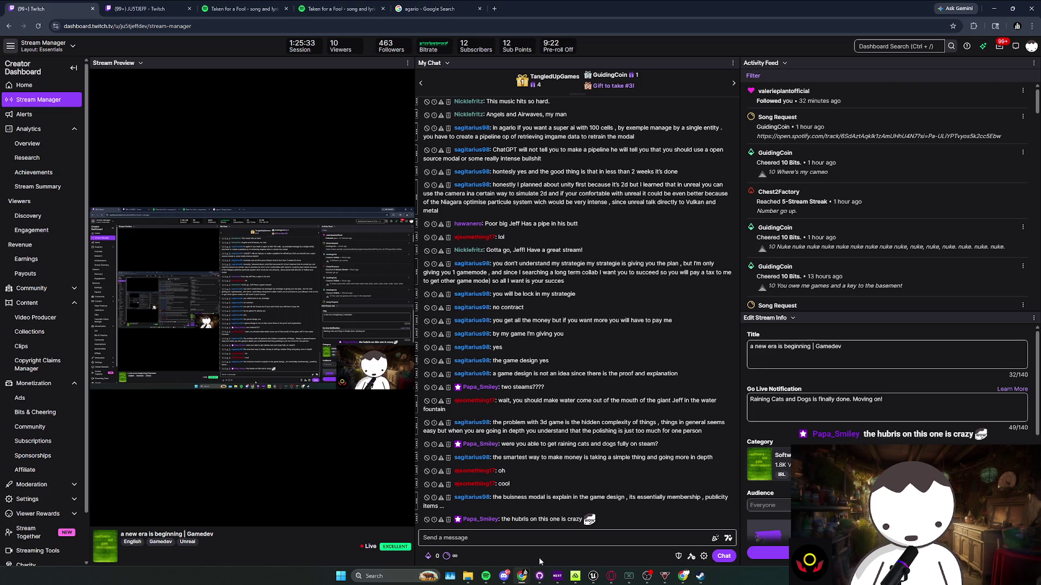
Minimize the Chrome Twitch dashboard to reveal the BP_Door2 Event Graph
{"action": "left_click", "coordinate": [524, 575]}
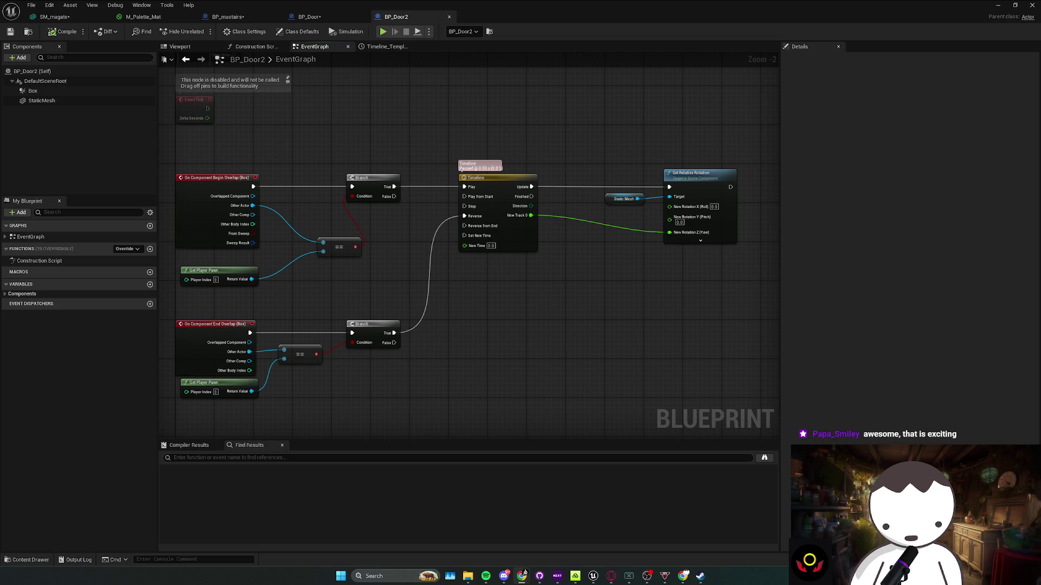
{"action": "mouse_move", "coordinate": [425, 277]}
{"action": "left_mouse_down"}
{"action": "mouse_move", "coordinate": [357, 317]}
{"action": "mouse_move", "coordinate": [260, 330]}
{"action": "left_mouse_up"}
{"action": "key", "text": "ctrl+z"}
{"action": "key", "text": "ctrl+z"}
{"action": "key", "text": "ctrl+z"}
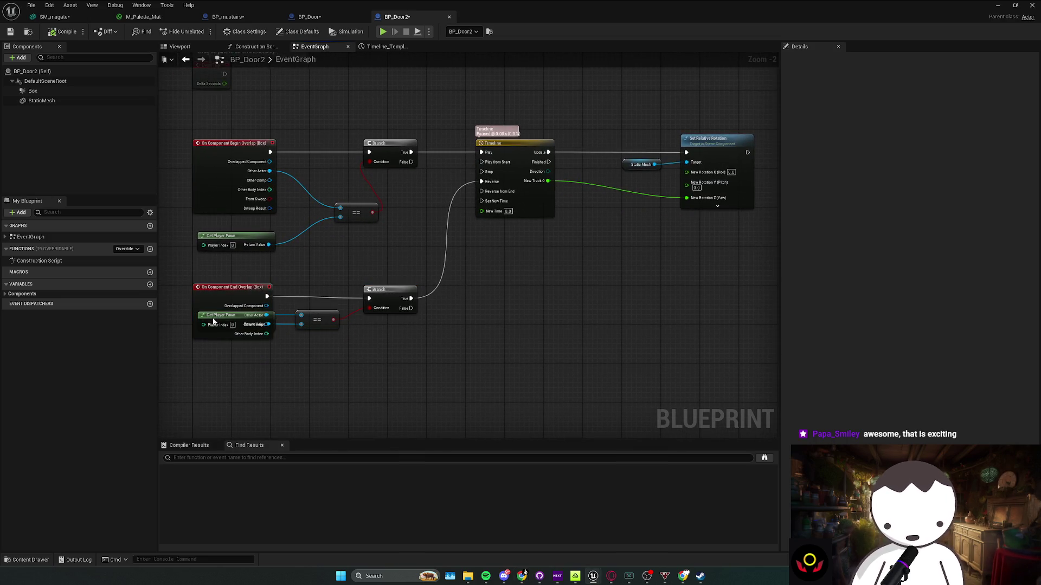
{"action": "key", "text": "ctrl+z"}
{"action": "key", "text": "ctrl+z"}
{"action": "left_click_drag", "start_coordinate": [227, 265], "coordinate": [226, 296]}
{"action": "left_click", "coordinate": [388, 332]}
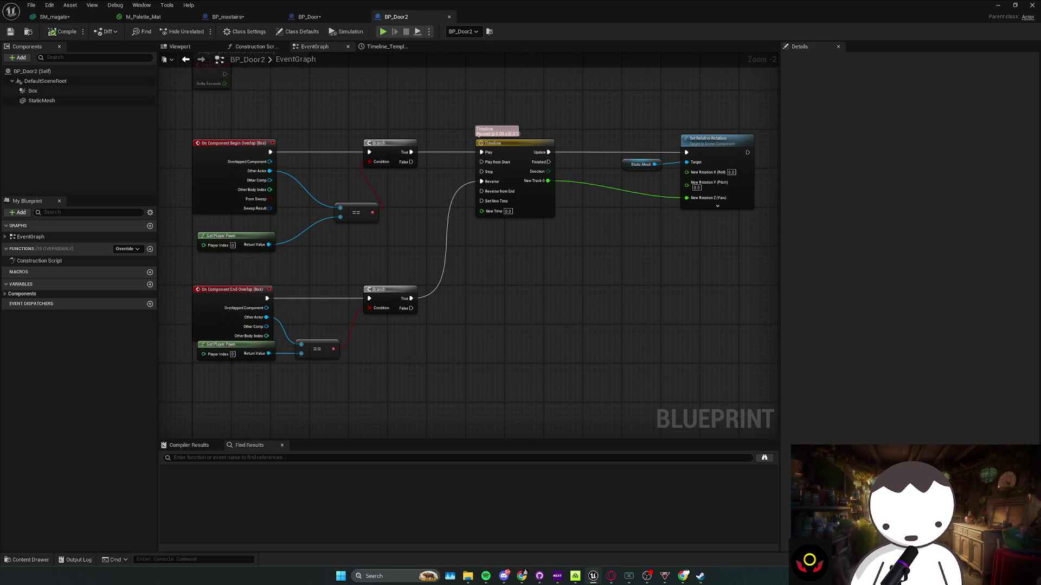
{"action": "mouse_move", "coordinate": [490, 368]}
{"action": "left_mouse_down"}
{"action": "mouse_move", "coordinate": [303, 310]}
{"action": "mouse_move", "coordinate": [332, 317]}
{"action": "mouse_move", "coordinate": [328, 307]}
{"action": "left_mouse_up"}
{"action": "left_click", "coordinate": [385, 325]}
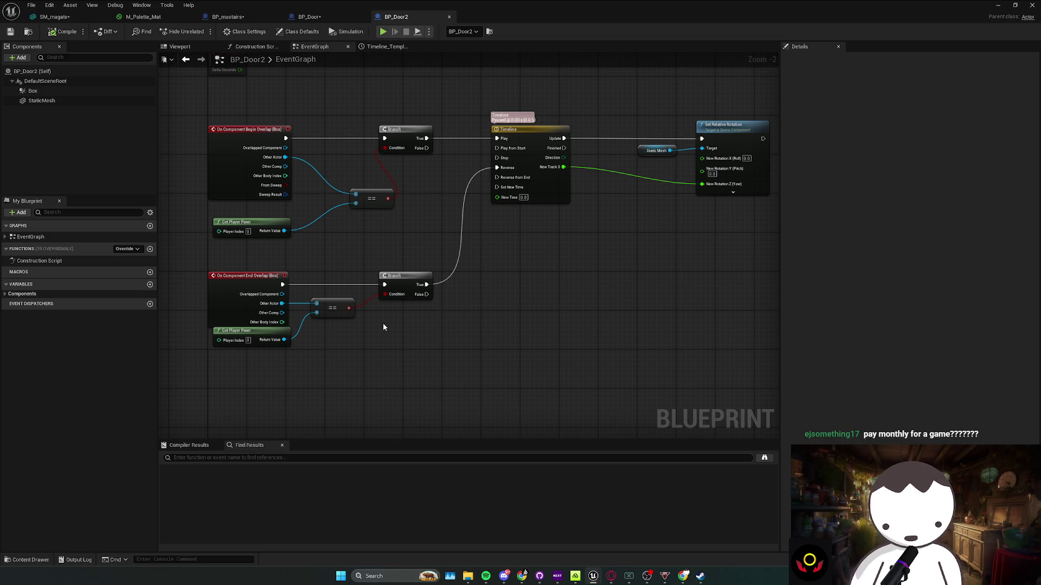
{"action": "left_click", "coordinate": [332, 298]}
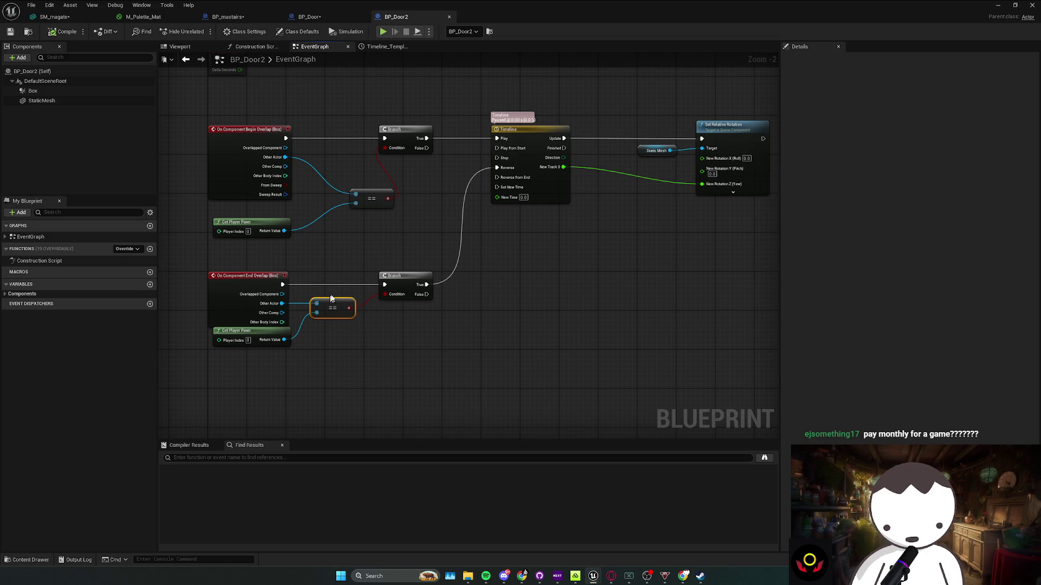
{"action": "left_click", "coordinate": [312, 329]}
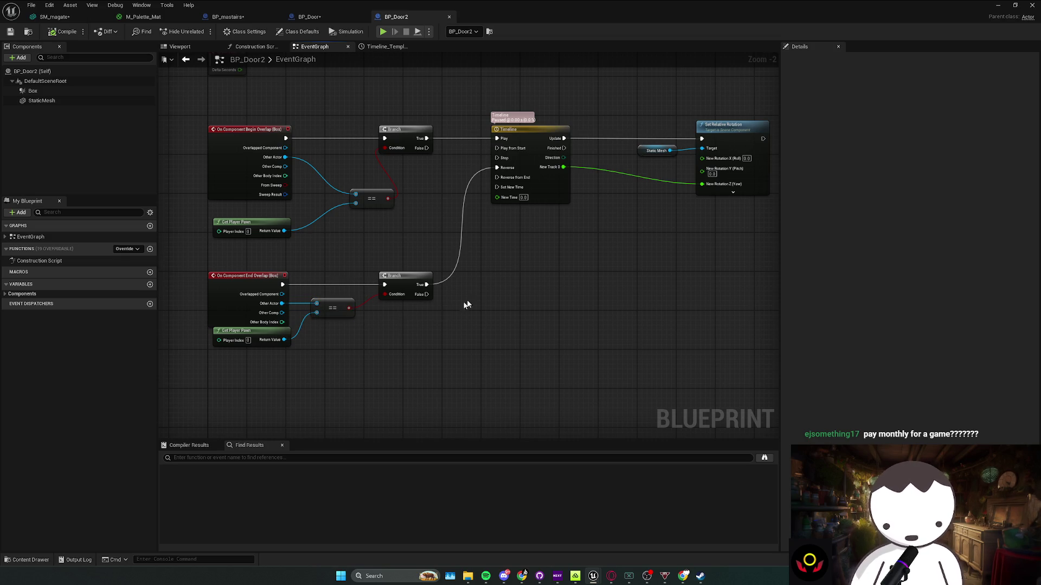
{"action": "left_click_drag", "start_coordinate": [603, 273], "coordinate": [492, 292]}
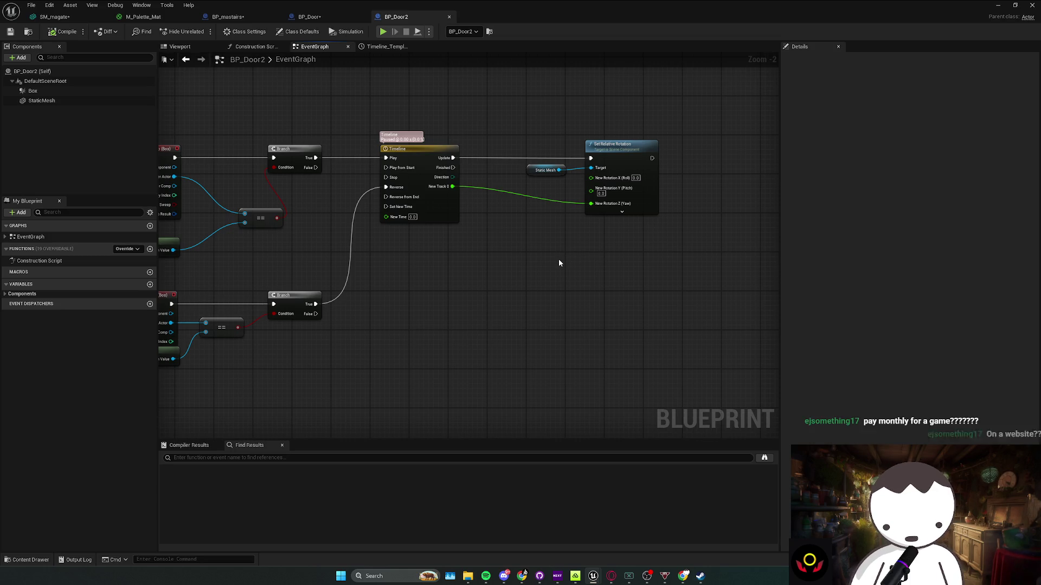
{"action": "left_click_drag", "start_coordinate": [543, 267], "coordinate": [583, 263]}
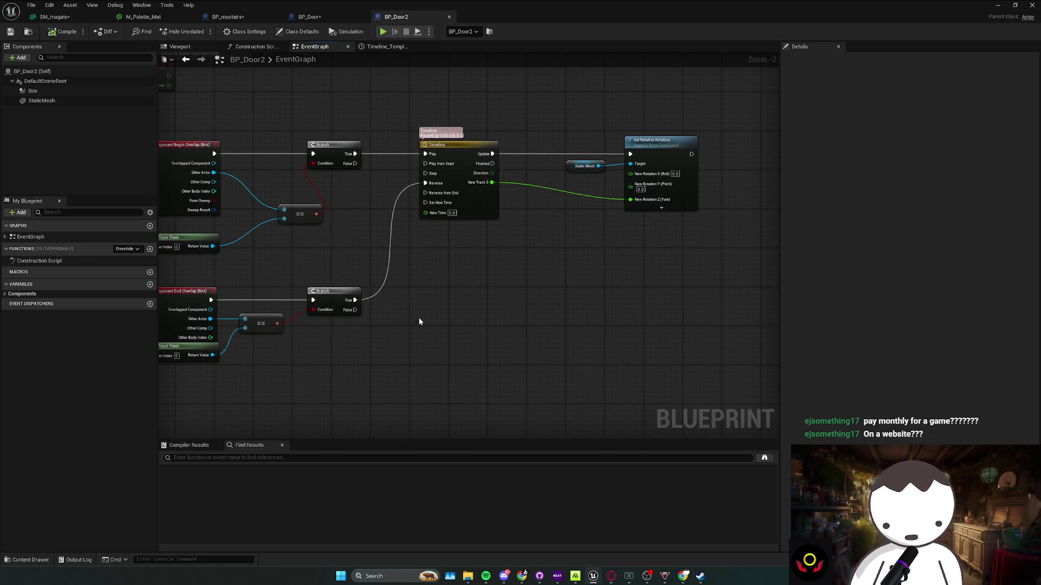
{"action": "left_click_drag", "start_coordinate": [386, 329], "coordinate": [405, 332]}
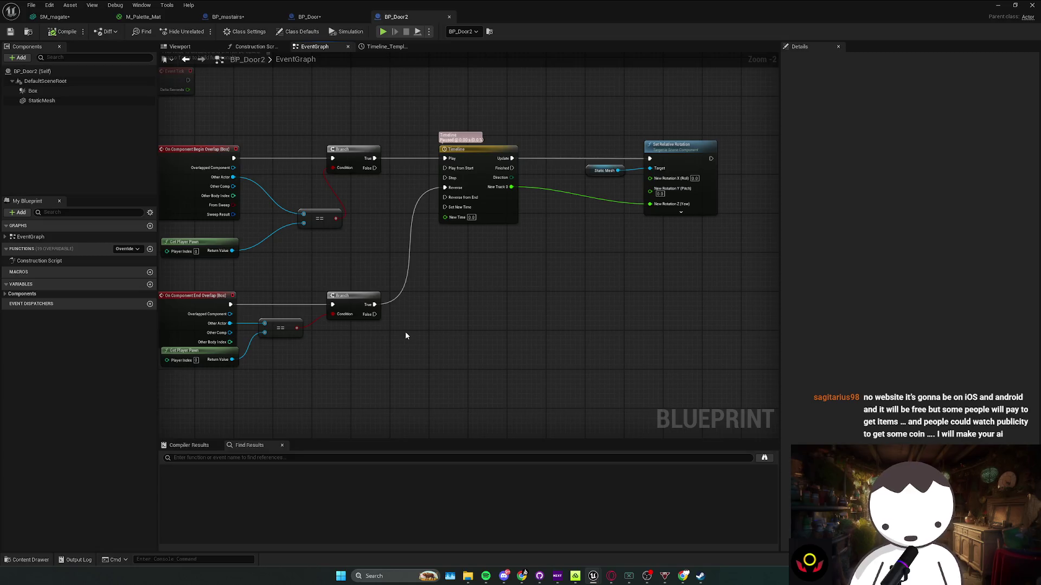
{"action": "left_click_drag", "start_coordinate": [347, 281], "coordinate": [424, 333]}
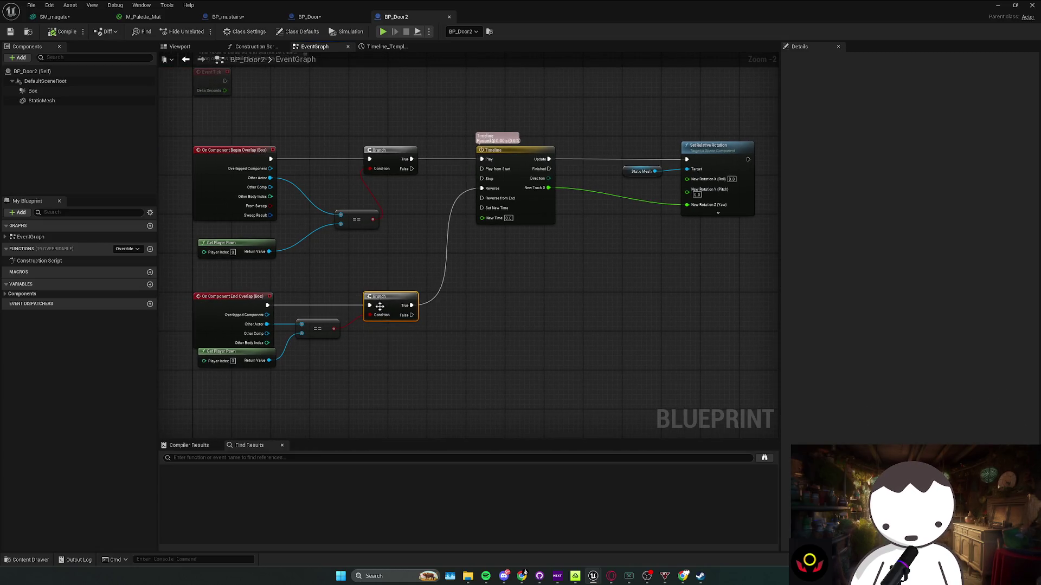
{"action": "left_click", "coordinate": [451, 342]}
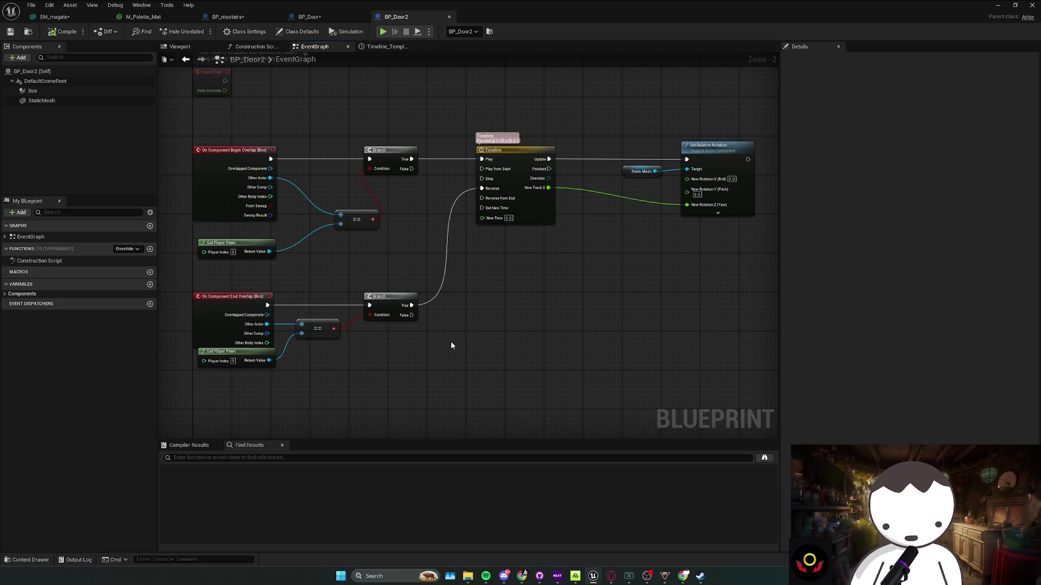
Raise the lower == comparison node level with Other Actor and save BP_Door2
{"action": "left_click_drag", "start_coordinate": [442, 351], "coordinate": [480, 328]}
{"action": "left_click", "coordinate": [355, 305]}
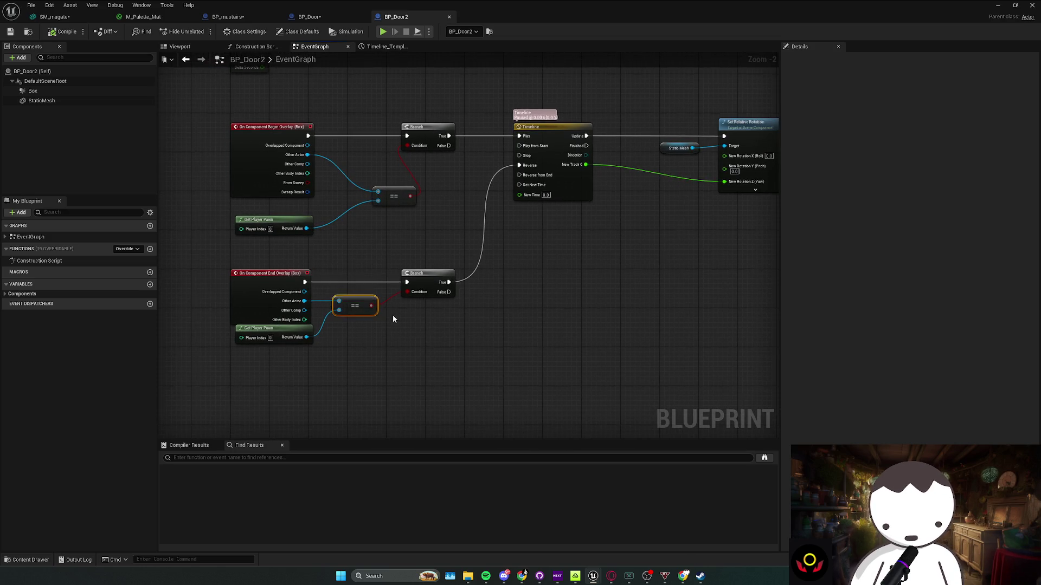
{"action": "mouse_move", "coordinate": [373, 313]}
{"action": "left_mouse_down"}
{"action": "mouse_move", "coordinate": [370, 322]}
{"action": "mouse_move", "coordinate": [342, 298]}
{"action": "mouse_move", "coordinate": [224, 292]}
{"action": "left_mouse_up"}
{"action": "left_click", "coordinate": [370, 317]}
{"action": "left_click_drag", "start_coordinate": [359, 304], "coordinate": [362, 292]}
{"action": "left_click_drag", "start_coordinate": [505, 276], "coordinate": [214, 304]}
{"action": "left_click", "coordinate": [432, 352]}
{"action": "key", "text": "ctrl+s"}
Shift the end-overlap == and Get Player Pawn nodes down-left, saving BP_Door2
{"action": "left_click_drag", "start_coordinate": [437, 355], "coordinate": [439, 346]}
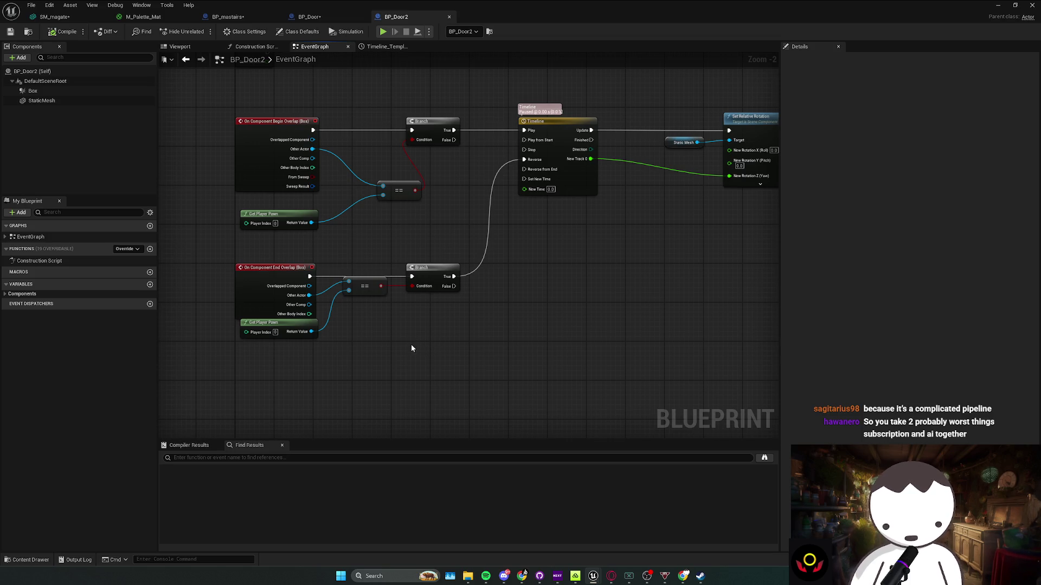
{"action": "left_click_drag", "start_coordinate": [395, 347], "coordinate": [452, 324]}
{"action": "left_click_drag", "start_coordinate": [415, 268], "coordinate": [404, 279]}
{"action": "left_click", "coordinate": [471, 314]}
{"action": "key", "text": "ctrl+s"}
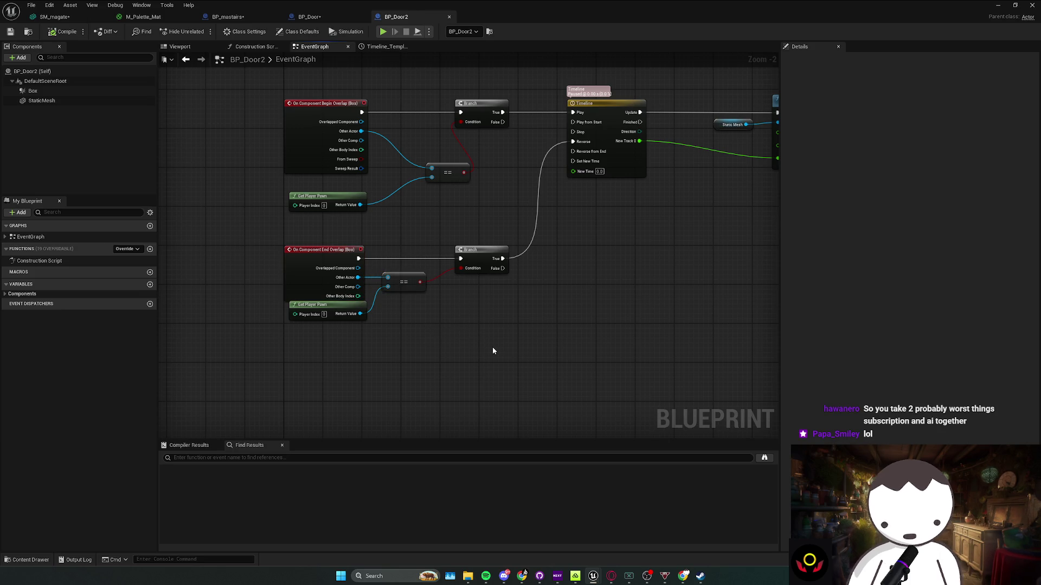
{"action": "mouse_move", "coordinate": [331, 311]}
{"action": "left_mouse_down"}
{"action": "mouse_move", "coordinate": [331, 320]}
{"action": "mouse_move", "coordinate": [363, 321]}
{"action": "mouse_move", "coordinate": [343, 316]}
{"action": "left_mouse_up"}
{"action": "left_click", "coordinate": [404, 334]}
{"action": "key", "text": "ctrl+s"}
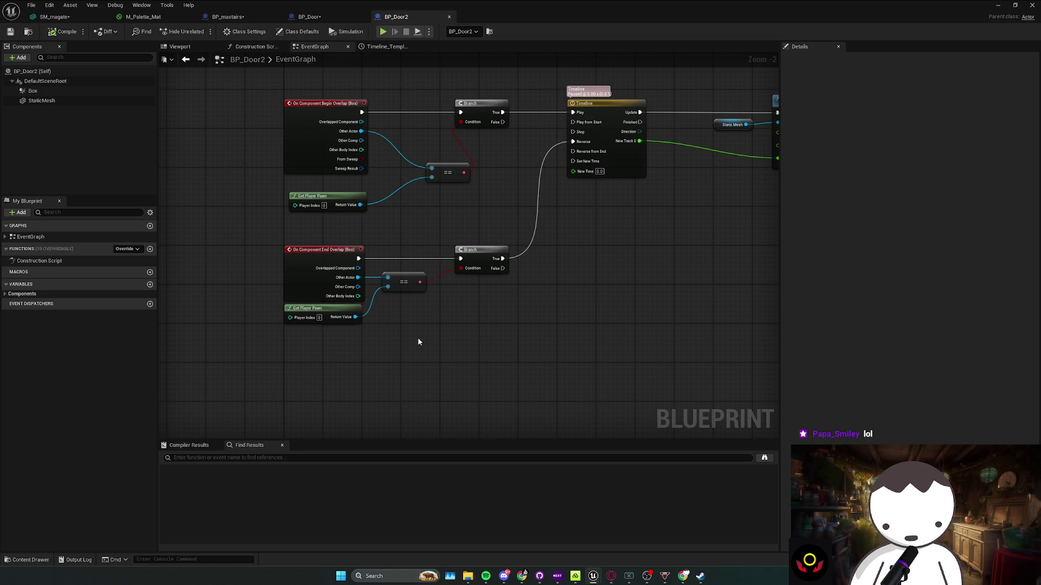
Realign the four end-overlap nodes so the comparison sits beside Other Actor
{"action": "left_click", "coordinate": [336, 314]}
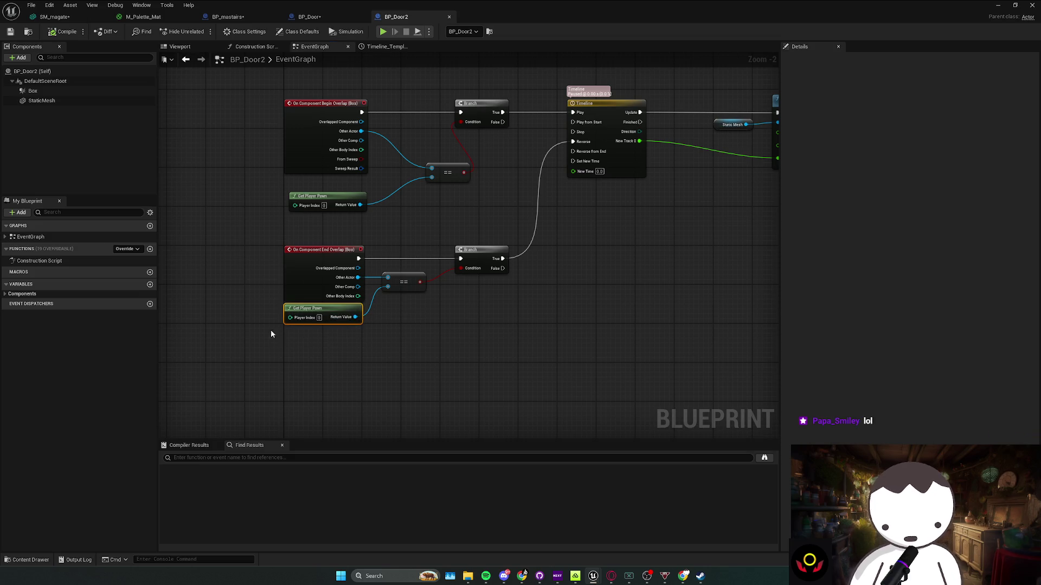
{"action": "mouse_move", "coordinate": [392, 318]}
{"action": "left_mouse_down"}
{"action": "mouse_move", "coordinate": [415, 327]}
{"action": "mouse_move", "coordinate": [415, 340]}
{"action": "left_mouse_up"}
{"action": "left_click", "coordinate": [415, 340]}
{"action": "mouse_move", "coordinate": [414, 294]}
{"action": "left_mouse_down"}
{"action": "mouse_move", "coordinate": [423, 308]}
{"action": "mouse_move", "coordinate": [448, 279]}
{"action": "mouse_move", "coordinate": [677, 253]}
{"action": "left_mouse_up"}
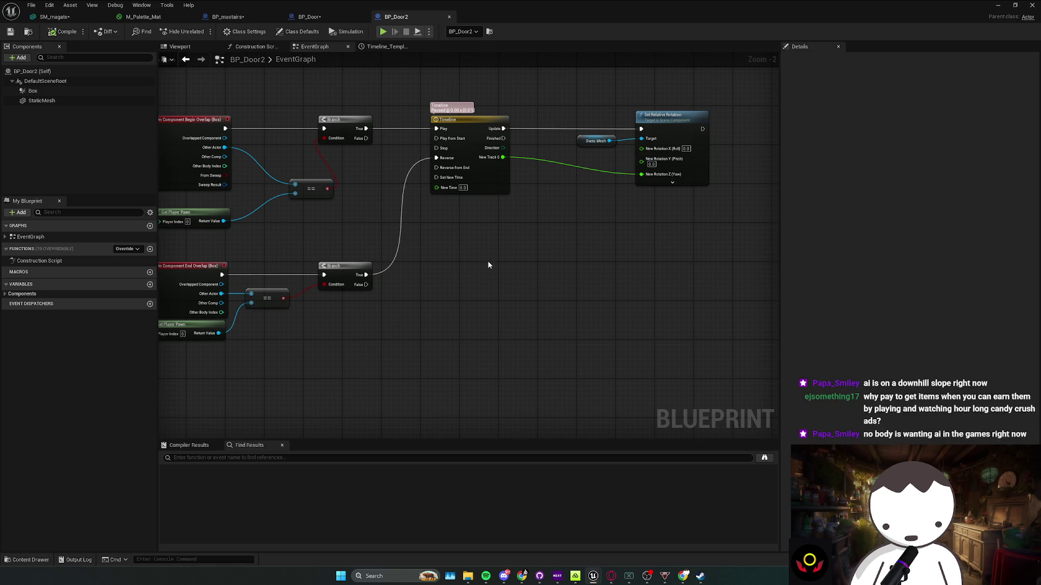
{"action": "left_click_drag", "start_coordinate": [487, 262], "coordinate": [520, 267]}
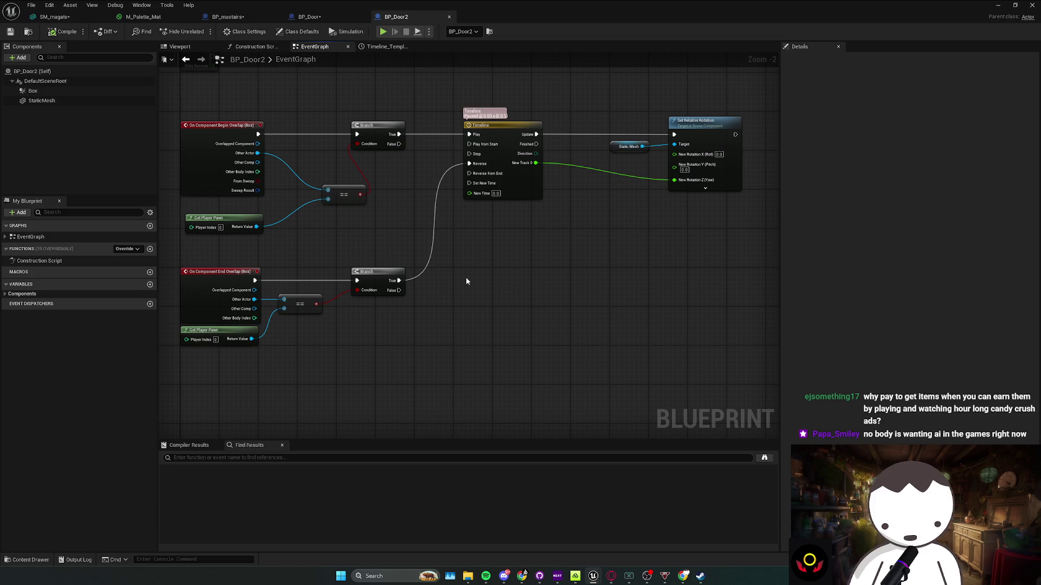
{"action": "mouse_move", "coordinate": [174, 255]}
{"action": "left_mouse_down"}
{"action": "mouse_move", "coordinate": [398, 334]}
{"action": "mouse_move", "coordinate": [407, 304]}
{"action": "mouse_move", "coordinate": [429, 309]}
{"action": "mouse_move", "coordinate": [325, 290]}
{"action": "mouse_move", "coordinate": [427, 300]}
{"action": "mouse_move", "coordinate": [460, 293]}
{"action": "left_mouse_up"}
{"action": "mouse_move", "coordinate": [323, 303]}
{"action": "left_mouse_down"}
{"action": "mouse_move", "coordinate": [333, 310]}
{"action": "mouse_move", "coordinate": [324, 303]}
{"action": "left_mouse_up"}
{"action": "left_click", "coordinate": [377, 331]}
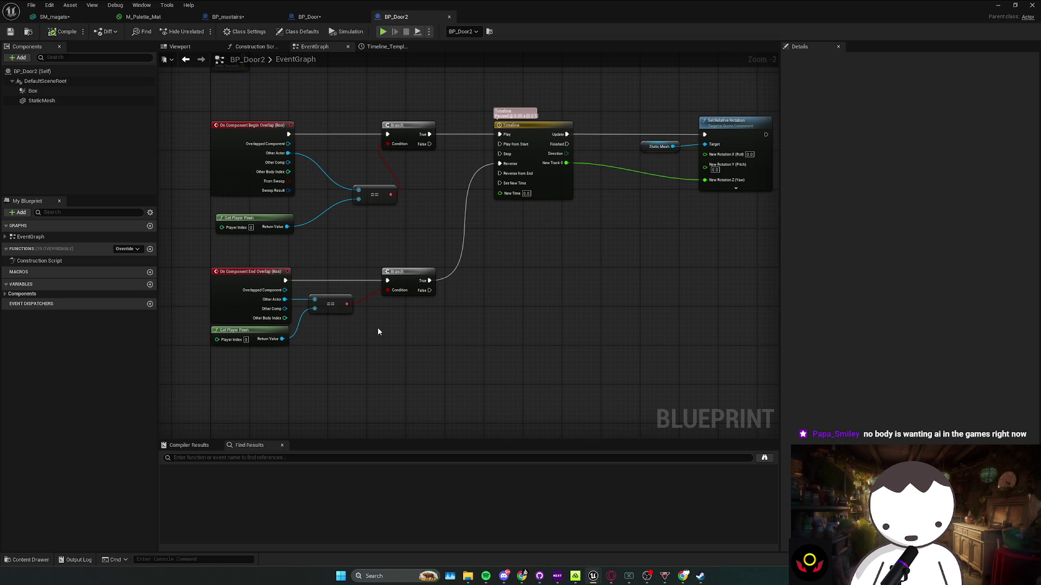
{"action": "mouse_move", "coordinate": [369, 330]}
{"action": "left_mouse_down"}
{"action": "mouse_move", "coordinate": [382, 326]}
{"action": "mouse_move", "coordinate": [382, 350]}
{"action": "left_mouse_up"}
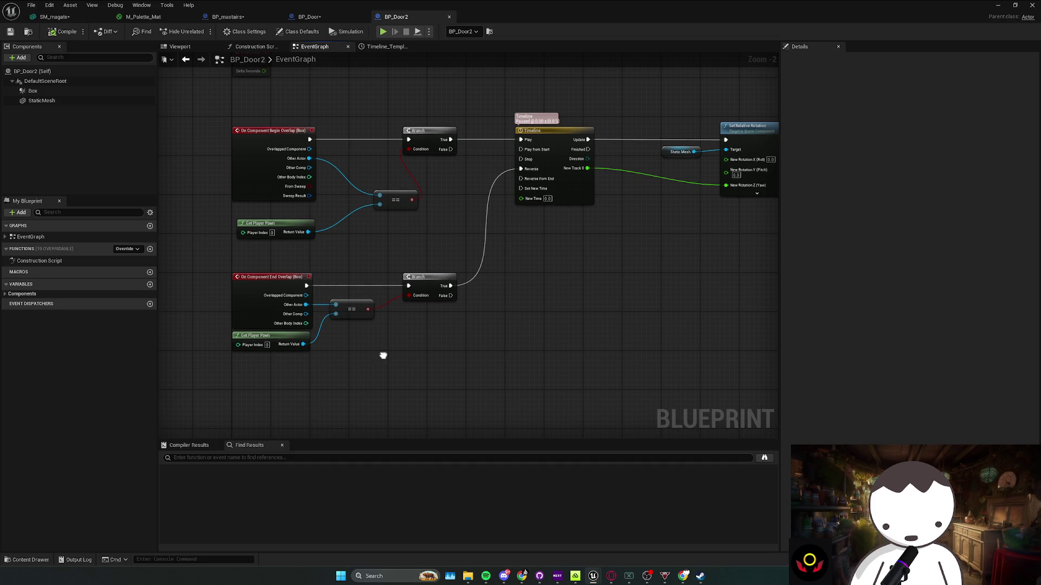
{"action": "mouse_move", "coordinate": [391, 358]}
{"action": "left_mouse_down"}
{"action": "mouse_move", "coordinate": [403, 357]}
{"action": "mouse_move", "coordinate": [352, 372]}
{"action": "mouse_move", "coordinate": [441, 365]}
{"action": "mouse_move", "coordinate": [539, 339]}
{"action": "mouse_move", "coordinate": [456, 347]}
{"action": "left_mouse_up"}
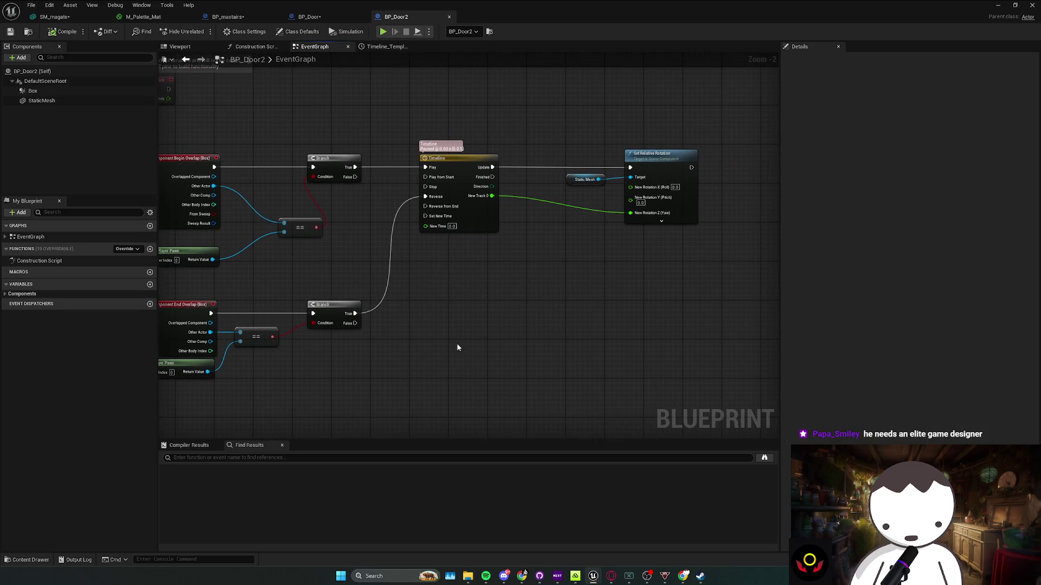
{"action": "mouse_move", "coordinate": [393, 365]}
{"action": "left_mouse_down"}
{"action": "mouse_move", "coordinate": [402, 350]}
{"action": "mouse_move", "coordinate": [353, 293]}
{"action": "mouse_move", "coordinate": [366, 289]}
{"action": "left_mouse_up"}
{"action": "left_click_drag", "start_coordinate": [471, 336], "coordinate": [387, 356]}
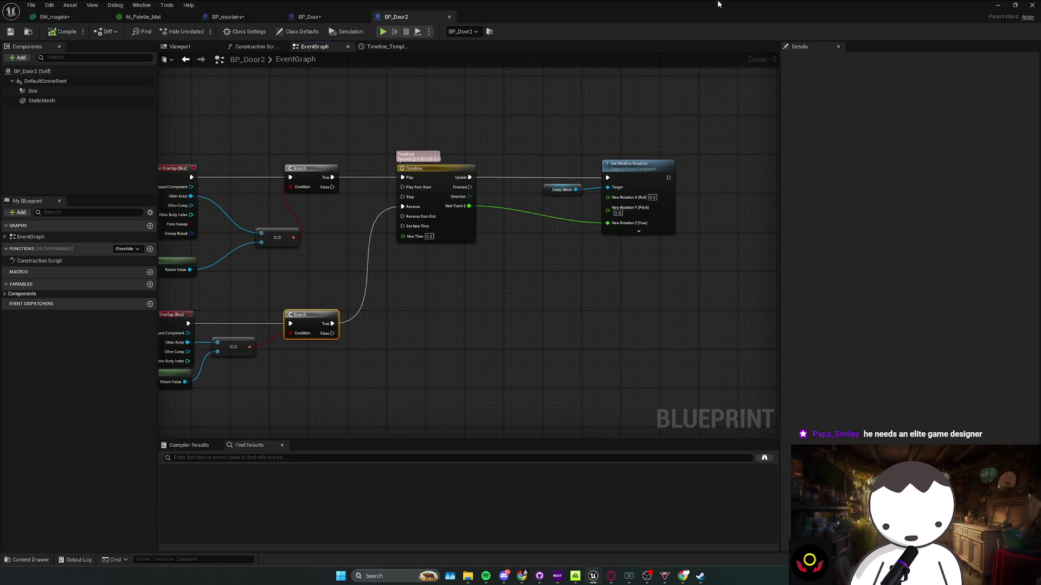
Back in the level, select wall Floor_400x470 and undo an accidental resize
{"action": "key", "text": "alt+Tab"}
{"action": "scroll", "coordinate": [380, 239], "scroll_direction": "up", "scroll_amount": 2}
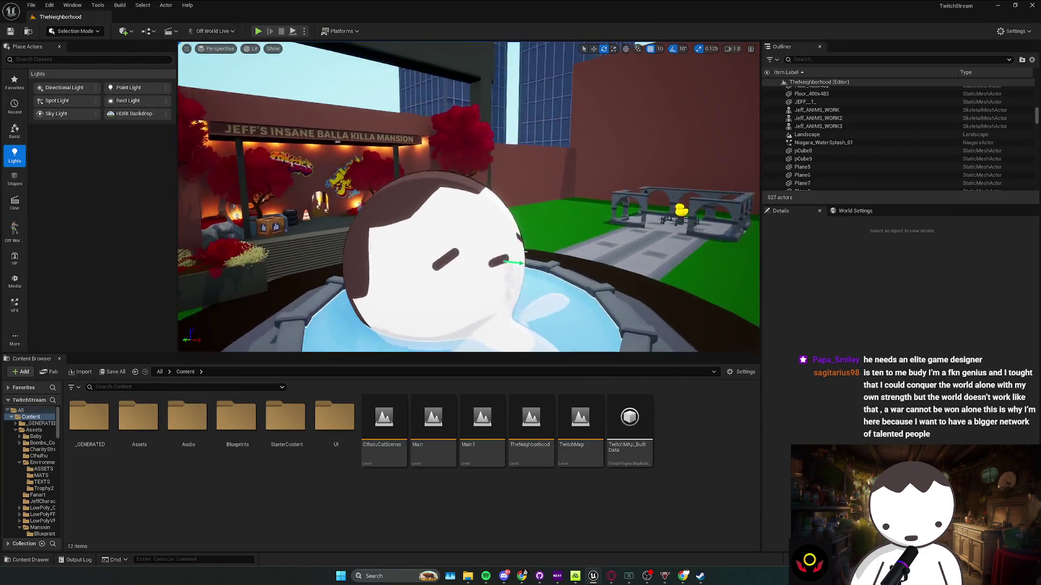
{"action": "scroll", "coordinate": [650, 284], "scroll_direction": "down", "scroll_amount": 2}
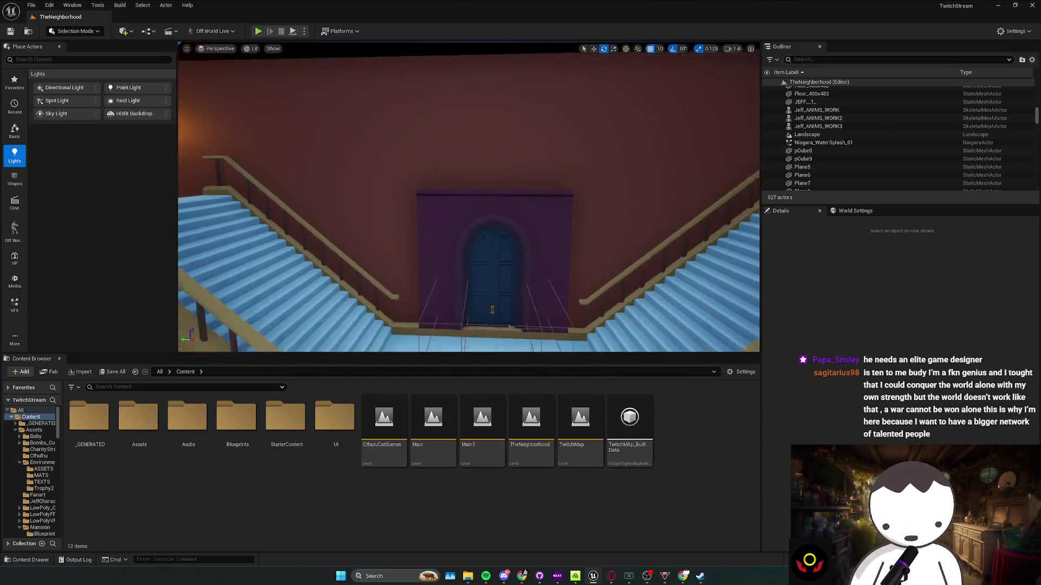
{"action": "scroll", "coordinate": [650, 283], "scroll_direction": "down", "scroll_amount": 3}
{"action": "left_click", "coordinate": [639, 214]}
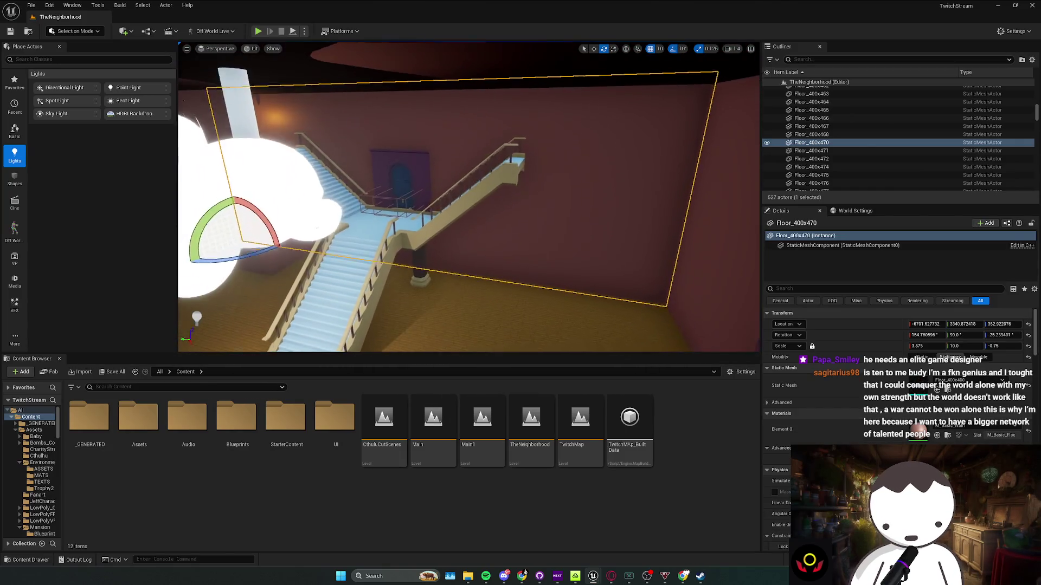
{"action": "key", "text": "r"}
{"action": "left_click_drag", "start_coordinate": [345, 232], "coordinate": [325, 239]}
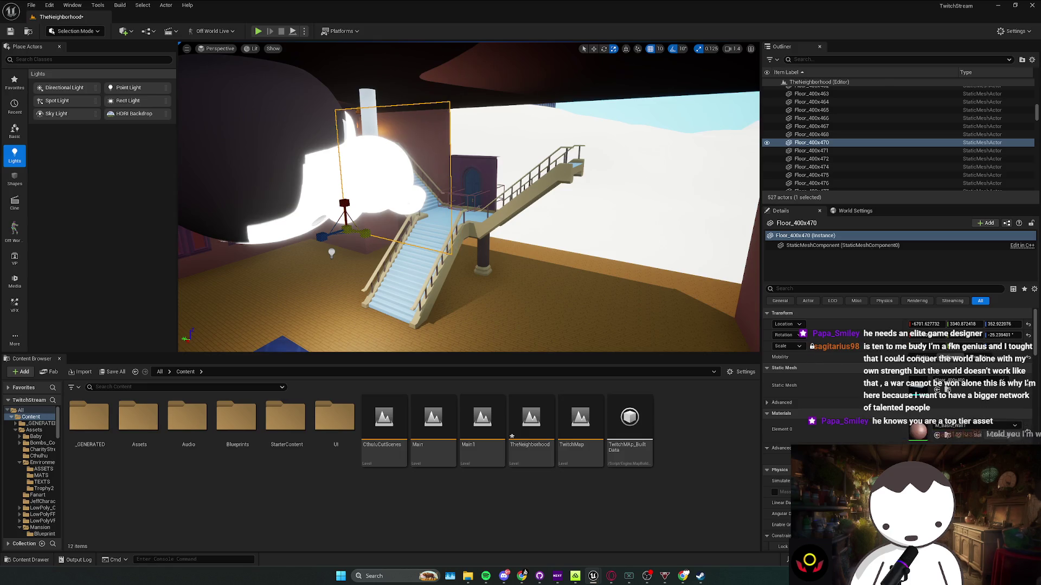
{"action": "key", "text": "w"}
{"action": "key", "text": "ctrl+z"}
{"action": "key", "text": "ctrl+z"}
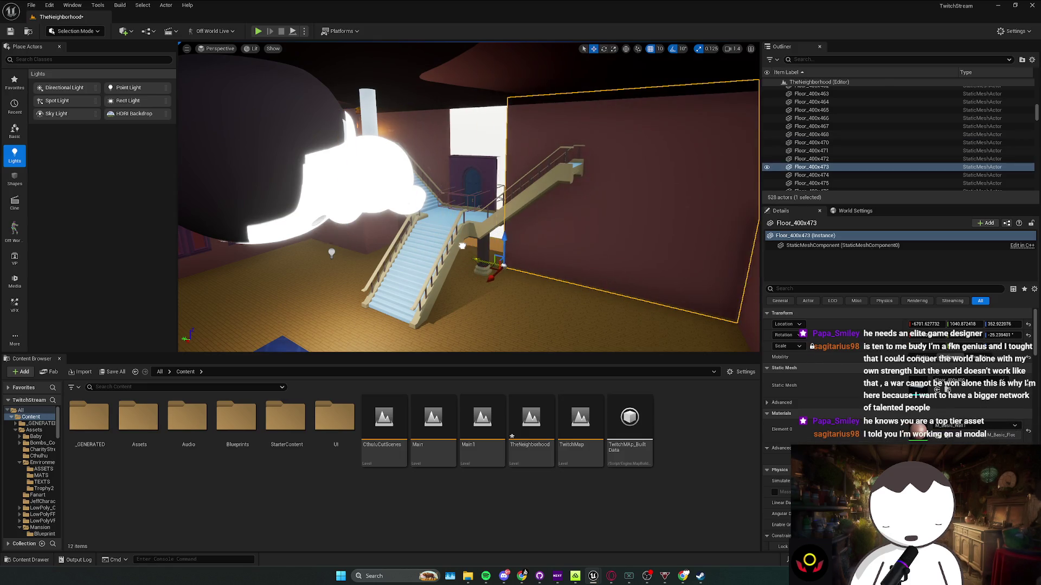
Shift wall Floor_400x473 and Alt-drag a duplicate panel beside the upstairs door
{"action": "left_click_drag", "start_coordinate": [453, 245], "coordinate": [490, 253]}
{"action": "key", "text": "r"}
{"action": "key", "text": "w"}
{"action": "mouse_move", "coordinate": [464, 260]}
{"action": "left_mouse_down", "text": "alt"}
{"action": "mouse_move", "coordinate": [431, 231]}
{"action": "mouse_move", "coordinate": [445, 256]}
{"action": "mouse_move", "coordinate": [424, 126]}
{"action": "mouse_move", "coordinate": [424, 143]}
{"action": "left_mouse_up", "text": "alt"}
{"action": "key", "text": "r"}
{"action": "key", "text": "w"}
{"action": "key", "text": "r"}
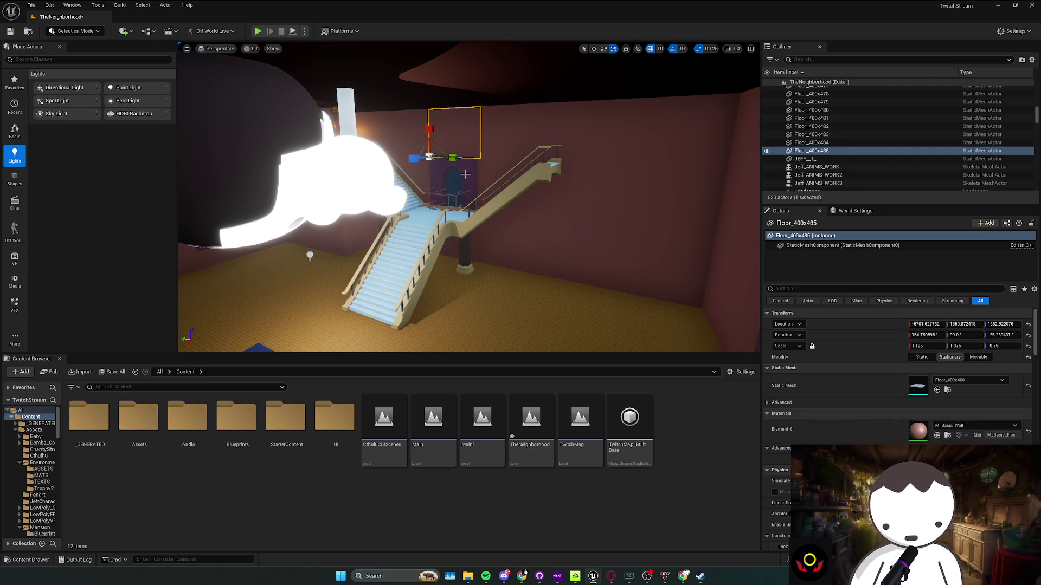
{"action": "scroll", "coordinate": [424, 144], "scroll_direction": "up", "scroll_amount": 2}
{"action": "key", "text": "w"}
{"action": "key", "text": "w"}
{"action": "key", "text": "w"}
{"action": "scroll", "coordinate": [538, 192], "scroll_direction": "down", "scroll_amount": 2}
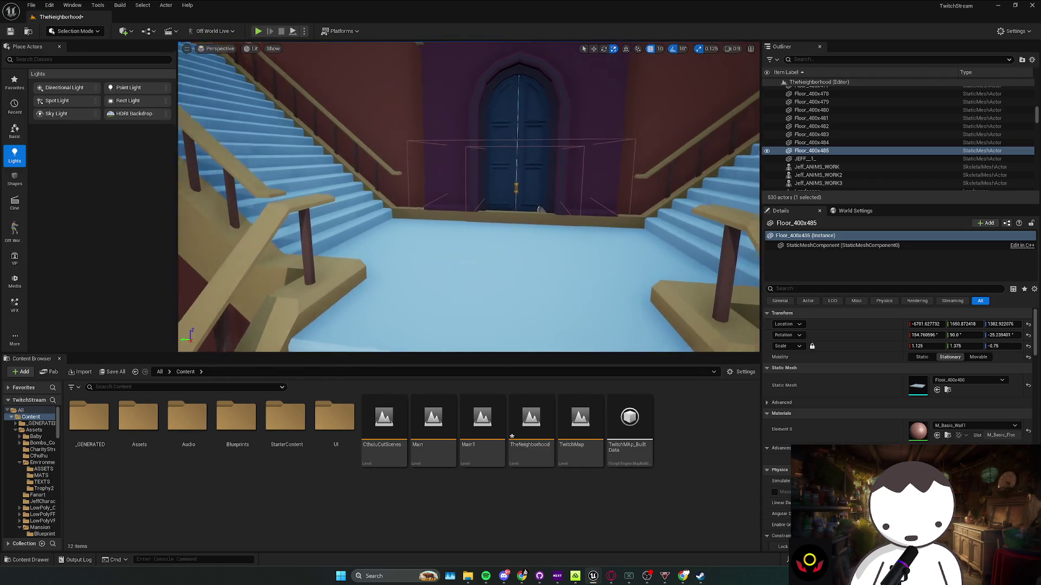
{"action": "scroll", "coordinate": [538, 192], "scroll_direction": "down", "scroll_amount": 1}
Uniformly scale Wall_Door_400x301, BP_Door3 and BP_Door4 up to 0.692553
{"action": "key", "text": "s"}
{"action": "left_click", "coordinate": [475, 235]}
{"action": "key", "text": "w"}
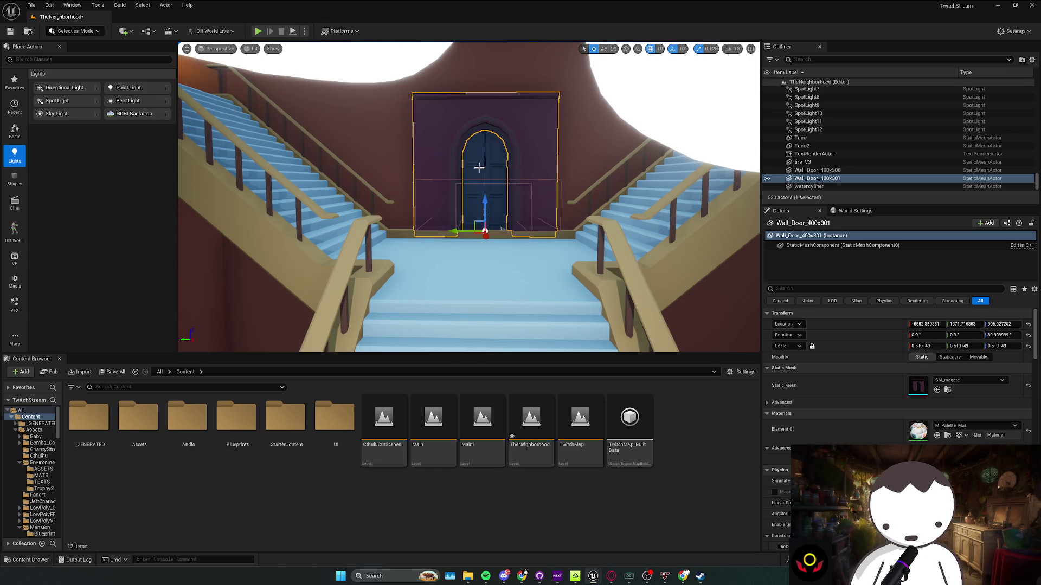
{"action": "left_click", "coordinate": [486, 169], "text": "ctrl"}
{"action": "left_click", "coordinate": [486, 169], "text": "ctrl"}
{"action": "key", "text": "r"}
{"action": "left_click_drag", "start_coordinate": [504, 214], "coordinate": [508, 197]}
{"action": "left_click_drag", "start_coordinate": [508, 228], "coordinate": [562, 199]}
Narrow the wall panel above the enlarged door
{"action": "left_click", "coordinate": [528, 225]}
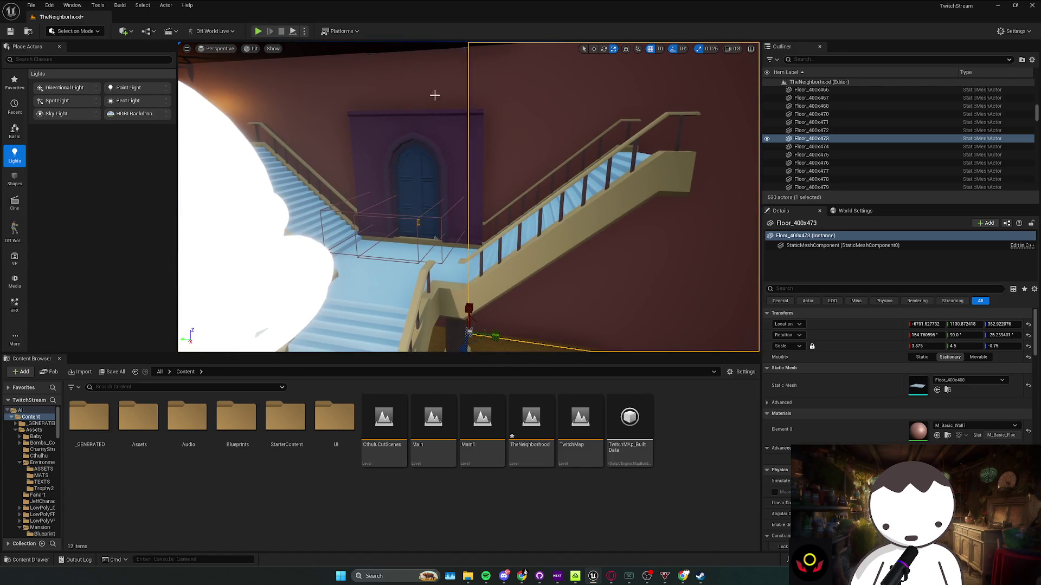
{"action": "left_click", "coordinate": [389, 135]}
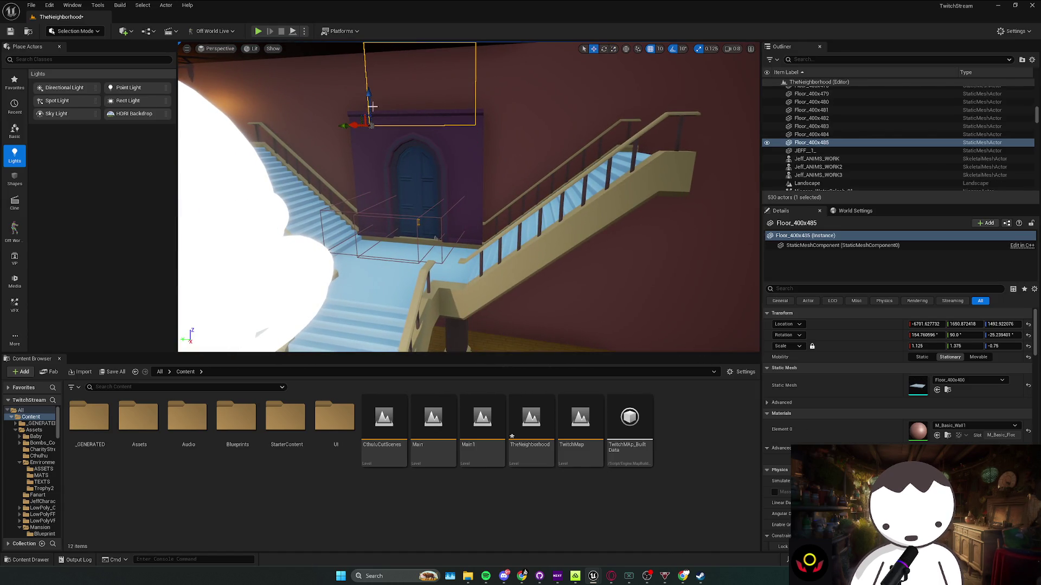
{"action": "key", "text": "r"}
{"action": "left_click_drag", "start_coordinate": [368, 97], "coordinate": [368, 100]}
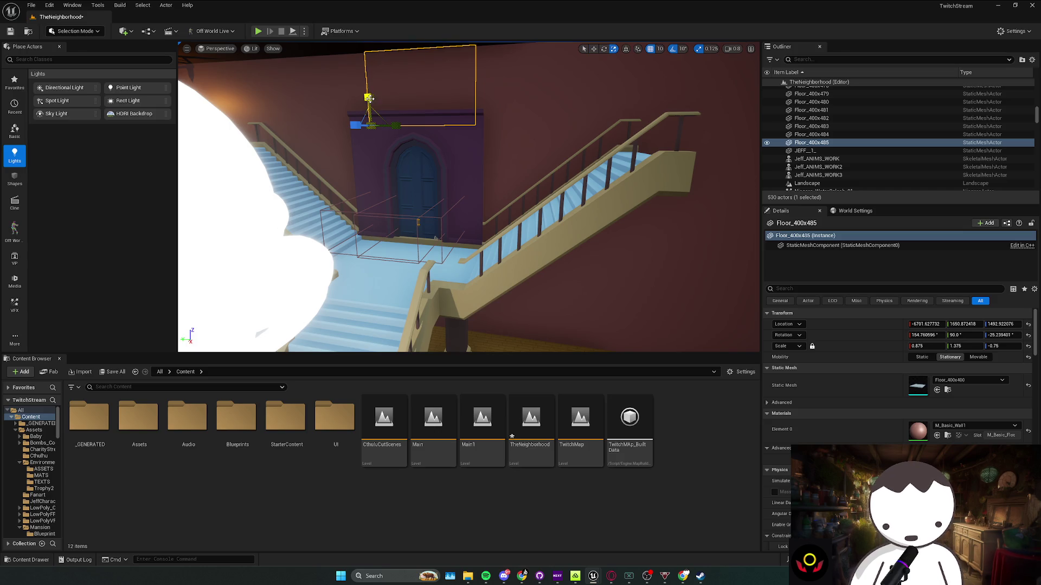
{"action": "left_click", "coordinate": [401, 284]}
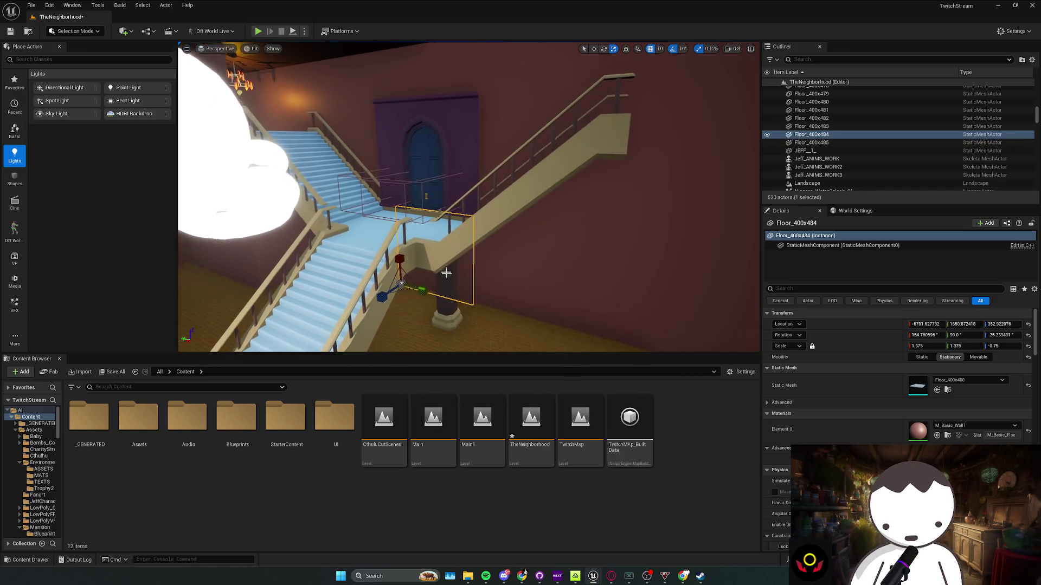
Stop the play-test at the stair-landing door and save TheNeighborhood with Ctrl+S
{"action": "left_click", "coordinate": [322, 218]}
{"action": "left_click_drag", "start_coordinate": [322, 217], "coordinate": [257, 42]}
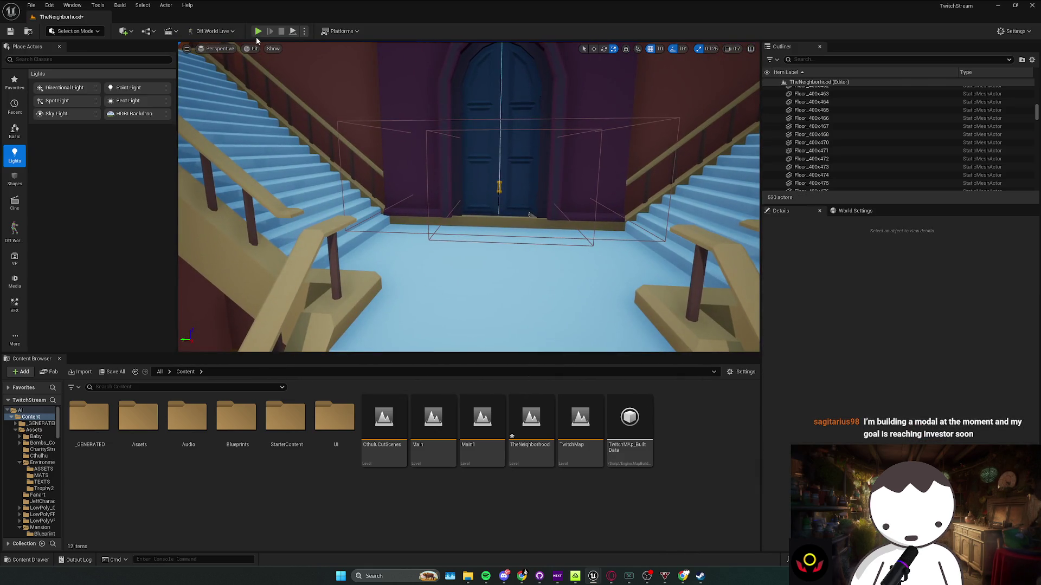
{"action": "key", "text": "w"}
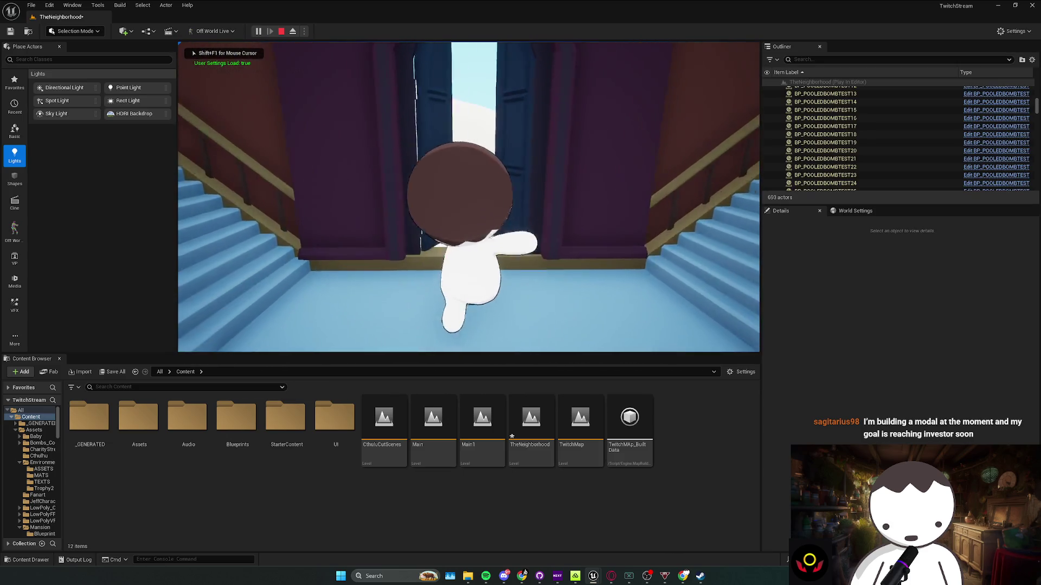
{"action": "key", "text": "Escape"}
{"action": "left_click_drag", "start_coordinate": [343, 102], "coordinate": [443, 161]}
{"action": "scroll", "coordinate": [444, 161], "scroll_direction": "down", "scroll_amount": 5}
{"action": "key", "text": "ctrl+s"}
{"action": "left_click", "coordinate": [529, 452]}
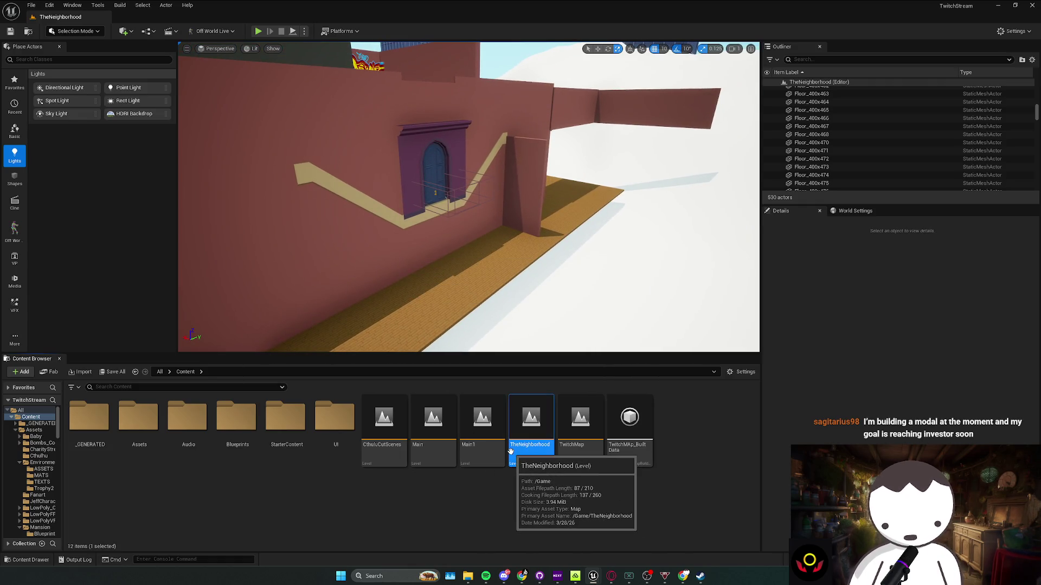
Open TwitchMap via Save Selected after cancelling Main, then switch to the Twitch dashboard
{"action": "double_click", "coordinate": [453, 454]}
{"action": "left_click", "coordinate": [625, 380]}
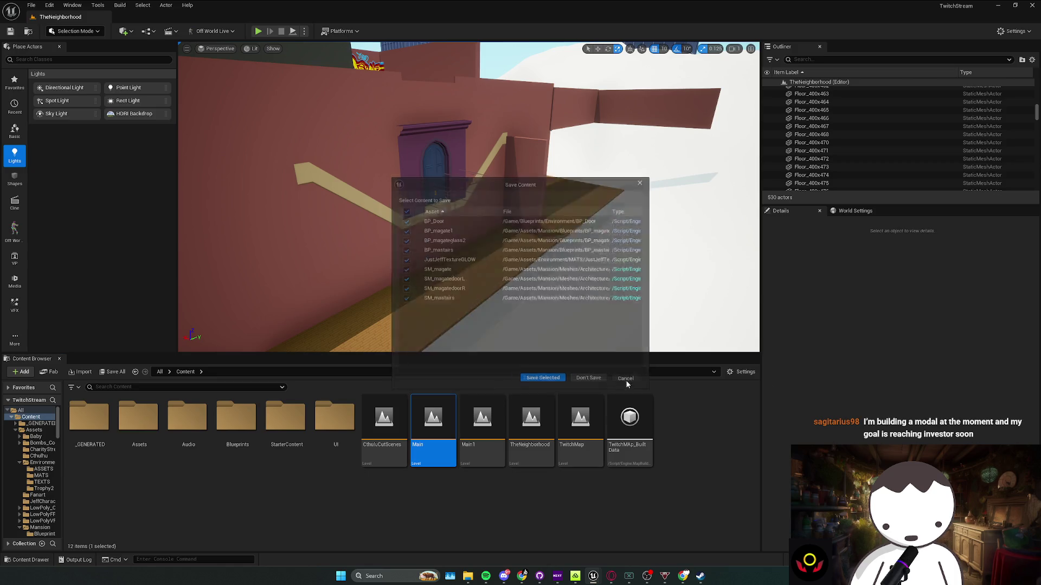
{"action": "double_click", "coordinate": [579, 433]}
{"action": "left_click", "coordinate": [528, 380]}
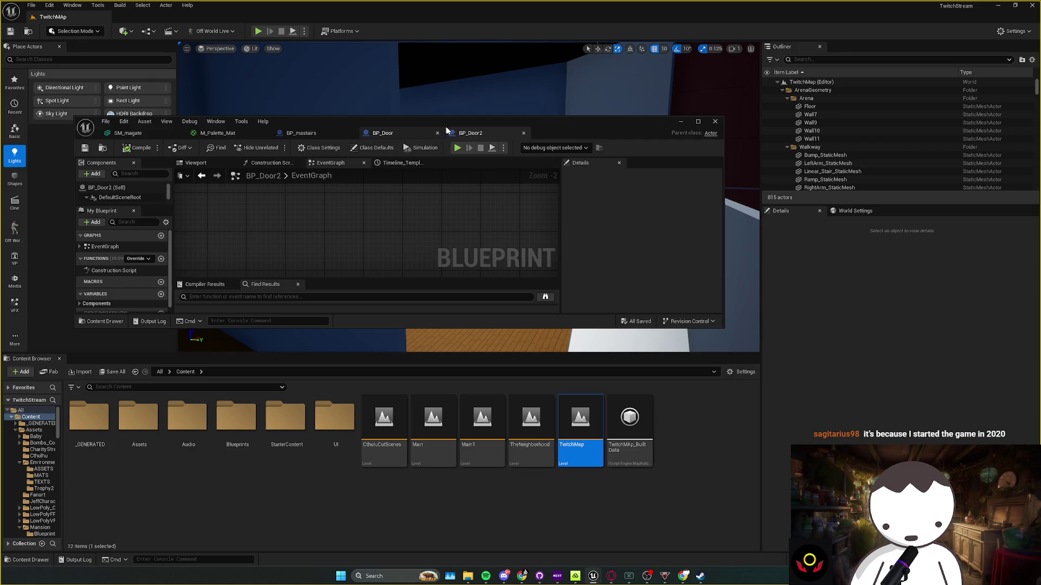
{"action": "key", "text": "alt+Tab"}
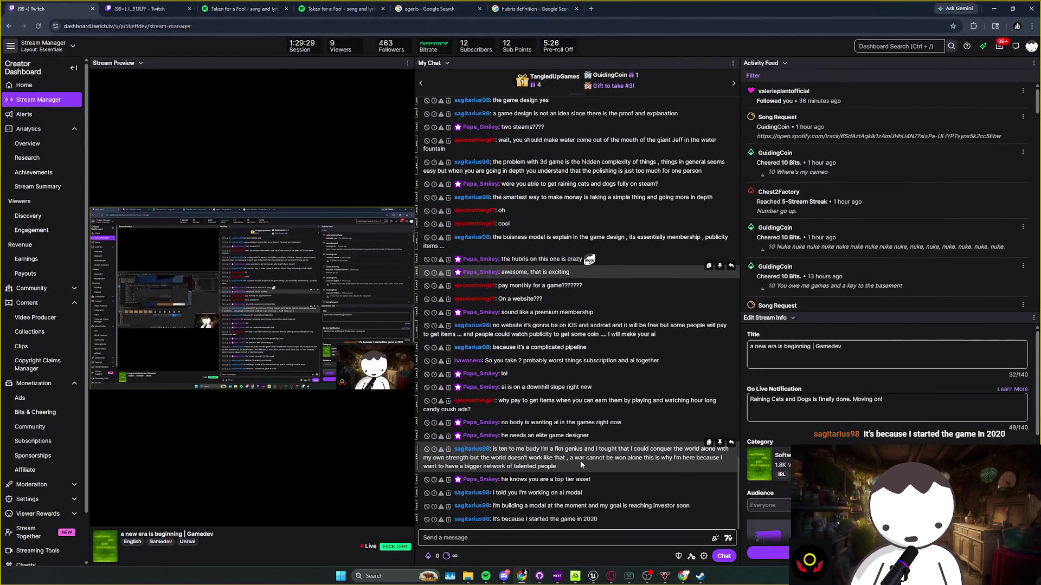
Highlight chat lines about the ai modal and the 2020 message, then return to Unreal
{"action": "mouse_move", "coordinate": [581, 465]}
{"action": "left_mouse_down"}
{"action": "mouse_move", "coordinate": [618, 442]}
{"action": "mouse_move", "coordinate": [691, 455]}
{"action": "mouse_move", "coordinate": [434, 444]}
{"action": "left_mouse_up"}
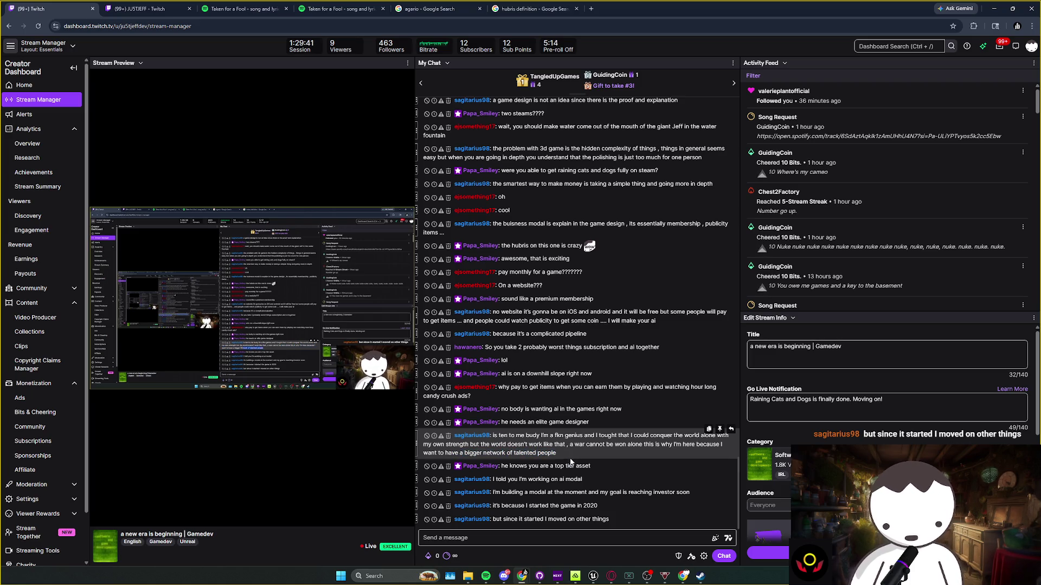
{"action": "left_click_drag", "start_coordinate": [568, 453], "coordinate": [598, 476]}
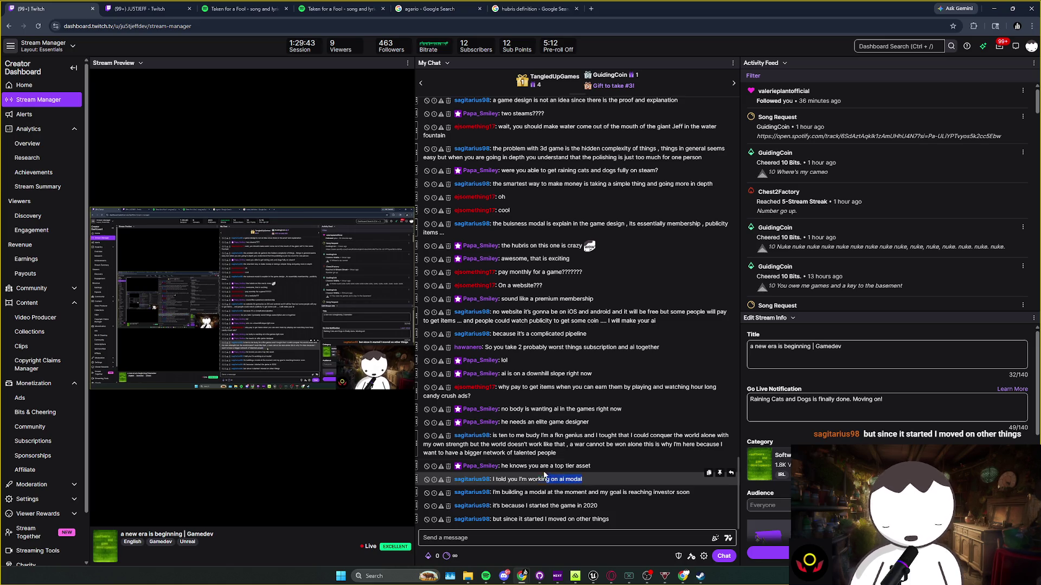
{"action": "double_click", "coordinate": [491, 491]}
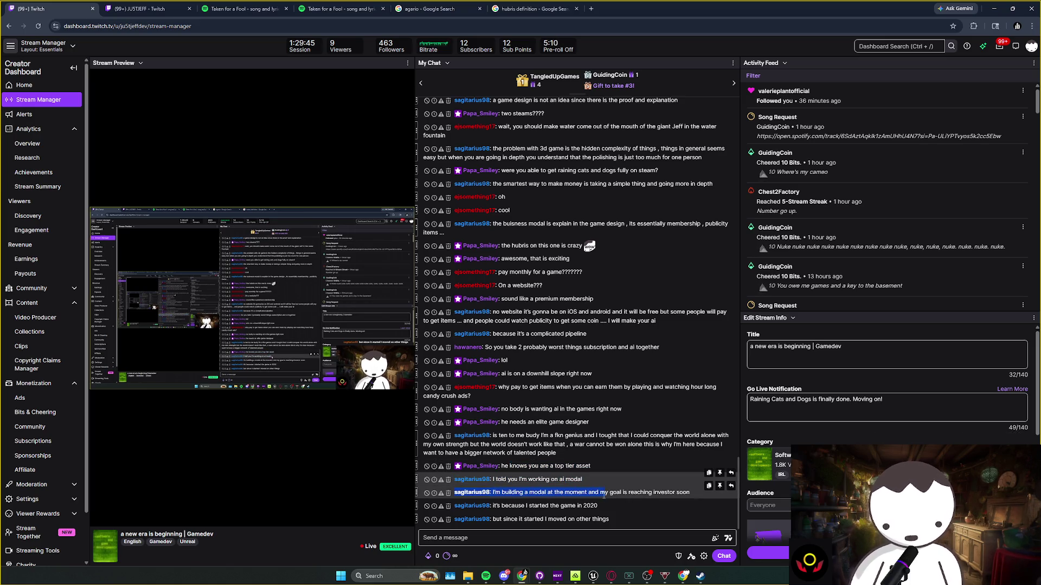
{"action": "left_click_drag", "start_coordinate": [563, 492], "coordinate": [567, 494]}
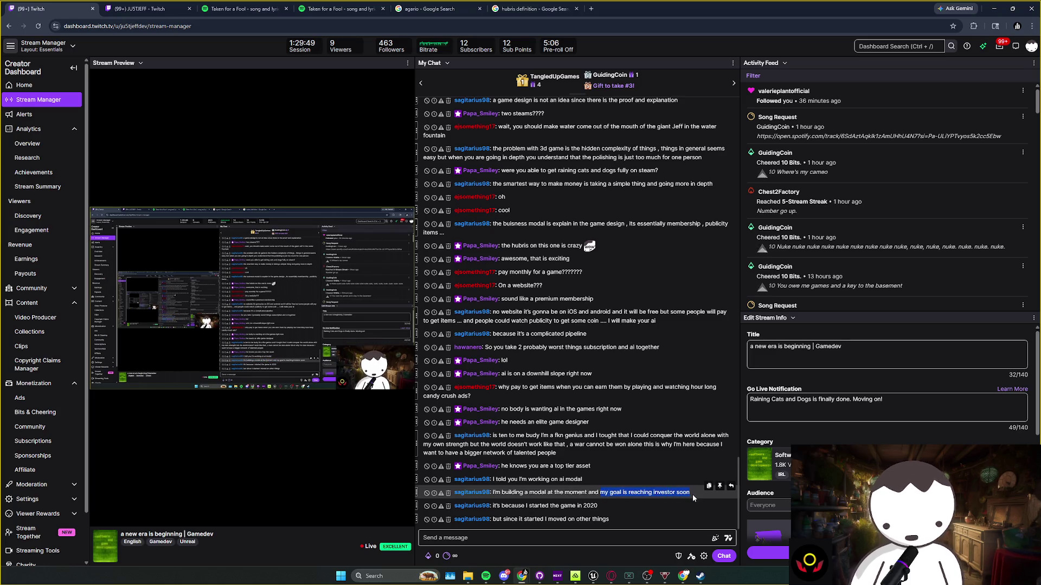
{"action": "mouse_move", "coordinate": [598, 507]}
{"action": "left_mouse_down"}
{"action": "mouse_move", "coordinate": [553, 508]}
{"action": "mouse_move", "coordinate": [537, 495]}
{"action": "mouse_move", "coordinate": [579, 519]}
{"action": "mouse_move", "coordinate": [605, 512]}
{"action": "mouse_move", "coordinate": [589, 494]}
{"action": "mouse_move", "coordinate": [611, 514]}
{"action": "left_mouse_up"}
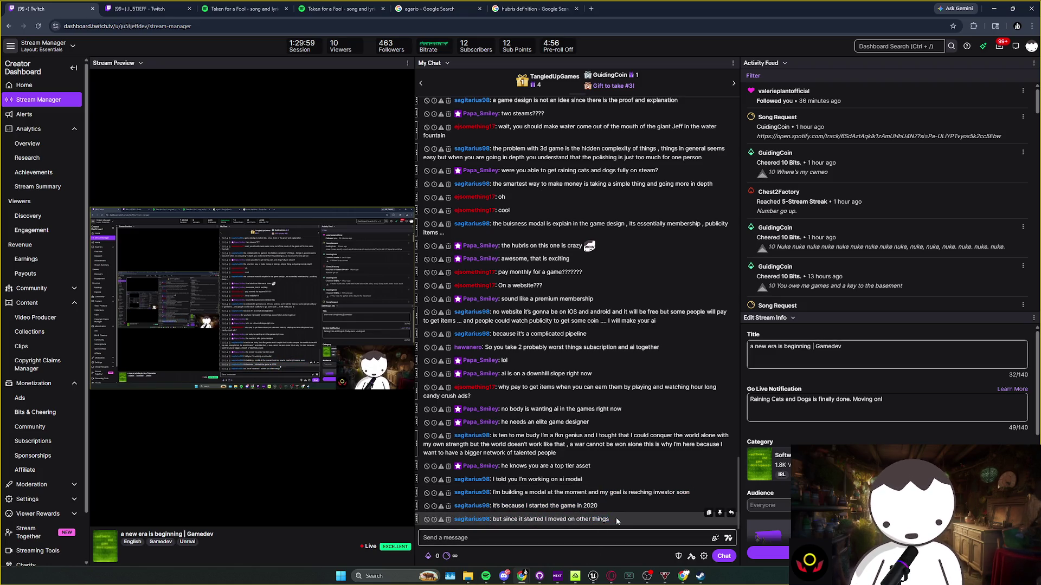
{"action": "left_click_drag", "start_coordinate": [616, 522], "coordinate": [544, 495]}
{"action": "left_click", "coordinate": [520, 502]}
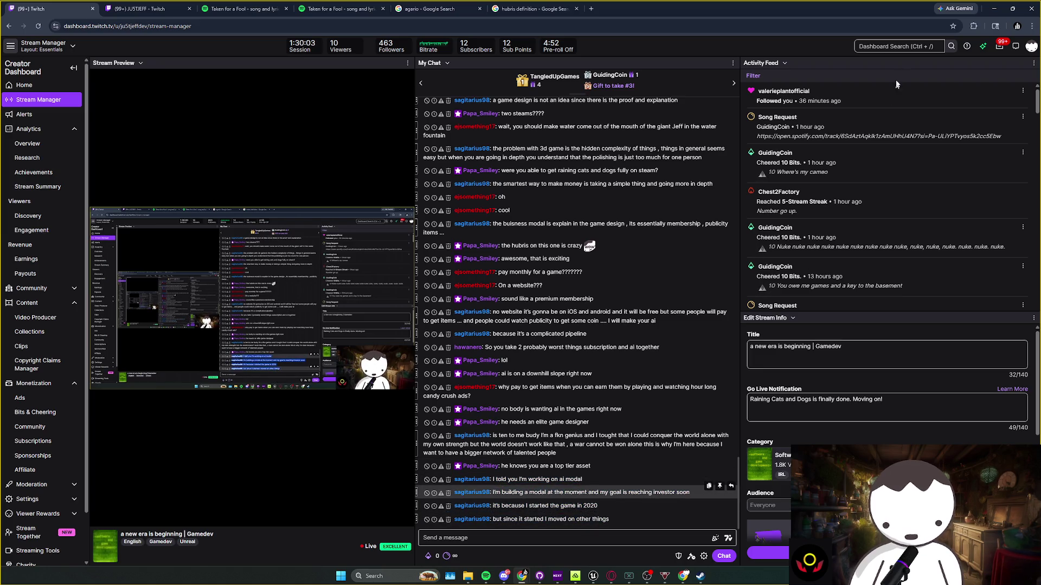
{"action": "left_click", "coordinate": [993, 8]}
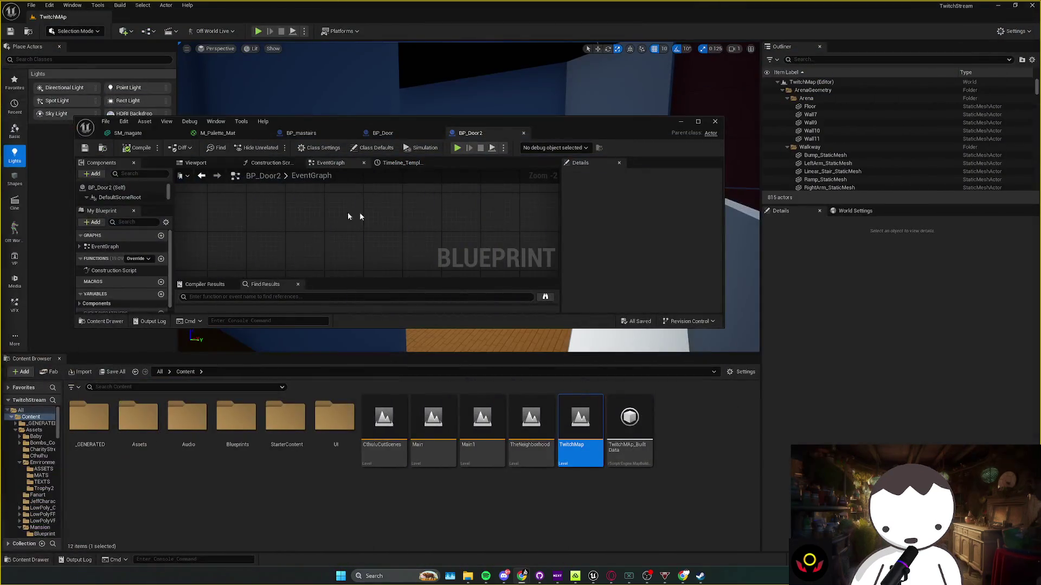
Maximize BP_Door2 and align both overlap events with their Get Player Pawn and == nodes
{"action": "double_click", "coordinate": [577, 119]}
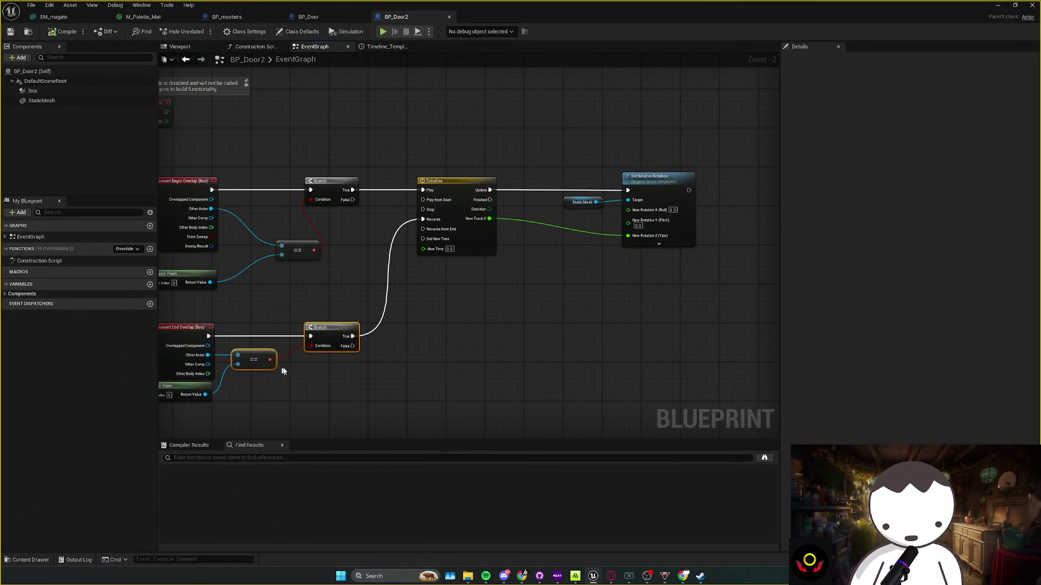
{"action": "left_click_drag", "start_coordinate": [316, 408], "coordinate": [268, 375]}
{"action": "left_click_drag", "start_coordinate": [347, 358], "coordinate": [422, 330]}
{"action": "left_click_drag", "start_coordinate": [422, 330], "coordinate": [428, 305]}
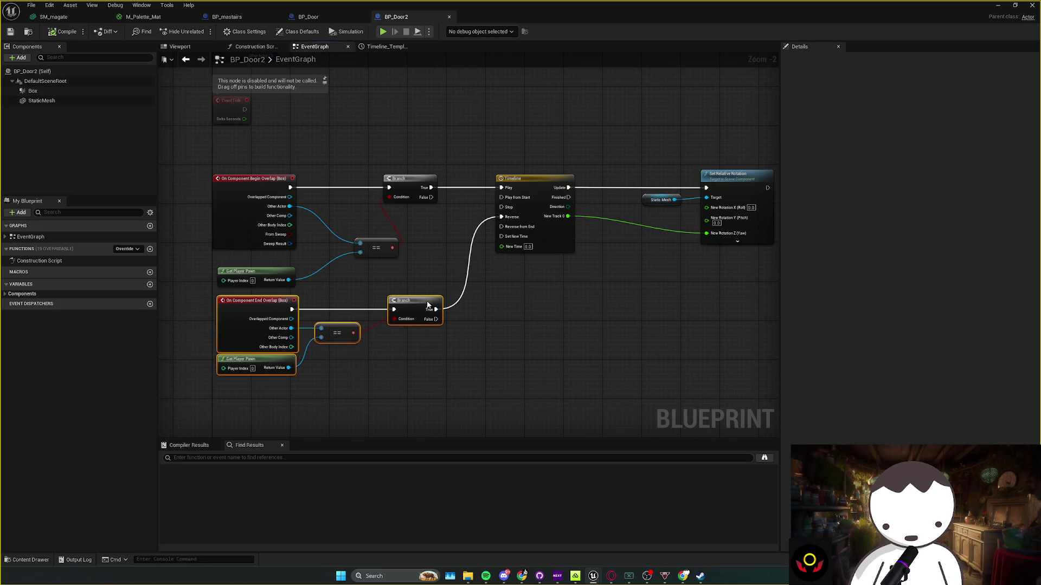
{"action": "left_click_drag", "start_coordinate": [263, 277], "coordinate": [267, 265]}
{"action": "left_click_drag", "start_coordinate": [377, 243], "coordinate": [349, 207]}
{"action": "left_click_drag", "start_coordinate": [271, 221], "coordinate": [262, 186]}
{"action": "left_click", "coordinate": [274, 251]}
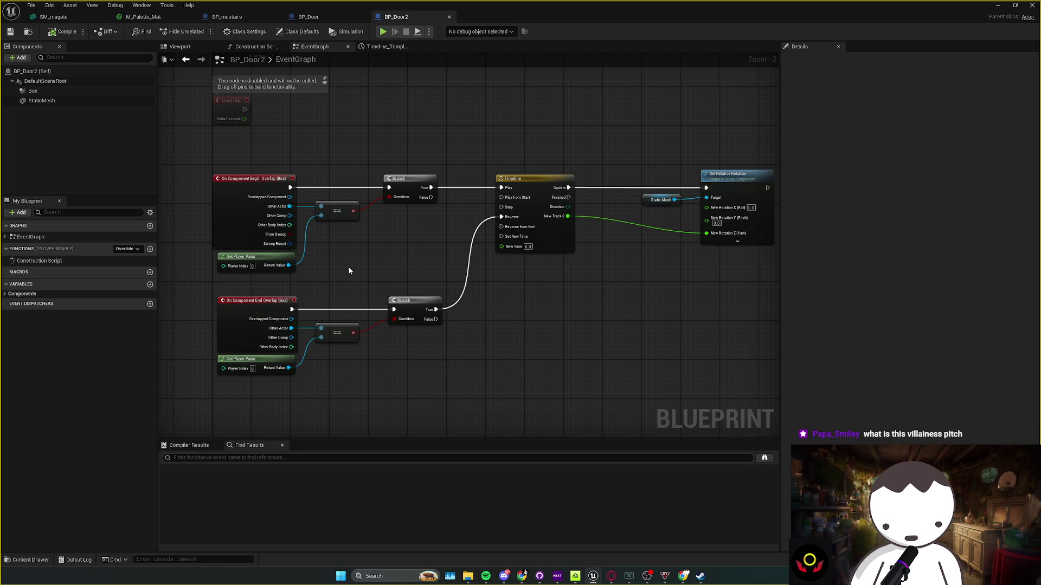
Fix the lower == node, save, shift Set Relative Rotation and Static Mesh left, then minimize
{"action": "mouse_move", "coordinate": [459, 358]}
{"action": "left_mouse_down"}
{"action": "mouse_move", "coordinate": [377, 350]}
{"action": "mouse_move", "coordinate": [348, 328]}
{"action": "left_mouse_up"}
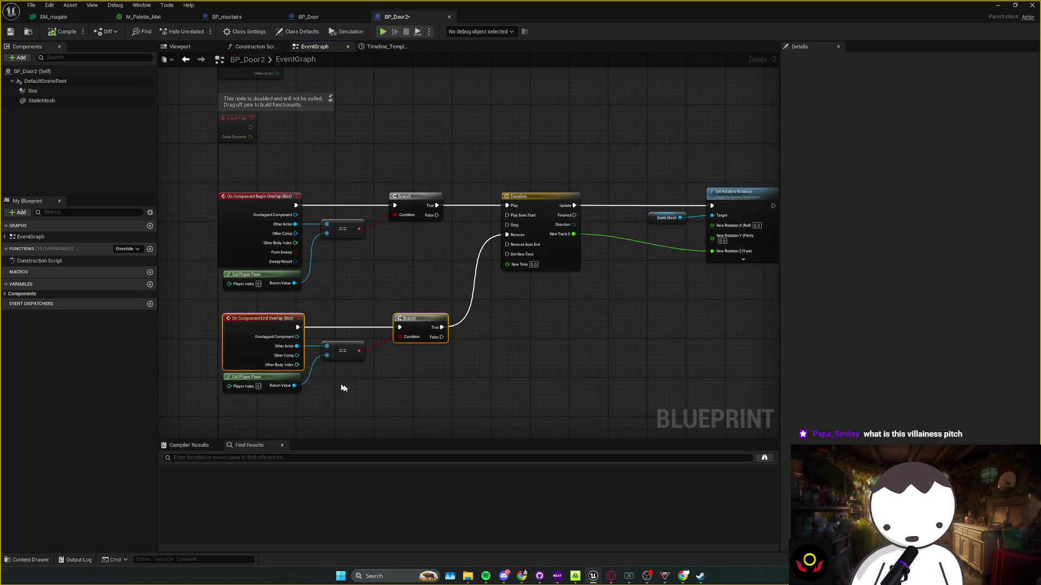
{"action": "left_click_drag", "start_coordinate": [391, 397], "coordinate": [315, 359]}
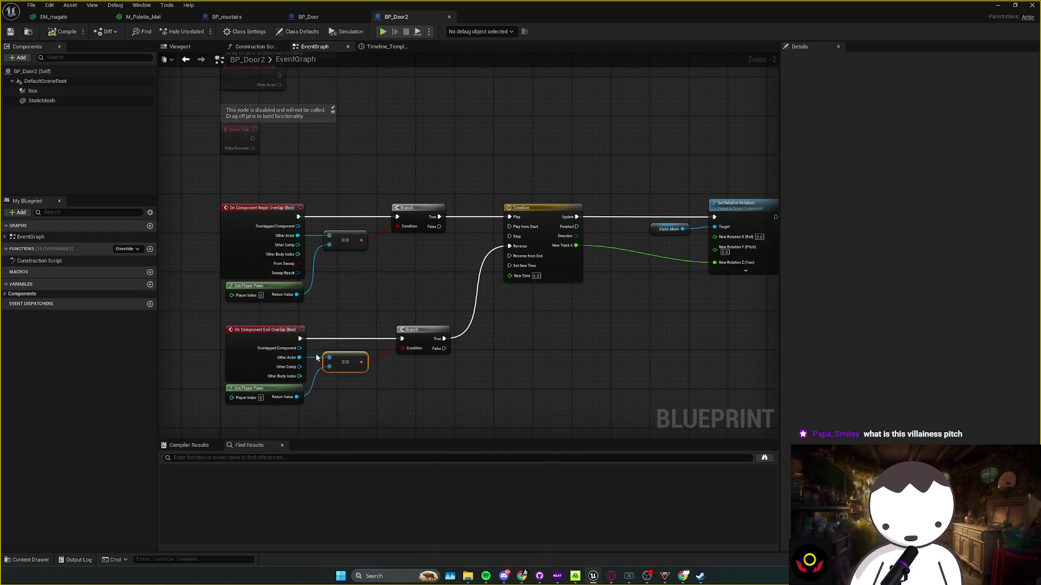
{"action": "left_click", "coordinate": [458, 379]}
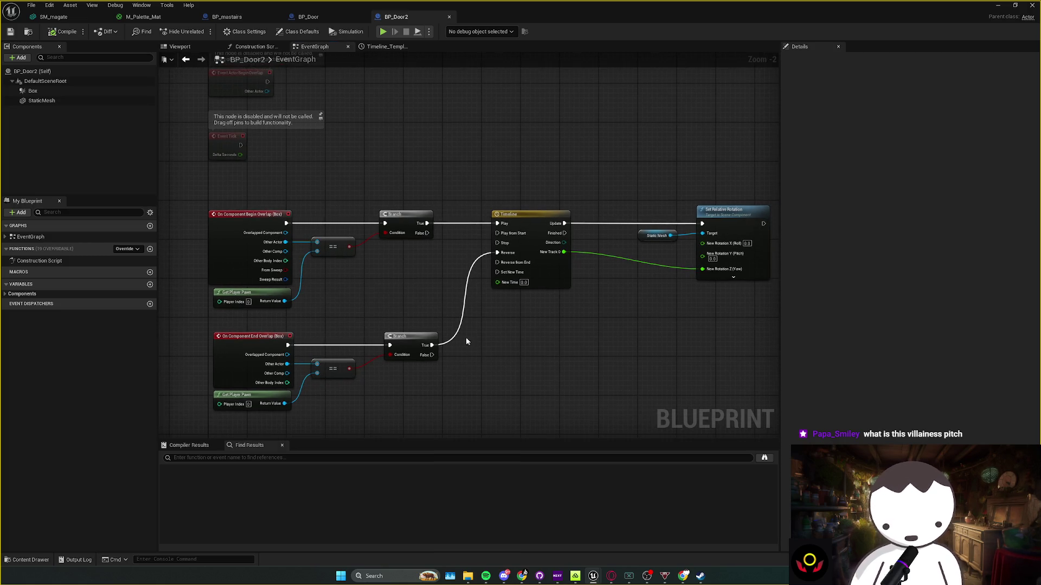
{"action": "left_click_drag", "start_coordinate": [358, 355], "coordinate": [343, 371]}
{"action": "key", "text": "ctrl+s"}
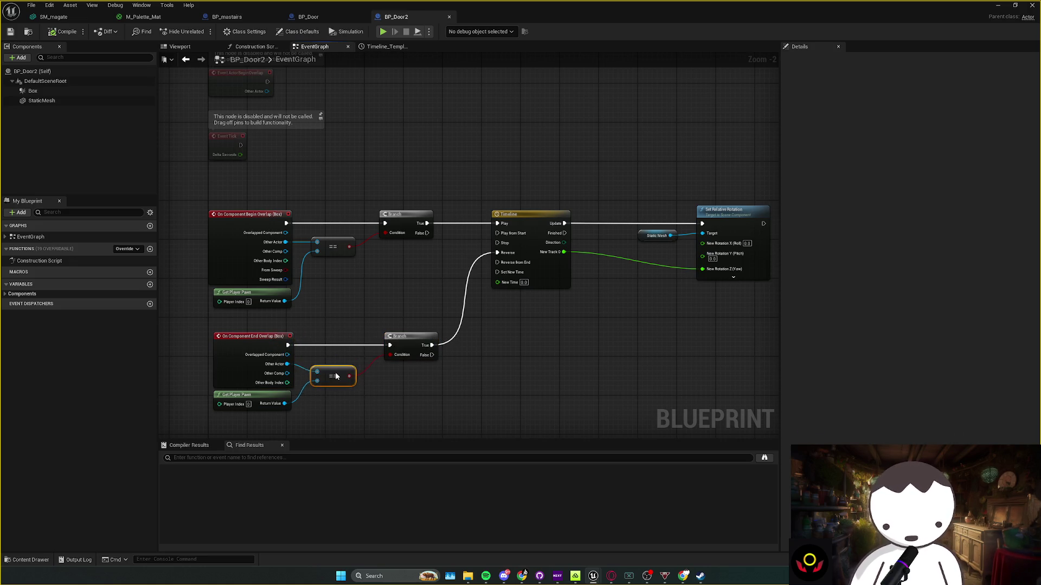
{"action": "key", "text": "ctrl+z"}
{"action": "key", "text": "ctrl+z"}
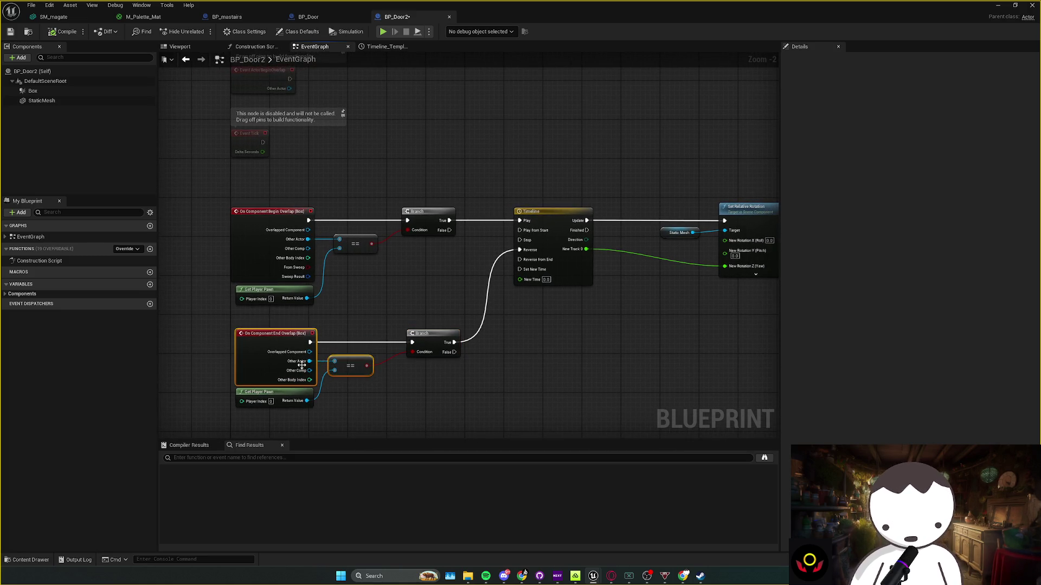
{"action": "mouse_move", "coordinate": [641, 285]}
{"action": "left_mouse_down"}
{"action": "mouse_move", "coordinate": [714, 217]}
{"action": "mouse_move", "coordinate": [666, 226]}
{"action": "mouse_move", "coordinate": [654, 217]}
{"action": "left_mouse_up"}
{"action": "left_click", "coordinate": [712, 199]}
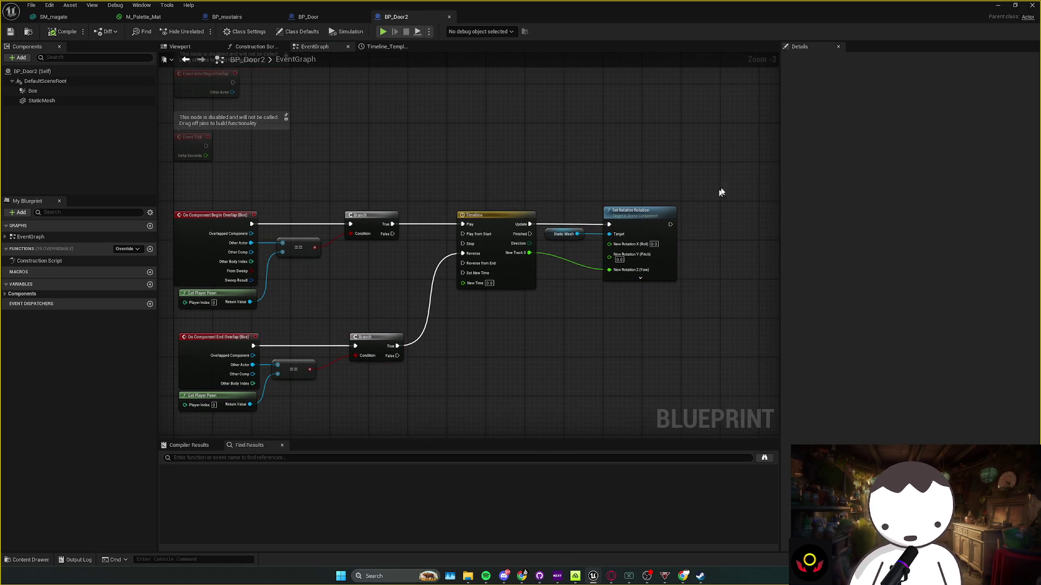
{"action": "left_click", "coordinate": [996, 5]}
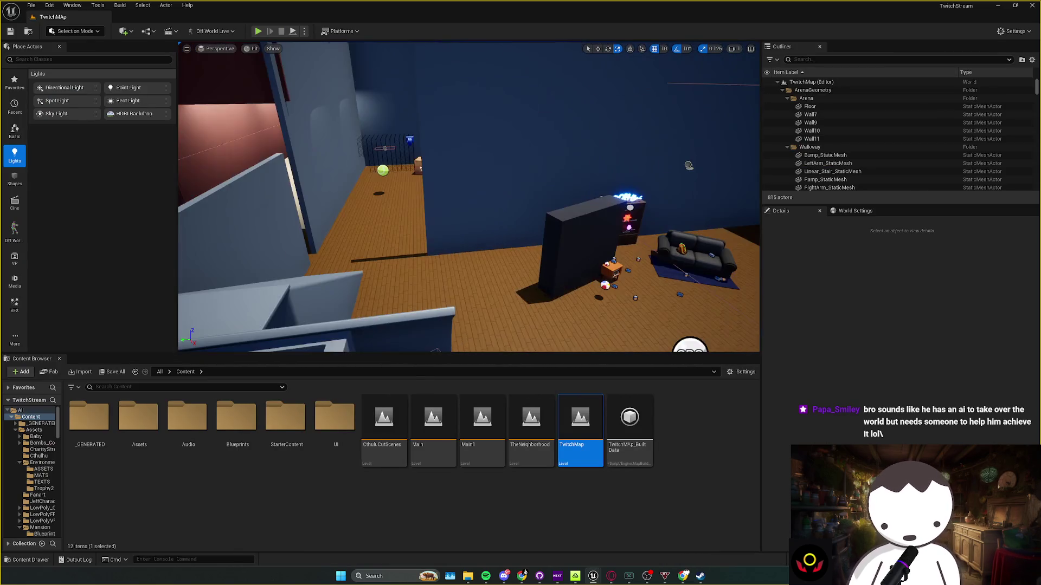
Save the TwitchMap level, then select and frame the big wall screen
{"action": "left_click", "coordinate": [464, 280]}
{"action": "left_click_drag", "start_coordinate": [464, 281], "coordinate": [444, 303]}
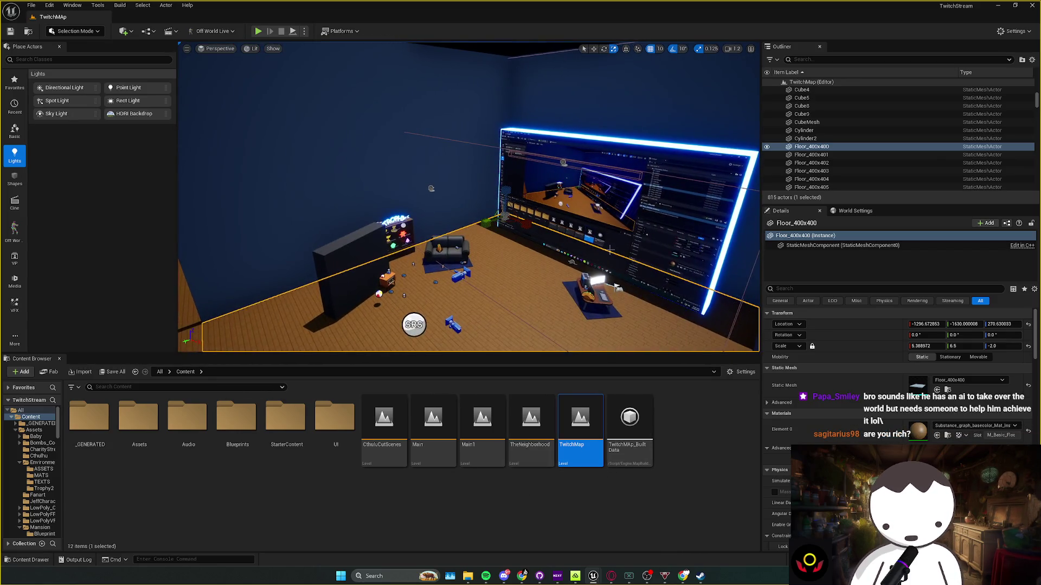
{"action": "key", "text": "ctrl+s"}
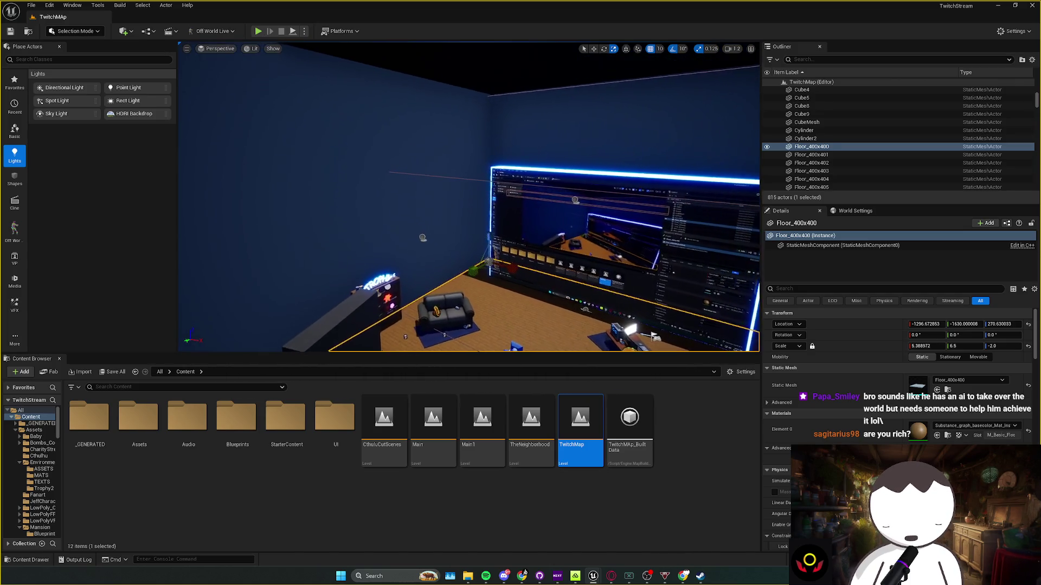
{"action": "left_click", "coordinate": [595, 264]}
{"action": "key", "text": "f"}
{"action": "key", "text": "w"}
{"action": "scroll", "coordinate": [595, 264], "scroll_direction": "down", "scroll_amount": 3}
{"action": "key", "text": "ctrl+z"}
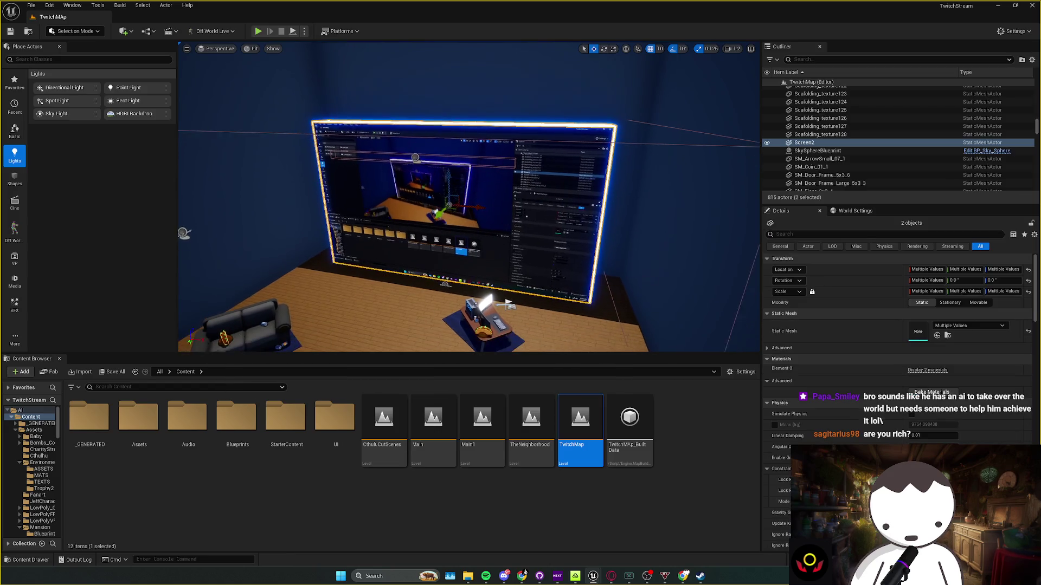
Multi-select the TV cabinet, couch, nearby item, scattered cans and the taco on the couch
{"action": "mouse_move", "coordinate": [469, 195]}
{"action": "left_mouse_down"}
{"action": "mouse_move", "coordinate": [439, 200]}
{"action": "mouse_move", "coordinate": [461, 200]}
{"action": "mouse_move", "coordinate": [433, 217]}
{"action": "mouse_move", "coordinate": [572, 198]}
{"action": "left_mouse_up"}
{"action": "left_click", "coordinate": [410, 235], "text": "ctrl"}
{"action": "left_click", "coordinate": [573, 197], "text": "ctrl"}
{"action": "left_click", "coordinate": [591, 197], "text": "ctrl"}
{"action": "left_click", "coordinate": [604, 237], "text": "ctrl"}
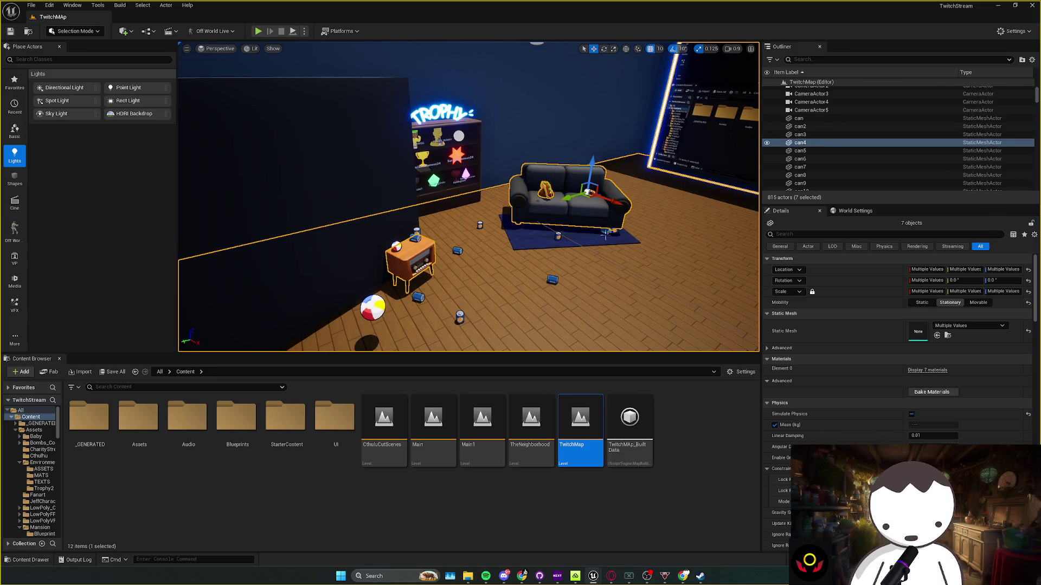
{"action": "left_click", "coordinate": [606, 232], "text": "ctrl"}
{"action": "left_click", "coordinate": [551, 279], "text": "ctrl"}
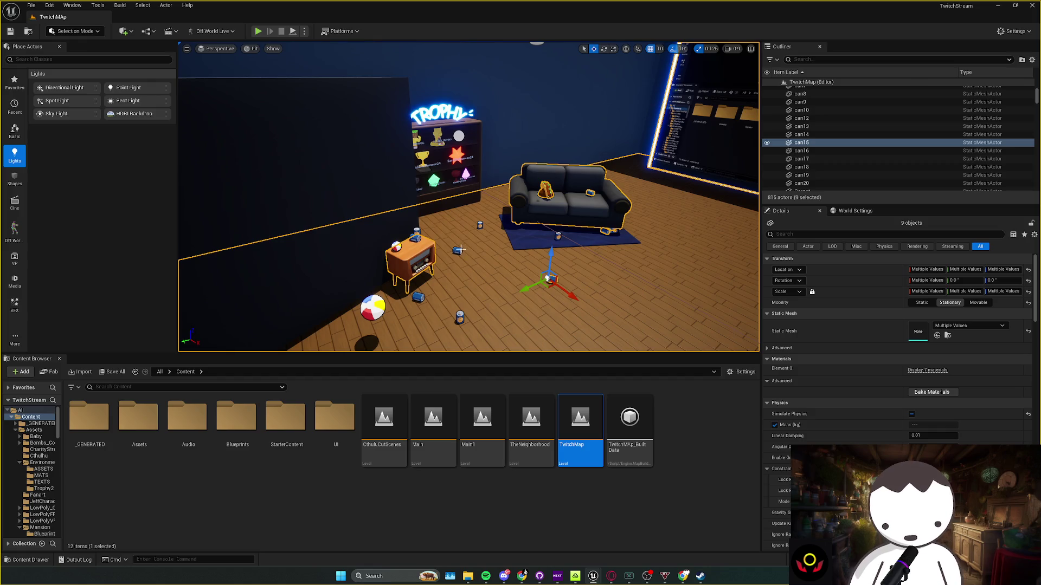
{"action": "left_click", "coordinate": [459, 250], "text": "ctrl"}
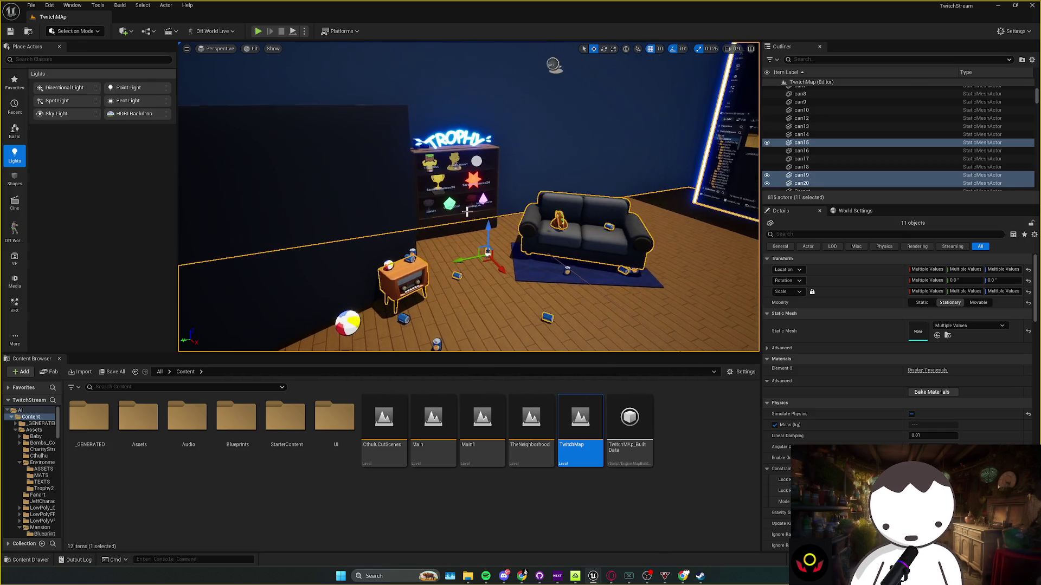
{"action": "left_click", "coordinate": [545, 190], "text": "ctrl"}
Add the shelf trophies, trophy cabinet, and gold, bunny, Minecraft and white circle trophies to the selection
{"action": "left_click", "coordinate": [434, 180], "text": "ctrl"}
{"action": "left_click", "coordinate": [383, 219], "text": "ctrl"}
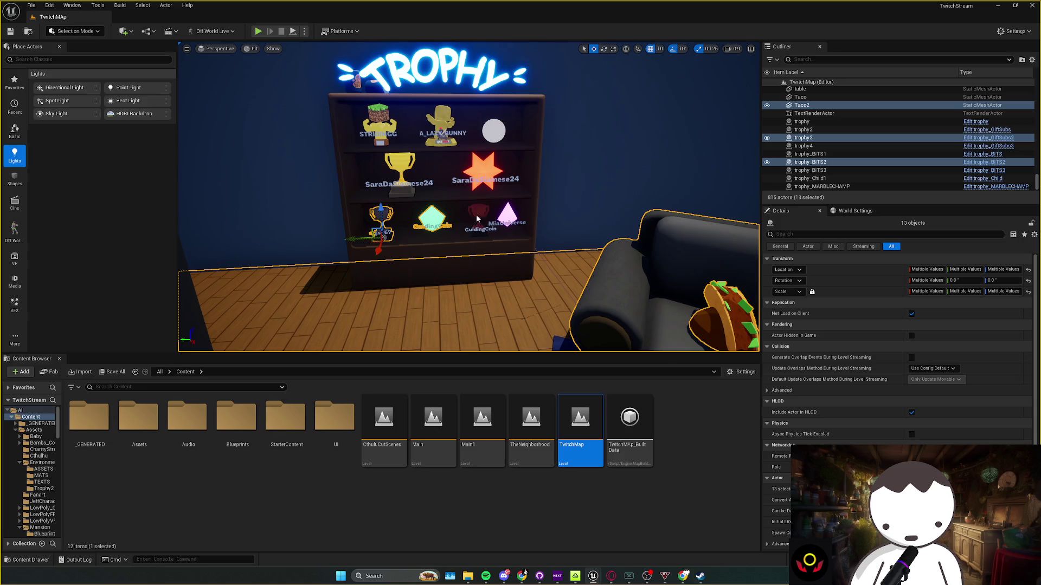
{"action": "left_click", "coordinate": [432, 220], "text": "ctrl"}
{"action": "left_click", "coordinate": [479, 217], "text": "ctrl"}
{"action": "left_click", "coordinate": [482, 173], "text": "ctrl"}
{"action": "left_click", "coordinate": [444, 269], "text": "ctrl"}
{"action": "left_click", "coordinate": [400, 165], "text": "ctrl"}
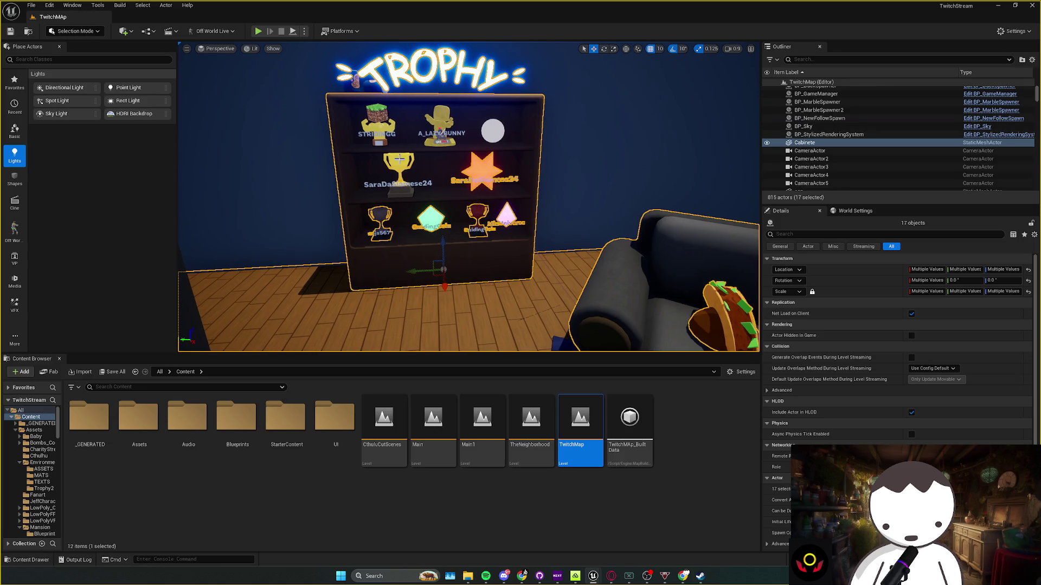
{"action": "left_click", "coordinate": [440, 127], "text": "ctrl"}
{"action": "left_click", "coordinate": [378, 122], "text": "ctrl"}
{"action": "left_click", "coordinate": [494, 130], "text": "ctrl"}
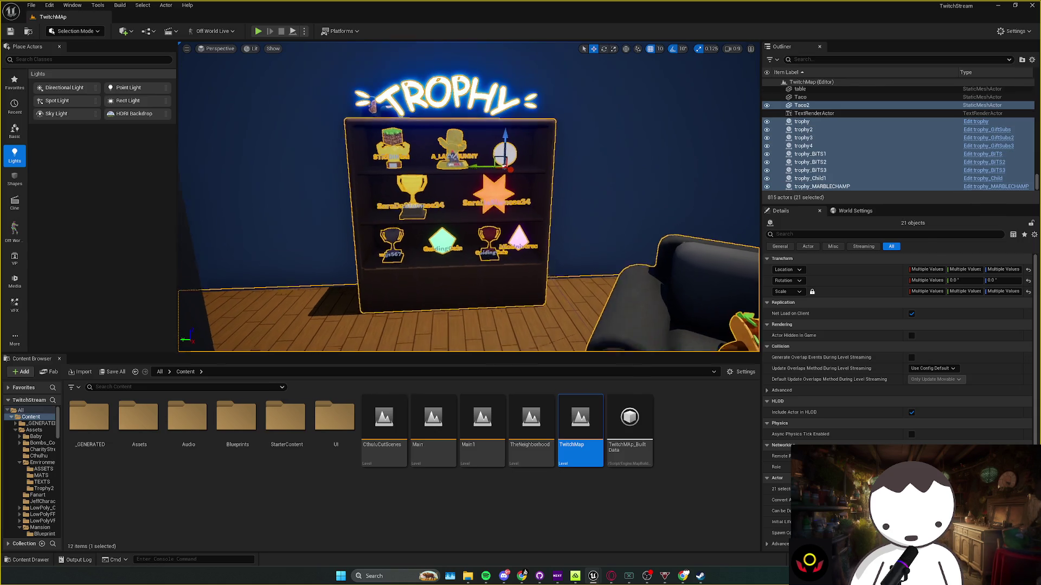
{"action": "scroll", "coordinate": [474, 120], "scroll_direction": "down", "scroll_amount": 10}
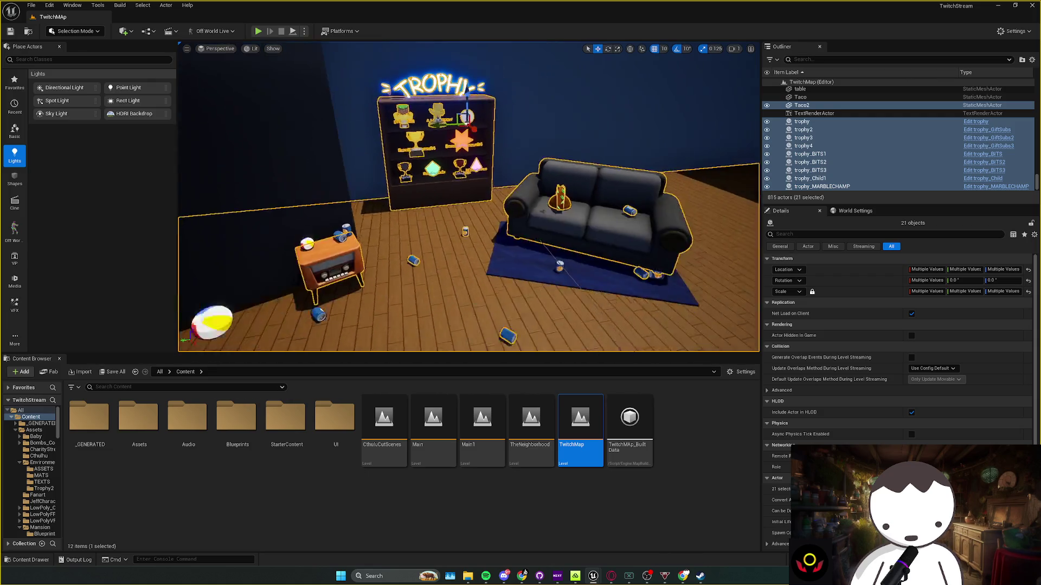
{"action": "left_click_drag", "start_coordinate": [468, 196], "coordinate": [412, 211]}
Open the TheNeighborhood level, frame the pasted trophies and save
{"action": "left_click", "coordinate": [531, 446]}
{"action": "double_click", "coordinate": [531, 445]}
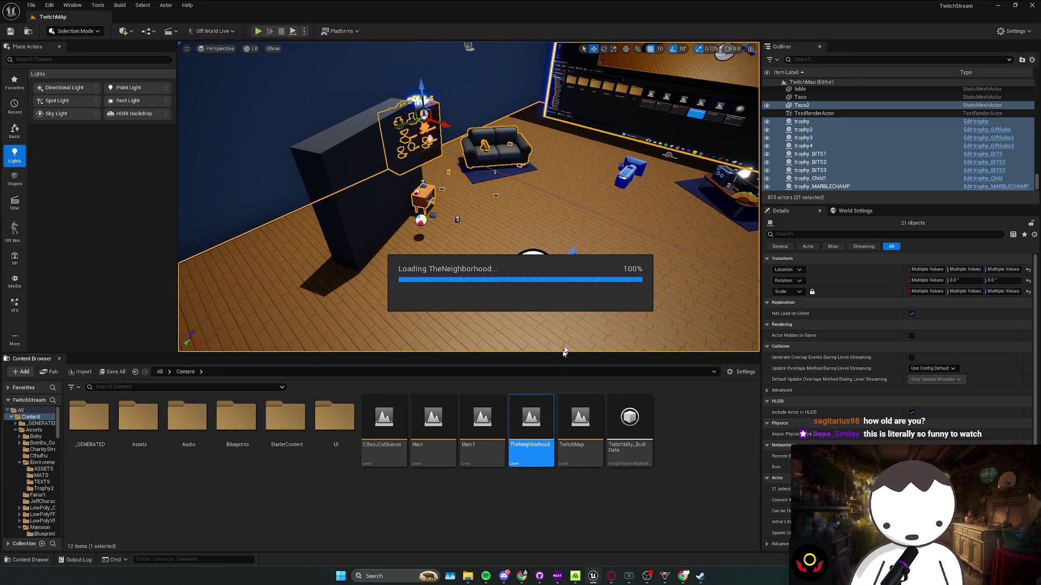
{"action": "mouse_move", "coordinate": [544, 261]}
{"action": "left_mouse_down"}
{"action": "mouse_move", "coordinate": [277, 183]}
{"action": "mouse_move", "coordinate": [304, 161]}
{"action": "mouse_move", "coordinate": [314, 168]}
{"action": "mouse_move", "coordinate": [404, 292]}
{"action": "mouse_move", "coordinate": [461, 325]}
{"action": "mouse_move", "coordinate": [491, 325]}
{"action": "mouse_move", "coordinate": [558, 279]}
{"action": "mouse_move", "coordinate": [463, 264]}
{"action": "mouse_move", "coordinate": [530, 290]}
{"action": "mouse_move", "coordinate": [531, 265]}
{"action": "left_mouse_up"}
{"action": "key", "text": "f"}
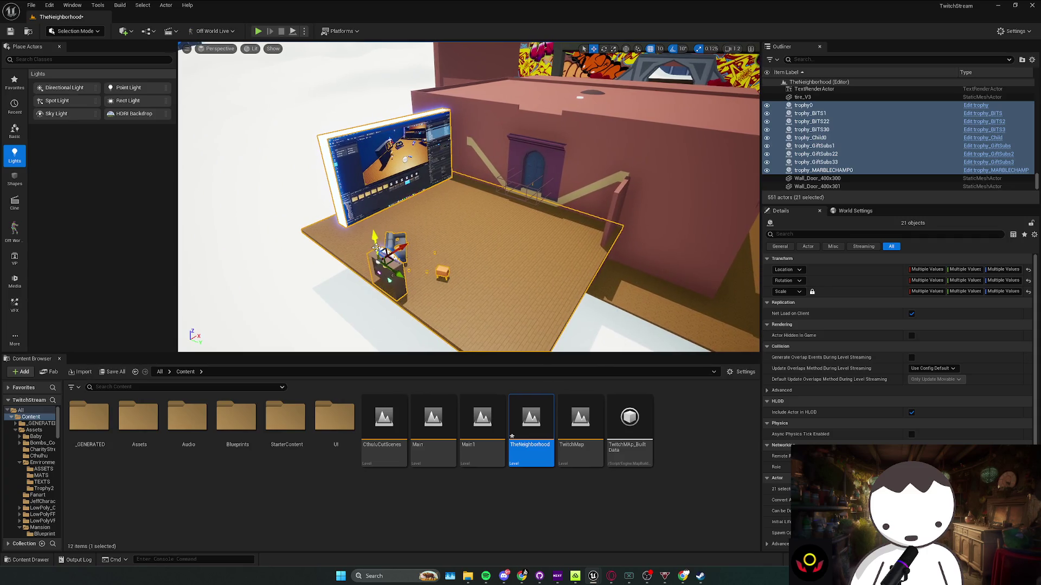
{"action": "key", "text": "ctrl+s"}
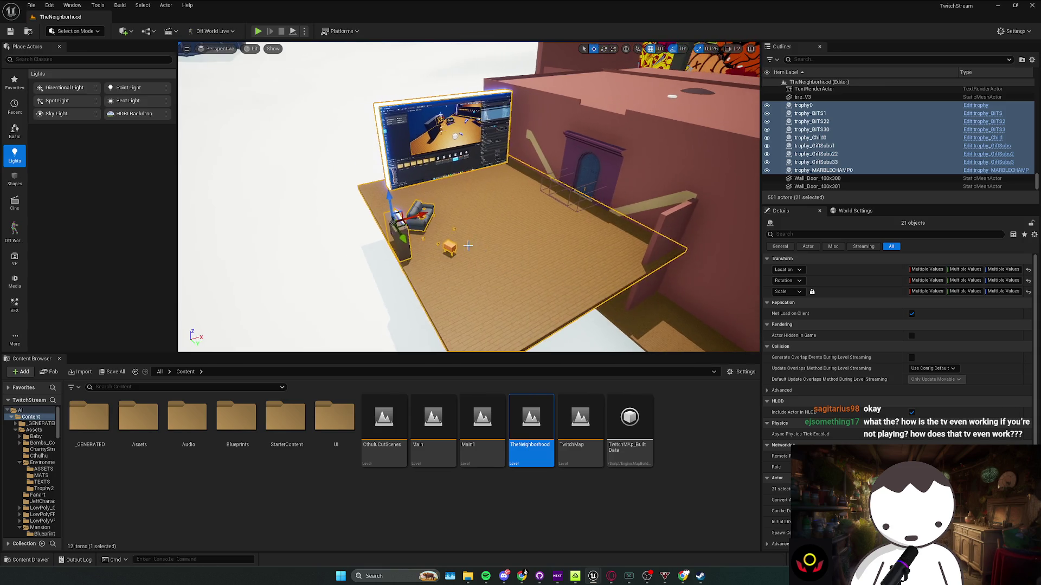
Zoom around the pasted trophies, save TheNeighborhood again and reopen the TwitchMap level
{"action": "scroll", "coordinate": [510, 221], "scroll_direction": "up", "scroll_amount": 10}
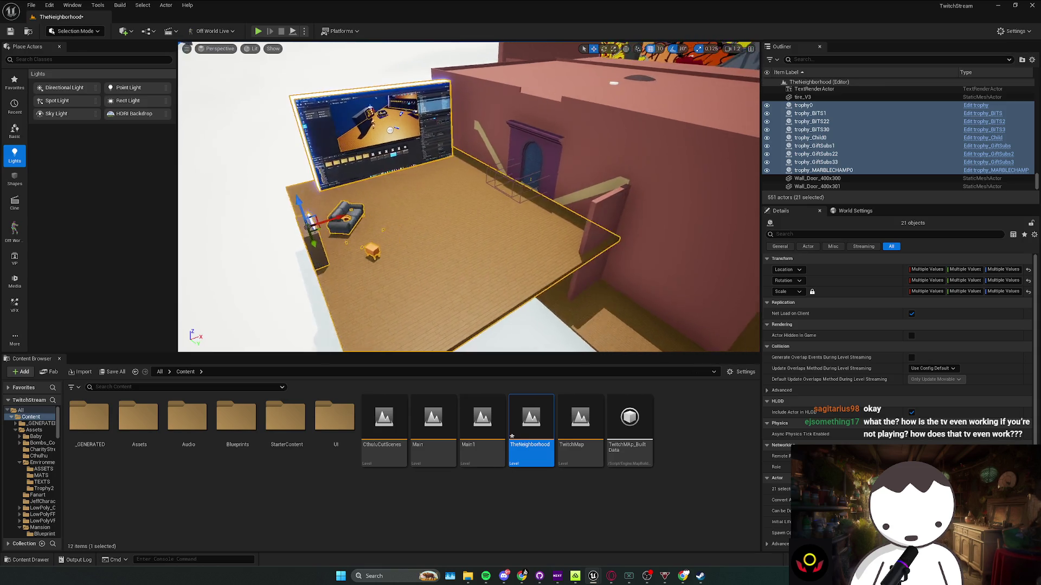
{"action": "scroll", "coordinate": [510, 220], "scroll_direction": "up", "scroll_amount": 3}
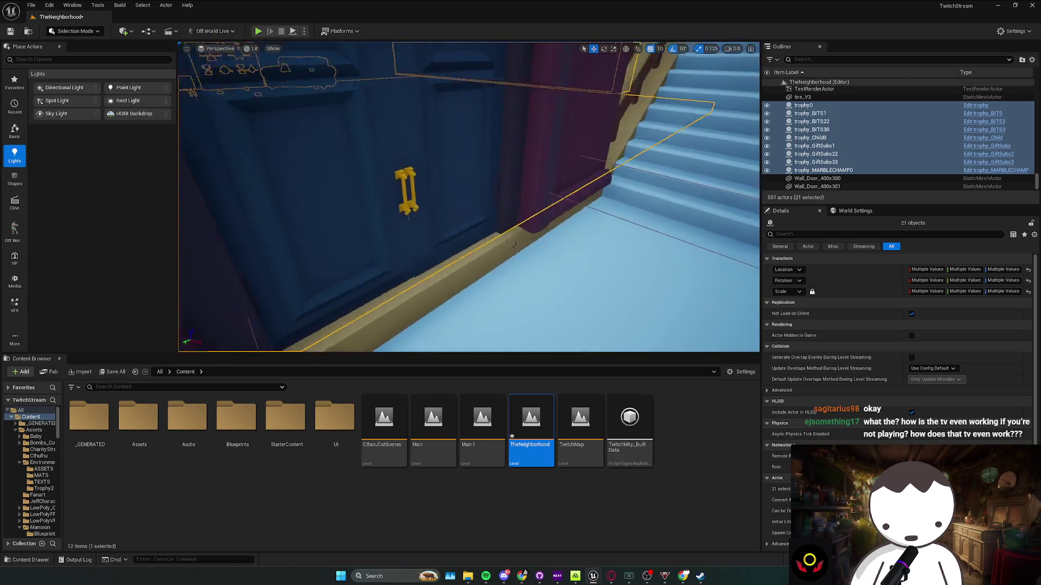
{"action": "scroll", "coordinate": [581, 219], "scroll_direction": "down", "scroll_amount": 5}
{"action": "scroll", "coordinate": [469, 195], "scroll_direction": "up", "scroll_amount": 8}
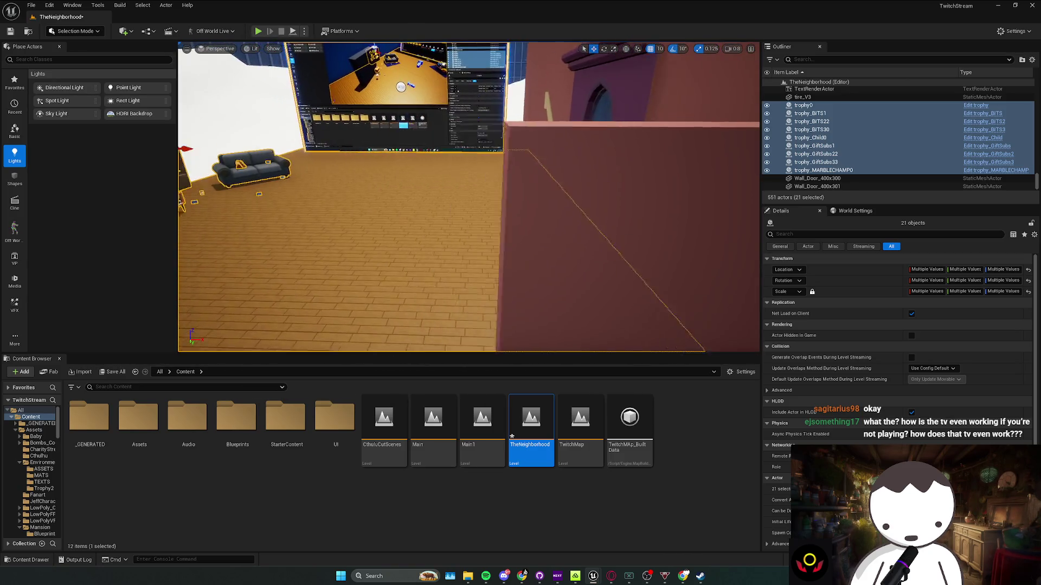
{"action": "scroll", "coordinate": [365, 211], "scroll_direction": "up", "scroll_amount": 5}
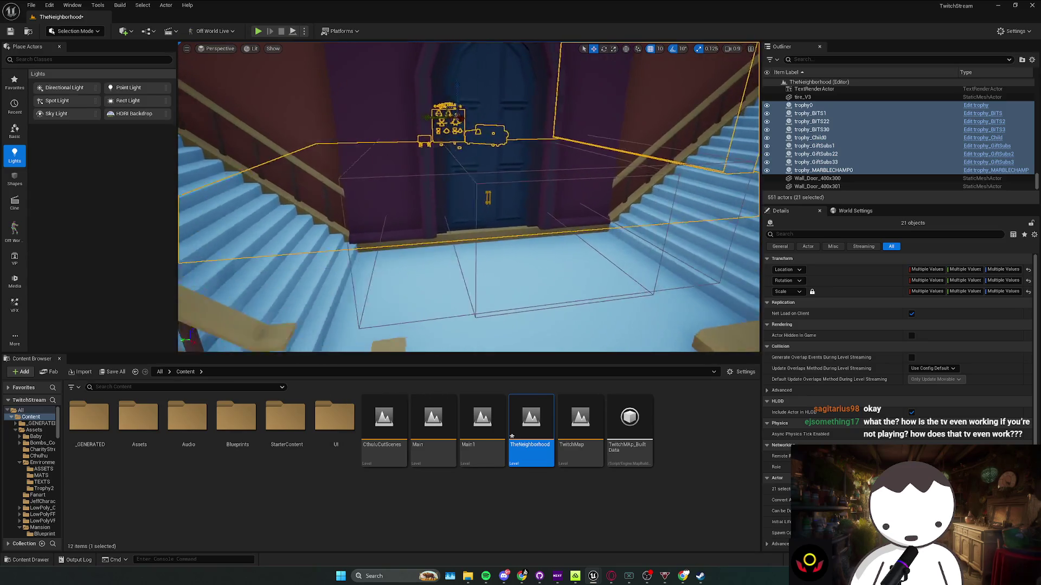
{"action": "key", "text": "ctrl+s"}
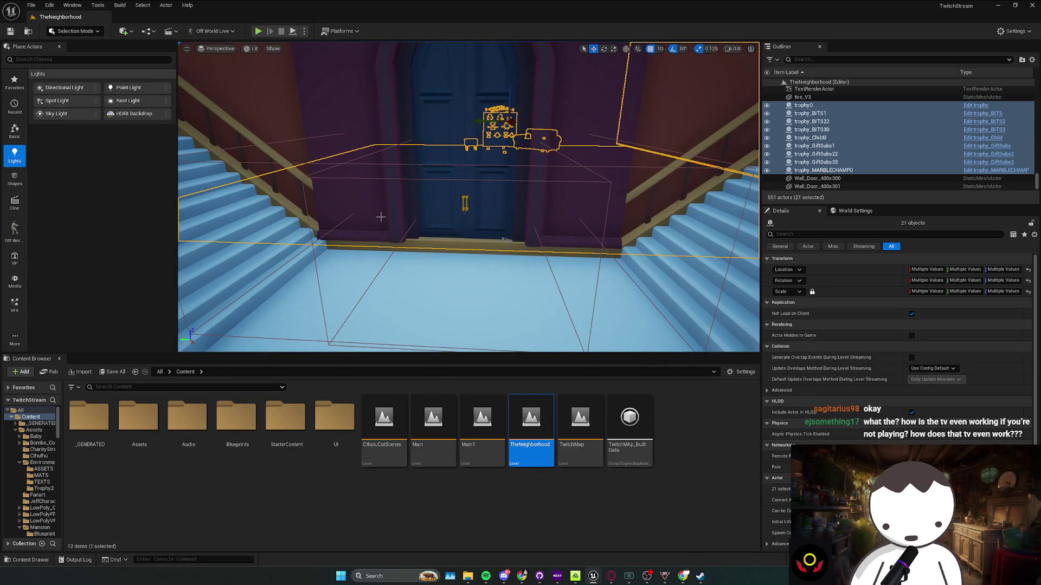
{"action": "double_click", "coordinate": [579, 420]}
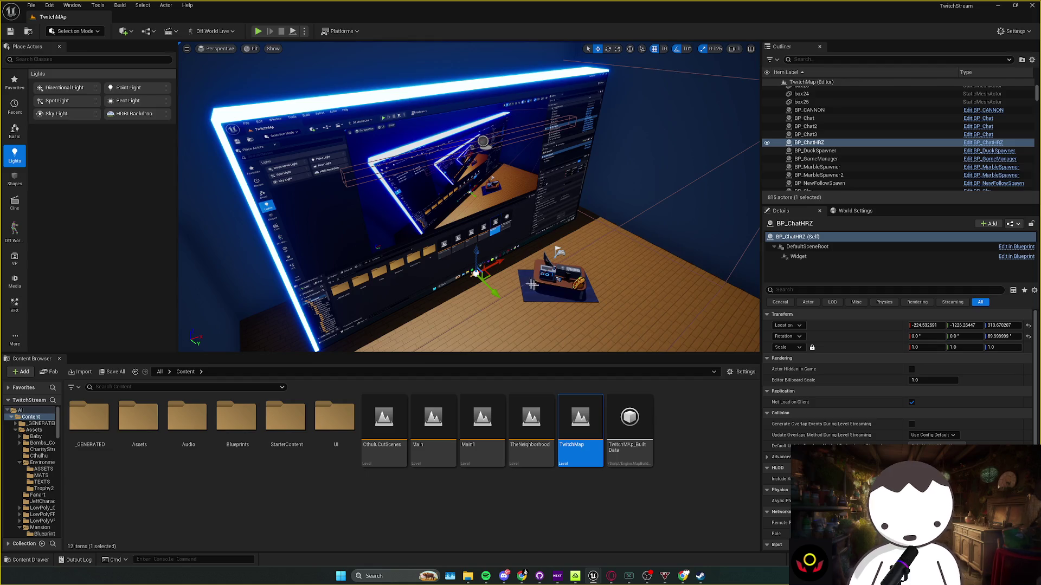
Orbit in close to TwitchMap's glowing wall screen and desk, then select the TheNeighborhood asset
{"action": "scroll", "coordinate": [560, 247], "scroll_direction": "down", "scroll_amount": 3}
{"action": "left_click_drag", "start_coordinate": [521, 283], "coordinate": [512, 273]}
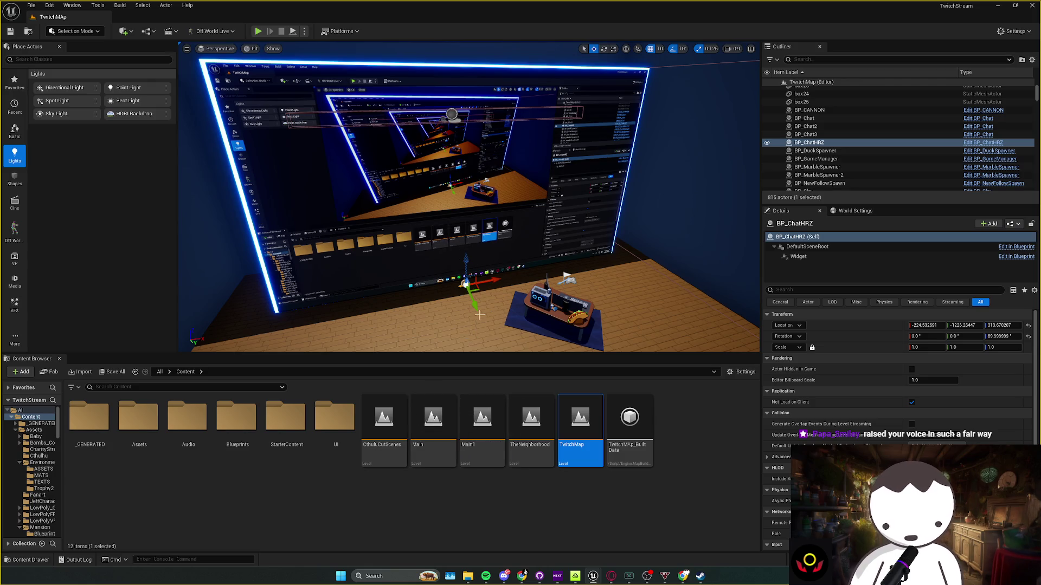
{"action": "left_click_drag", "start_coordinate": [477, 312], "coordinate": [477, 293]}
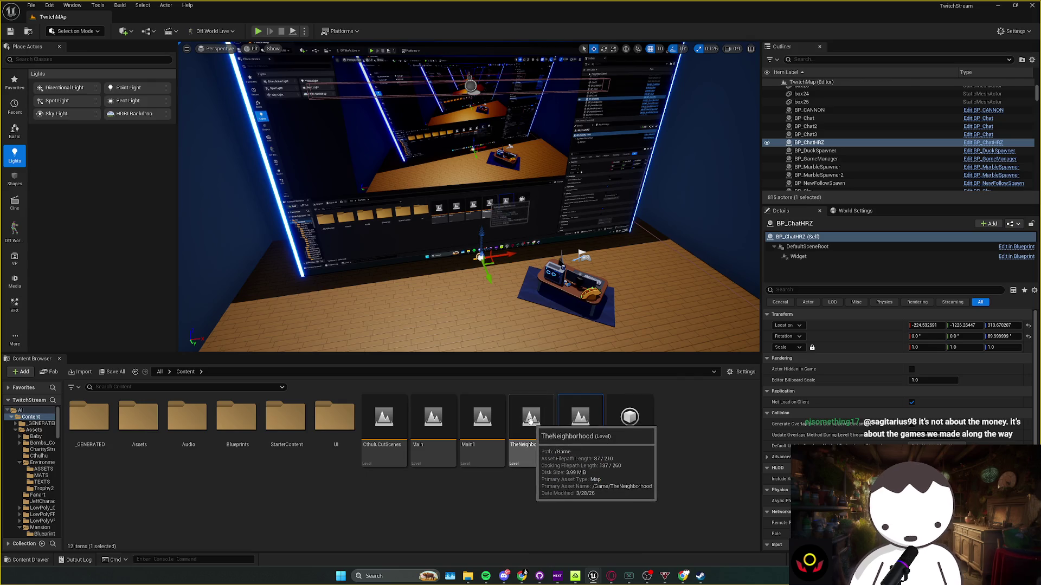
{"action": "left_click", "coordinate": [520, 443]}
Reopen TheNeighborhood, fly through the stream room toward the main staircase, and save the level
{"action": "double_click", "coordinate": [519, 443]}
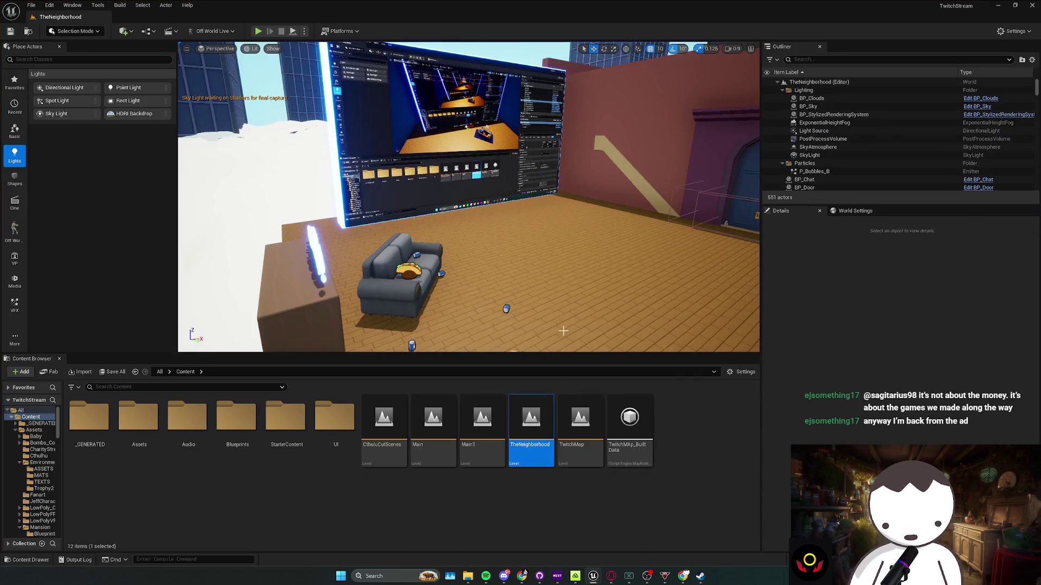
{"action": "left_click_drag", "start_coordinate": [563, 298], "coordinate": [574, 286]}
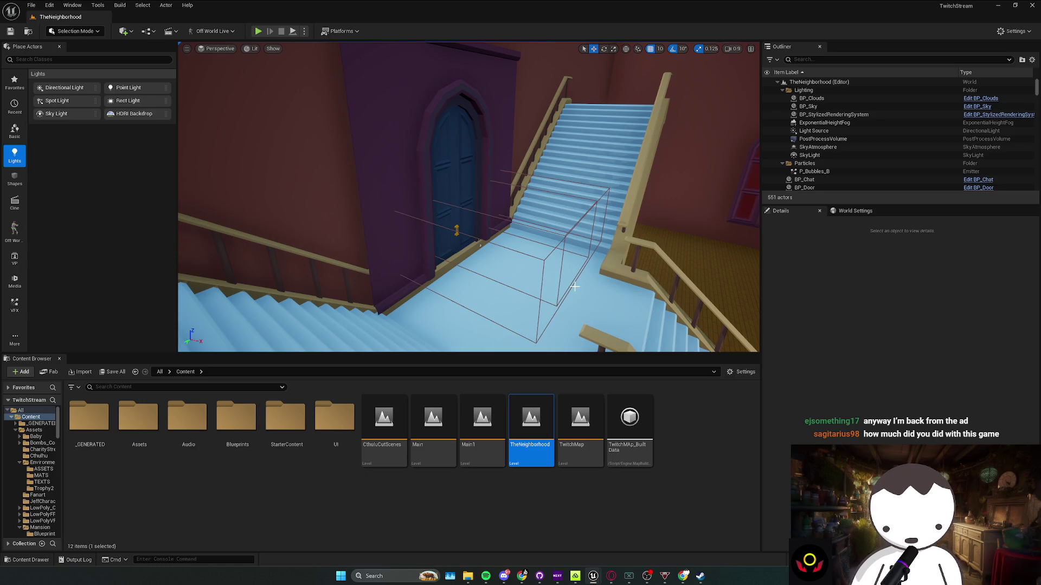
{"action": "left_click_drag", "start_coordinate": [574, 286], "coordinate": [578, 296]}
{"action": "key", "text": "ctrl+s"}
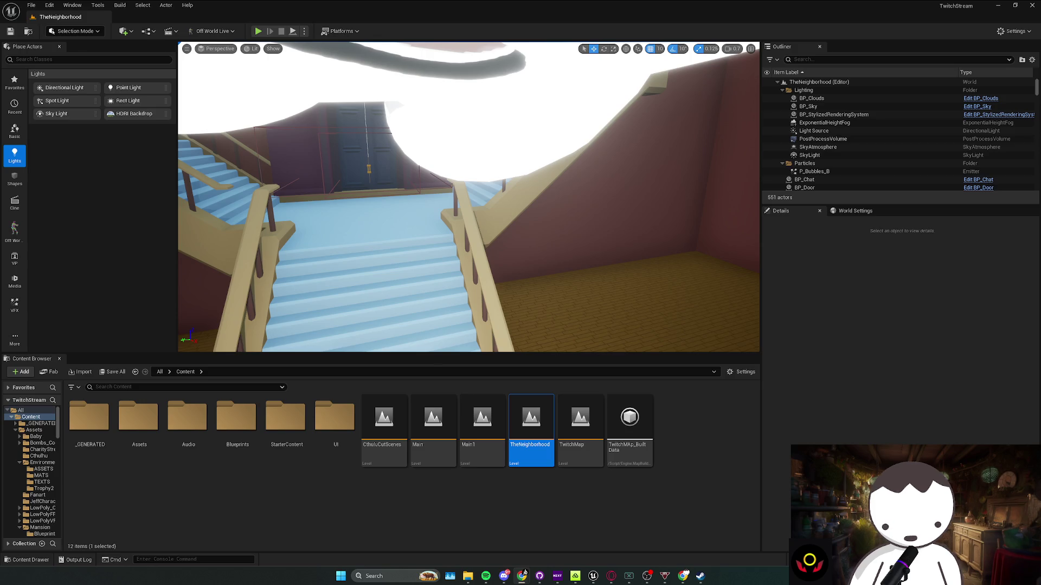
Fly up the staircase and back to a wide hall view, then start a play-test with Alt+P
{"action": "key", "text": "Up"}
{"action": "key", "text": "Down"}
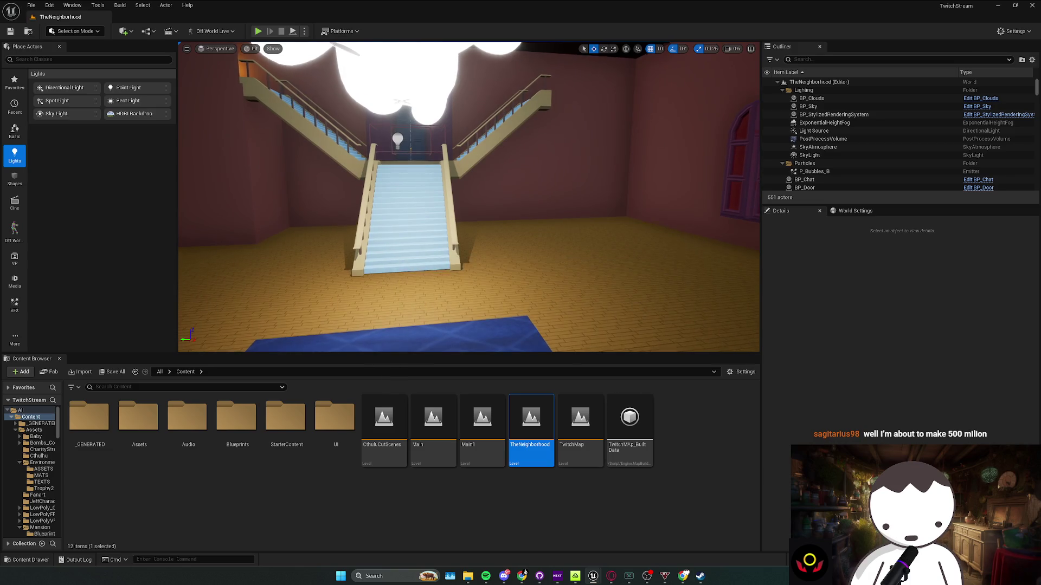
{"action": "key", "text": "Up"}
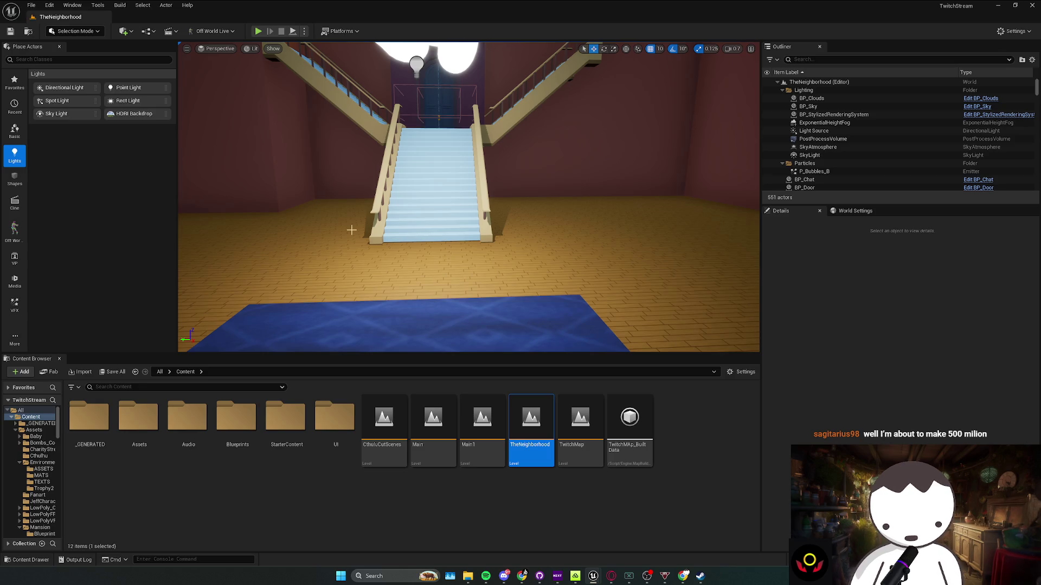
{"action": "key", "text": "alt+p"}
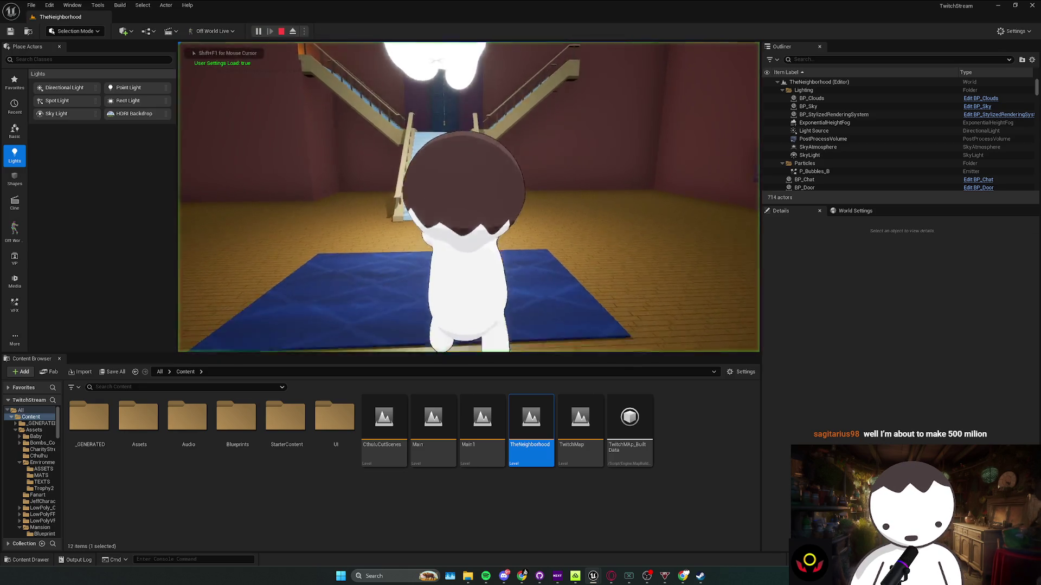
Walk the character up the staircase into the stream room, then stop the play-test
{"action": "key", "text": "w"}
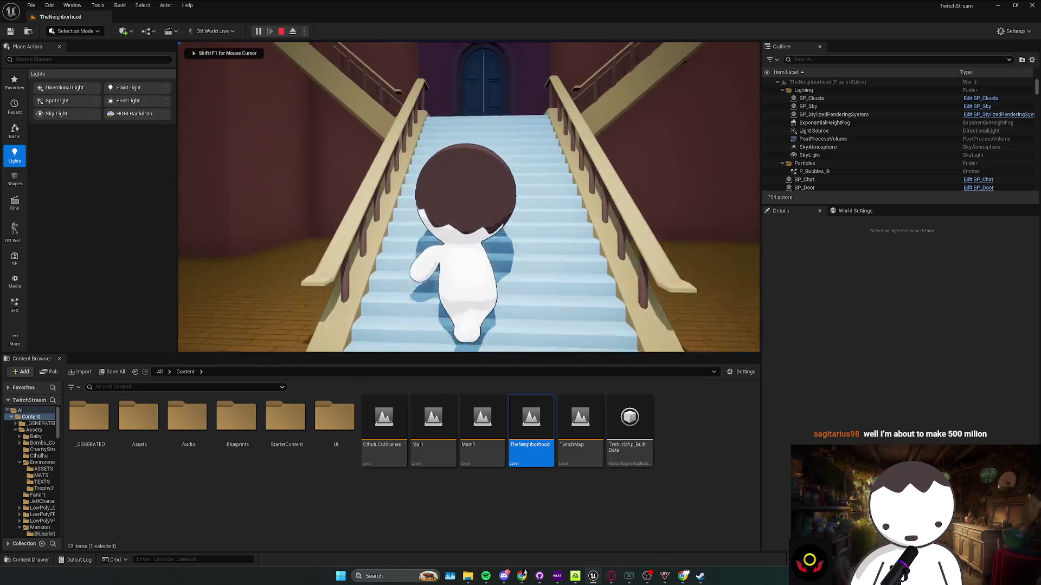
{"action": "key", "text": "a"}
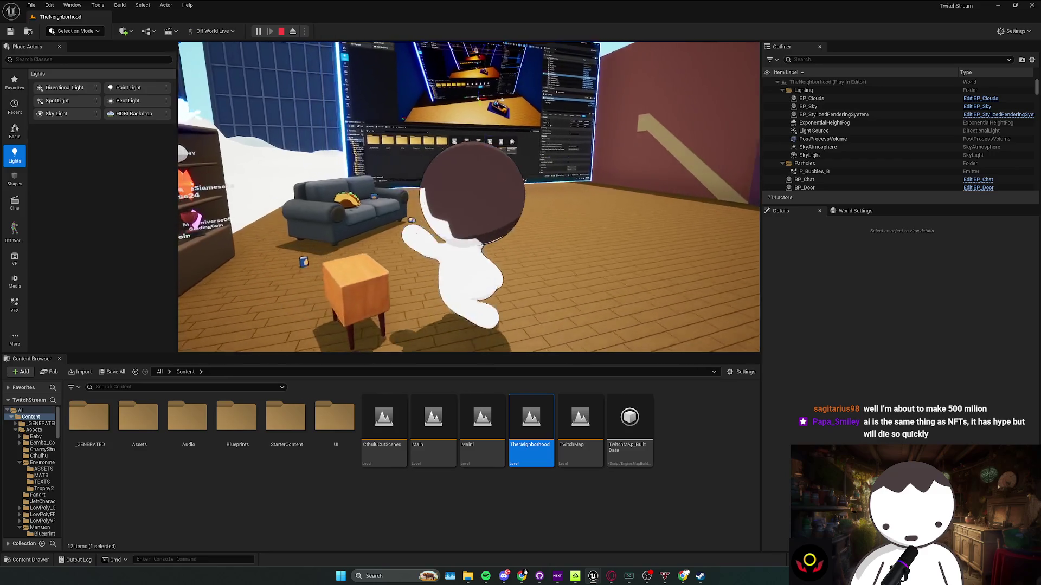
{"action": "key", "text": "Escape"}
View the stream room from above and select wall piece Floor_400x470 for rotating
{"action": "mouse_move", "coordinate": [748, 139]}
{"action": "left_mouse_down"}
{"action": "mouse_move", "coordinate": [657, 340]}
{"action": "mouse_move", "coordinate": [527, 302]}
{"action": "mouse_move", "coordinate": [675, 151]}
{"action": "mouse_move", "coordinate": [622, 170]}
{"action": "mouse_move", "coordinate": [660, 163]}
{"action": "mouse_move", "coordinate": [655, 186]}
{"action": "mouse_move", "coordinate": [569, 195]}
{"action": "mouse_move", "coordinate": [568, 227]}
{"action": "mouse_move", "coordinate": [539, 232]}
{"action": "mouse_move", "coordinate": [504, 182]}
{"action": "left_mouse_up"}
{"action": "left_click", "coordinate": [661, 164]}
{"action": "key", "text": "e"}
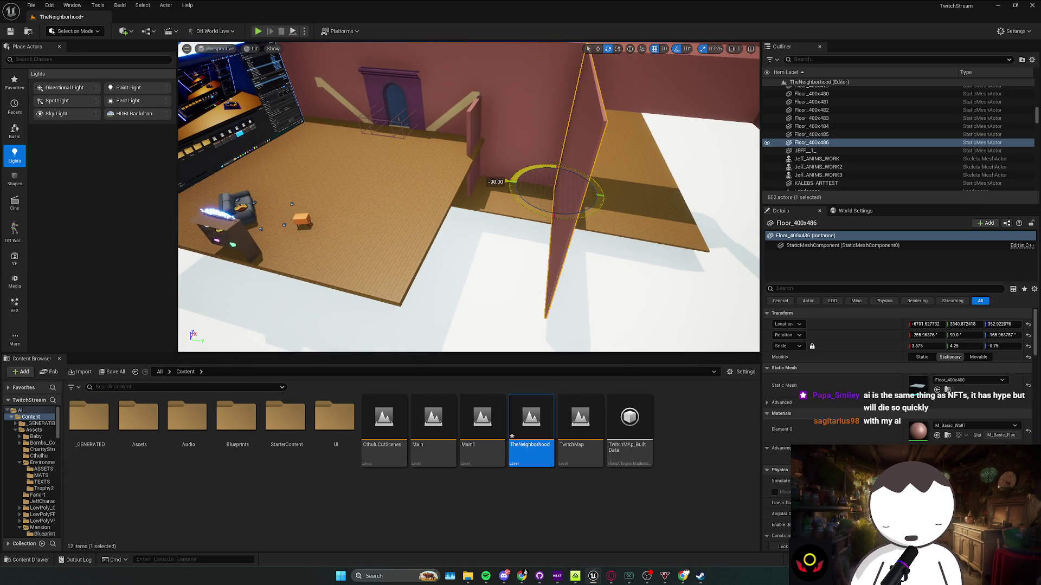
Slide the selected wall to a new Y position and along X to the room edge, then duplicate it
{"action": "mouse_move", "coordinate": [580, 196]}
{"action": "left_mouse_down"}
{"action": "mouse_move", "coordinate": [438, 185]}
{"action": "mouse_move", "coordinate": [450, 203]}
{"action": "mouse_move", "coordinate": [475, 163]}
{"action": "mouse_move", "coordinate": [488, 172]}
{"action": "left_mouse_up"}
{"action": "key", "text": "r"}
{"action": "key", "text": "e"}
{"action": "key", "text": "w"}
{"action": "mouse_move", "coordinate": [412, 227]}
{"action": "left_mouse_down"}
{"action": "mouse_move", "coordinate": [488, 255]}
{"action": "mouse_move", "coordinate": [560, 244]}
{"action": "mouse_move", "coordinate": [544, 213]}
{"action": "mouse_move", "coordinate": [574, 222]}
{"action": "mouse_move", "coordinate": [529, 248]}
{"action": "mouse_move", "coordinate": [378, 298]}
{"action": "left_mouse_up"}
{"action": "key", "text": "e"}
{"action": "key", "text": "w"}
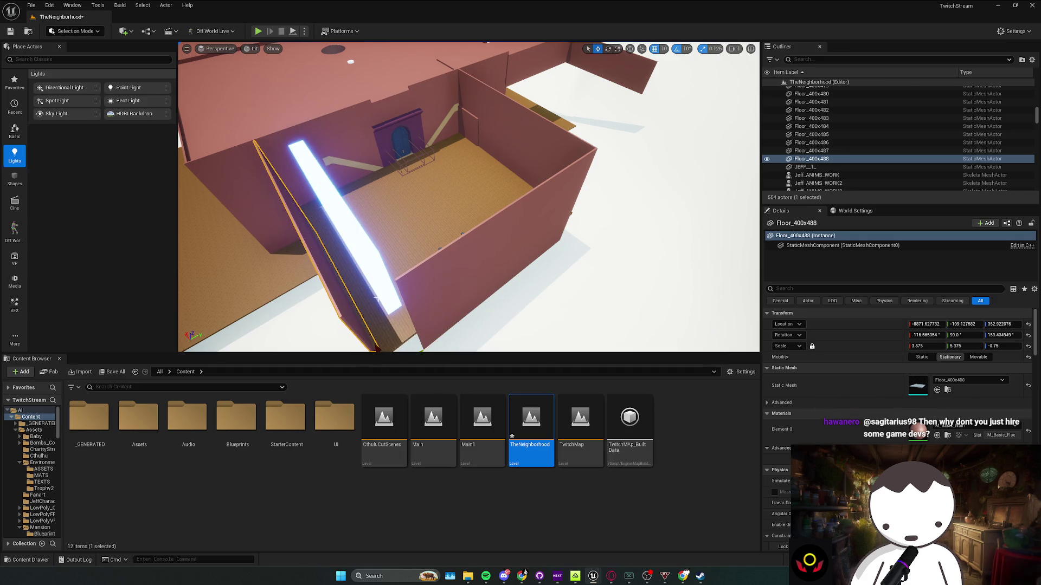
Shorten the right wall Floor_400x487 to Scale Y 6.25 and select Floor_400x488
{"action": "left_click", "coordinate": [542, 228]}
{"action": "key", "text": "r"}
{"action": "left_click_drag", "start_coordinate": [542, 241], "coordinate": [541, 242]}
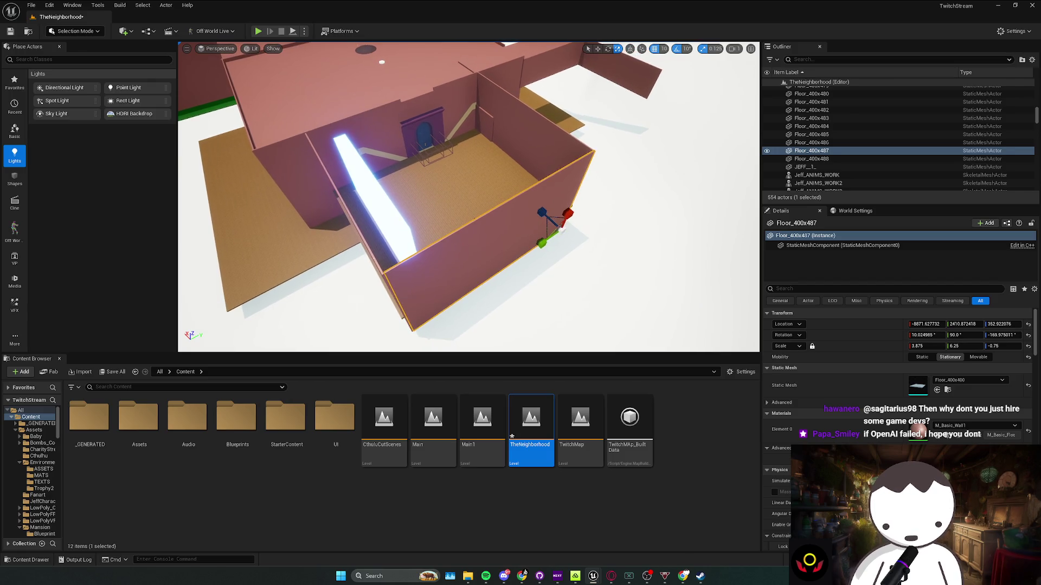
{"action": "left_click", "coordinate": [811, 159]}
{"action": "key", "text": "w"}
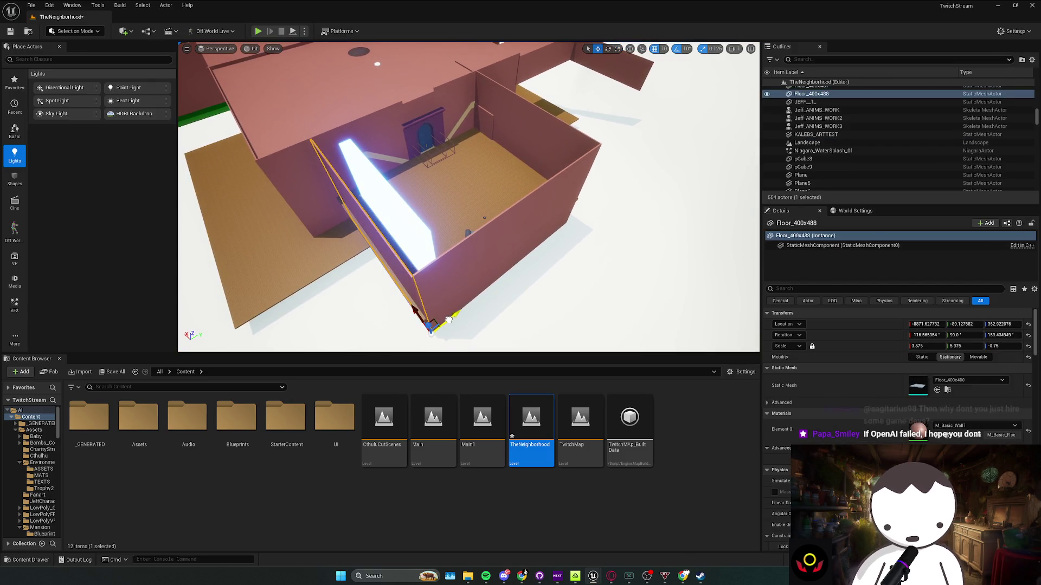
Rotate a wall copy flat at -90°, raise it into a ceiling slab and lengthen it to Scale X 5.5
{"action": "left_click", "coordinate": [519, 252]}
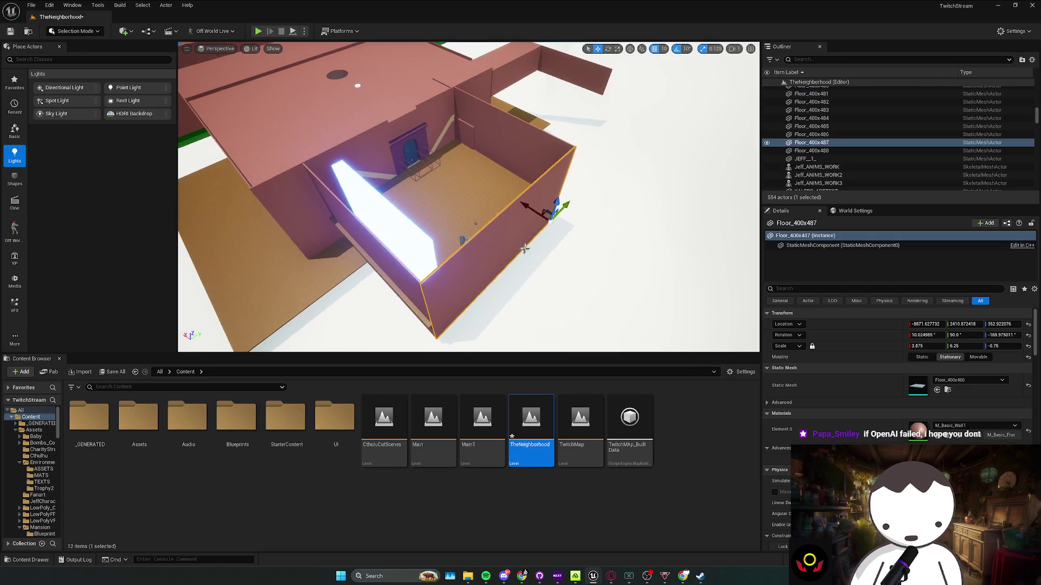
{"action": "key", "text": "e"}
{"action": "mouse_move", "coordinate": [537, 247]}
{"action": "left_mouse_down"}
{"action": "mouse_move", "coordinate": [545, 235]}
{"action": "mouse_move", "coordinate": [541, 249]}
{"action": "left_mouse_up"}
{"action": "key", "text": "w"}
{"action": "mouse_move", "coordinate": [554, 200]}
{"action": "left_mouse_down"}
{"action": "mouse_move", "coordinate": [569, 109]}
{"action": "mouse_move", "coordinate": [565, 122]}
{"action": "mouse_move", "coordinate": [554, 102]}
{"action": "left_mouse_up"}
{"action": "left_click_drag", "start_coordinate": [502, 52], "coordinate": [444, 92]}
{"action": "key", "text": "r"}
Look under the new ceiling into the trophy room and save TheNeighborhood
{"action": "left_click_drag", "start_coordinate": [468, 196], "coordinate": [468, 159]}
{"action": "mouse_move", "coordinate": [484, 113]}
{"action": "left_mouse_down"}
{"action": "mouse_move", "coordinate": [404, 140]}
{"action": "mouse_move", "coordinate": [403, 163]}
{"action": "left_mouse_up"}
{"action": "key", "text": "ctrl+s"}
{"action": "key", "text": "w"}
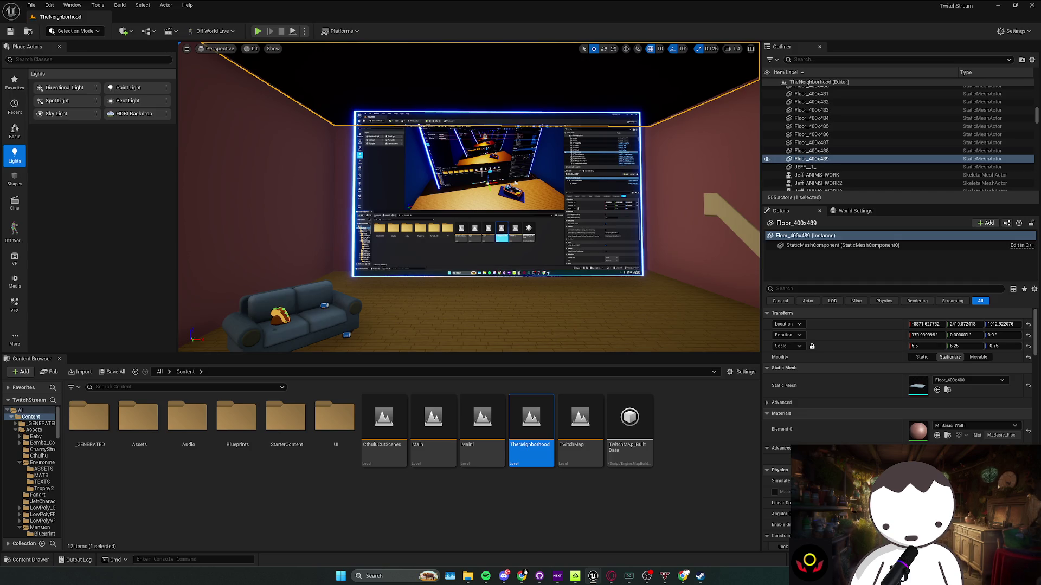
Select Floor_400x473 and the wall pieces around the upstairs door, framing them in view
{"action": "mouse_move", "coordinate": [468, 198]}
{"action": "left_mouse_down"}
{"action": "mouse_move", "coordinate": [460, 179]}
{"action": "mouse_move", "coordinate": [521, 206]}
{"action": "mouse_move", "coordinate": [586, 215]}
{"action": "mouse_move", "coordinate": [627, 209]}
{"action": "mouse_move", "coordinate": [615, 192]}
{"action": "left_mouse_up"}
{"action": "left_click", "coordinate": [523, 211]}
{"action": "left_click", "coordinate": [615, 192]}
{"action": "left_click", "coordinate": [495, 143], "text": "ctrl"}
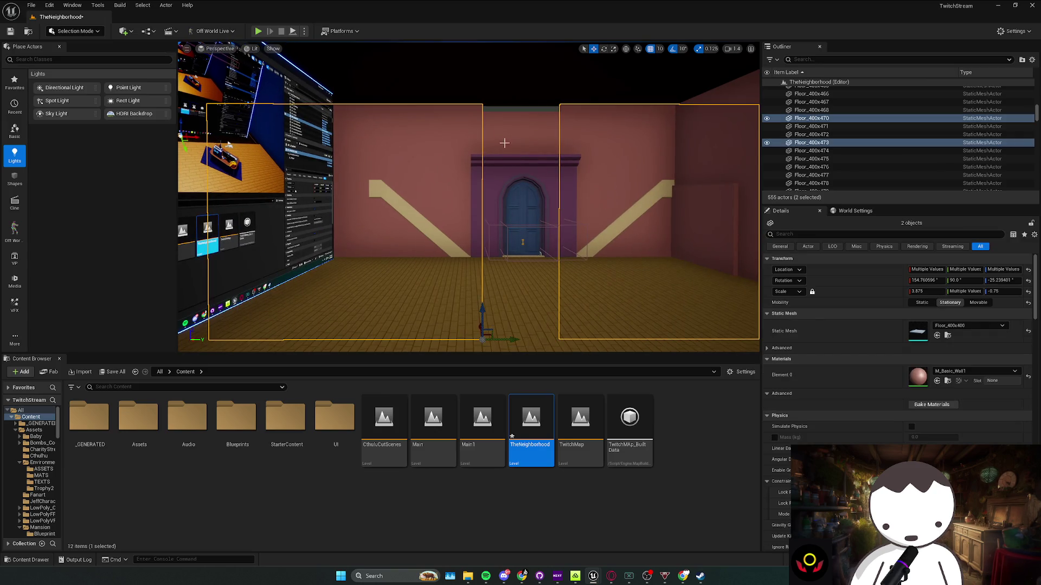
{"action": "left_click", "coordinate": [538, 163], "text": "ctrl"}
{"action": "key", "text": "f"}
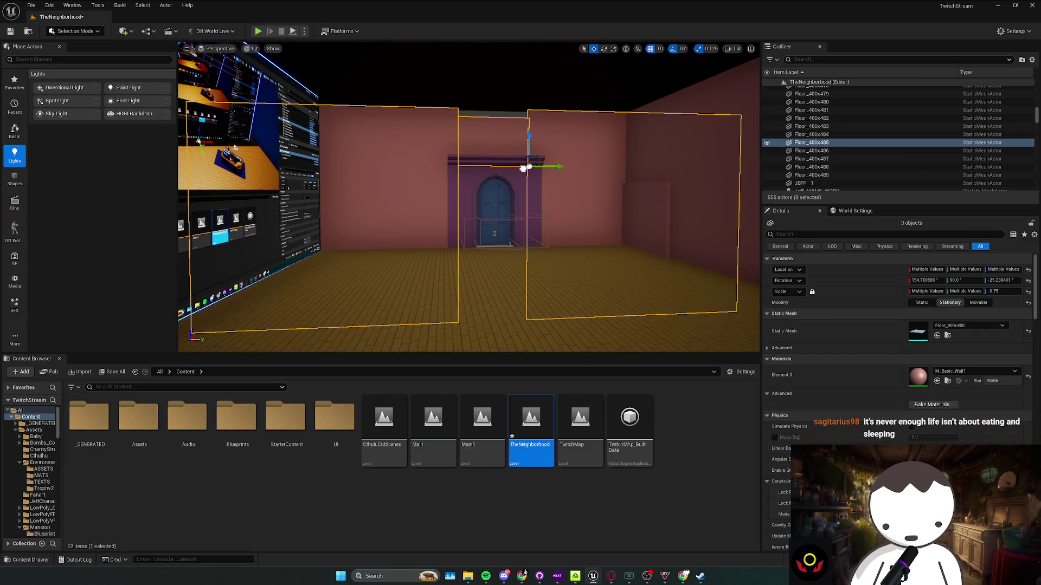
{"action": "left_click", "coordinate": [529, 139]}
{"action": "key", "text": "r"}
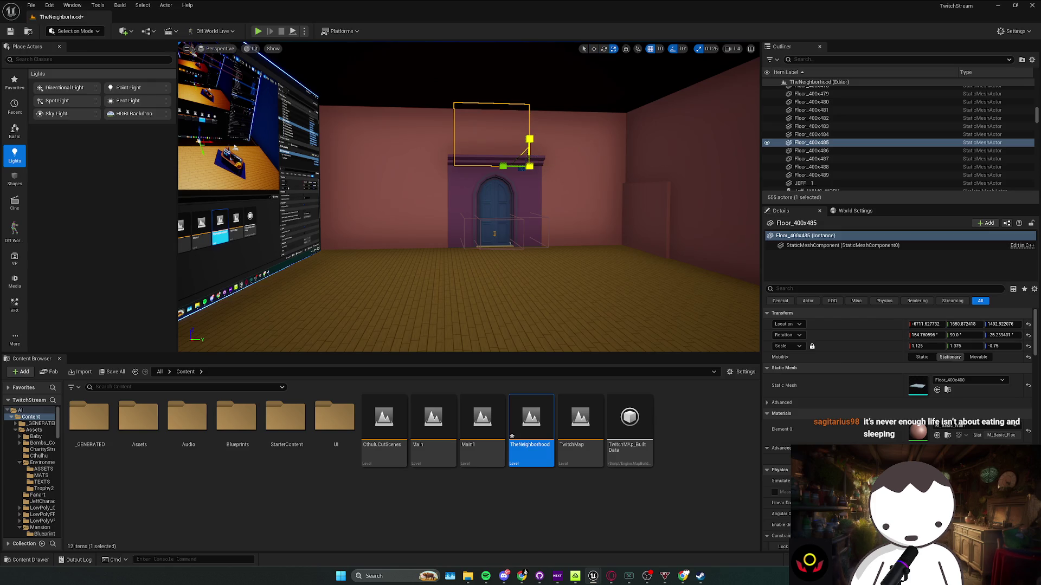
{"action": "key", "text": "Escape"}
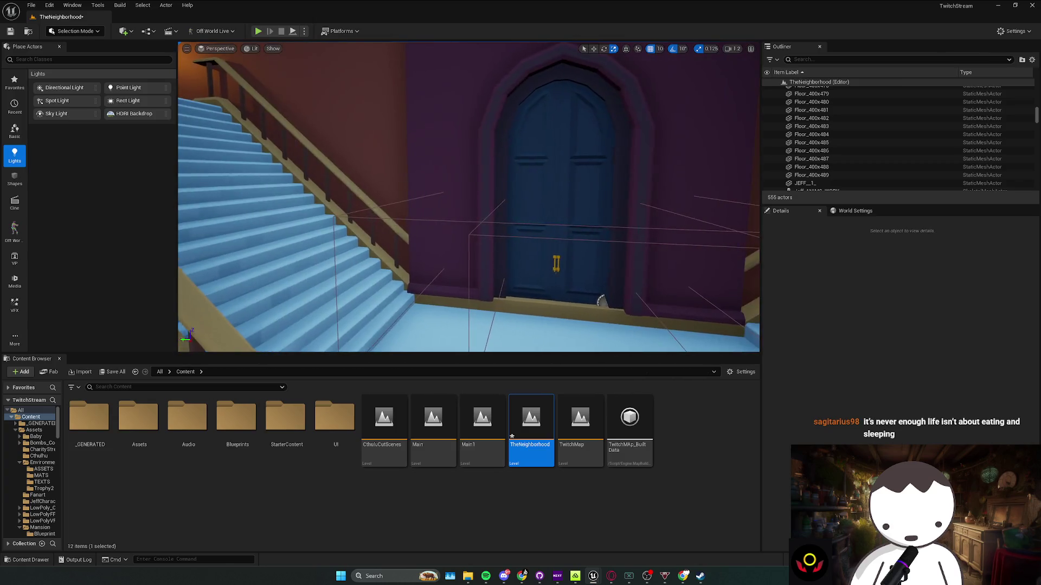
Select Floor_400x485 with its matching pieces, set Scale Z to 0, then drag it to -0.125
{"action": "left_click", "coordinate": [562, 169]}
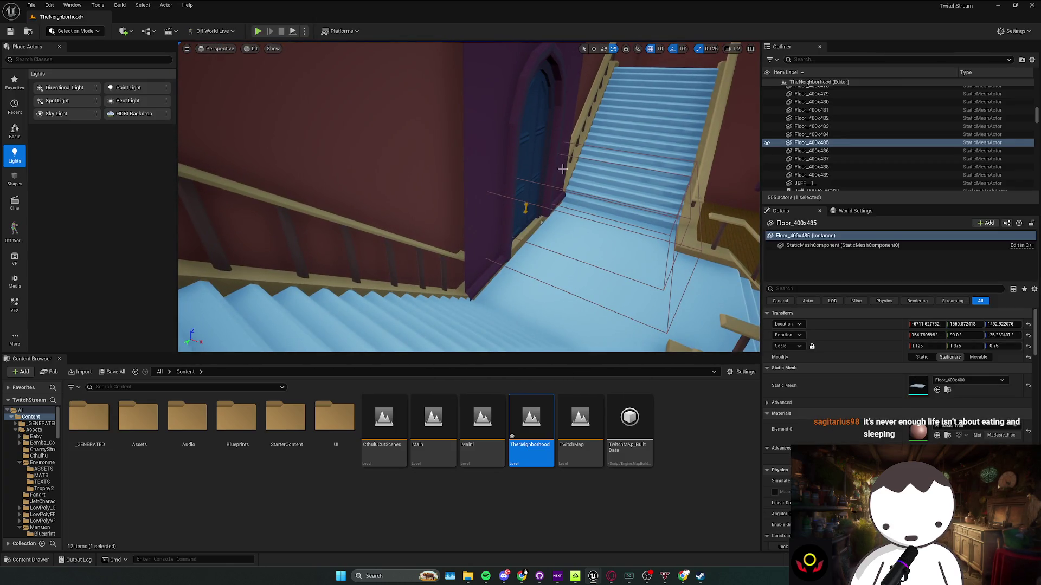
{"action": "key", "text": "shift+e"}
{"action": "scroll", "coordinate": [562, 174], "scroll_direction": "down", "scroll_amount": 3}
{"action": "scroll", "coordinate": [552, 186], "scroll_direction": "down", "scroll_amount": 5}
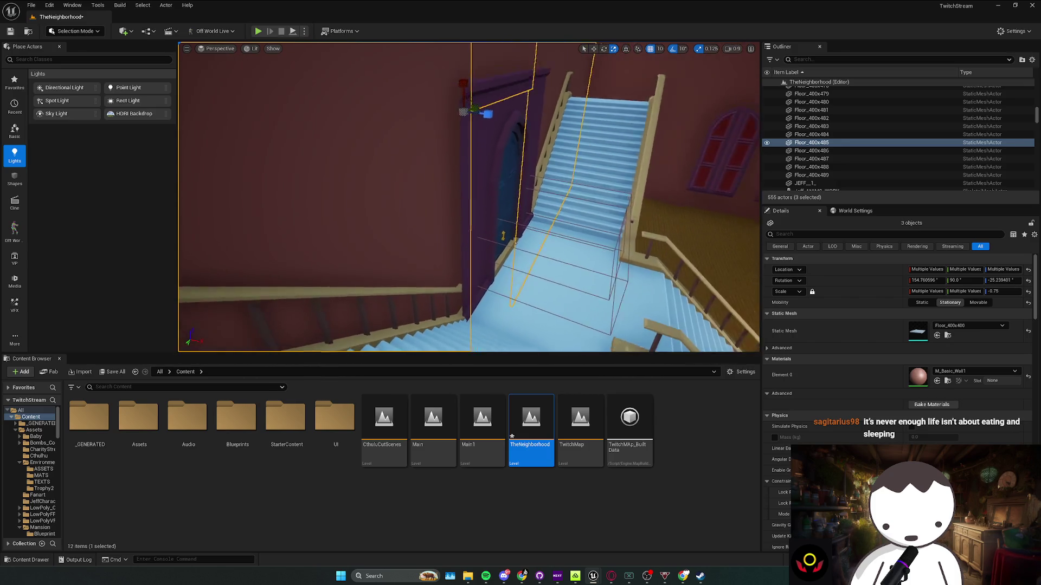
{"action": "type", "text": "0"}
{"action": "key", "text": "Return"}
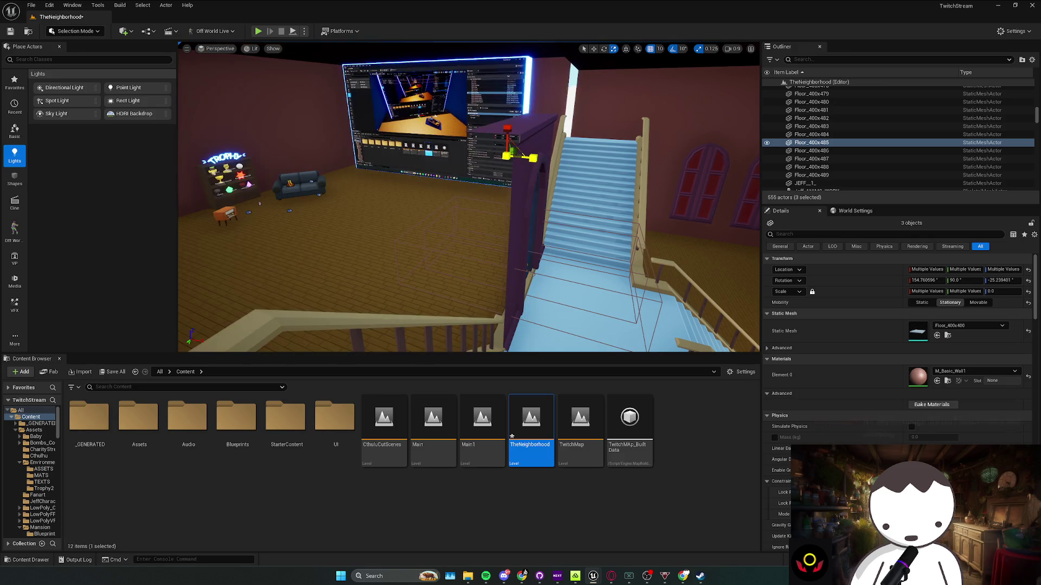
{"action": "left_click_drag", "start_coordinate": [535, 162], "coordinate": [509, 183]}
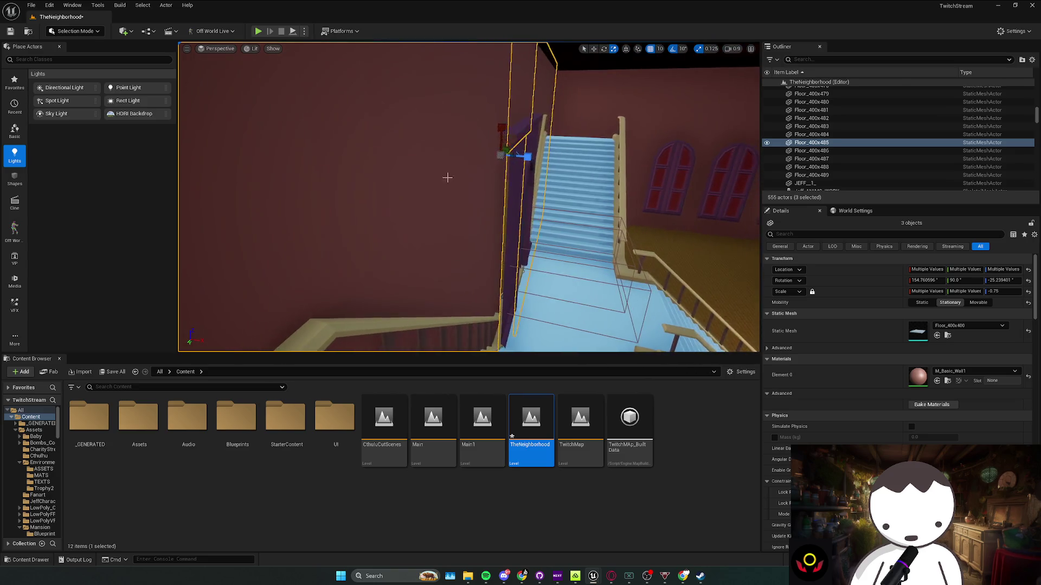
Change the height of a wall piece by the stairs to 2.125
{"action": "left_click", "coordinate": [542, 162]}
{"action": "key", "text": "f"}
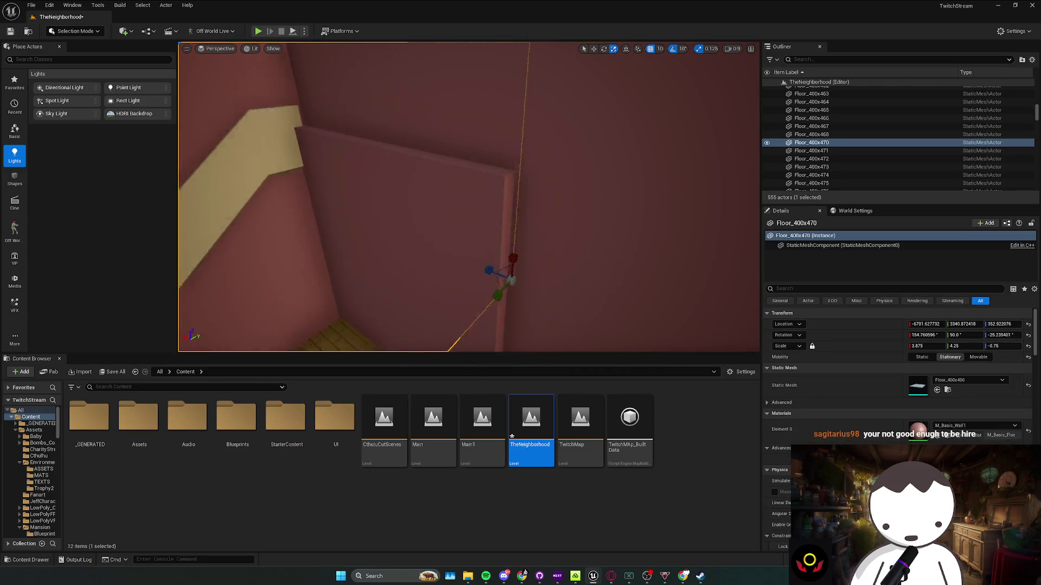
{"action": "left_click_drag", "start_coordinate": [556, 252], "coordinate": [555, 251]}
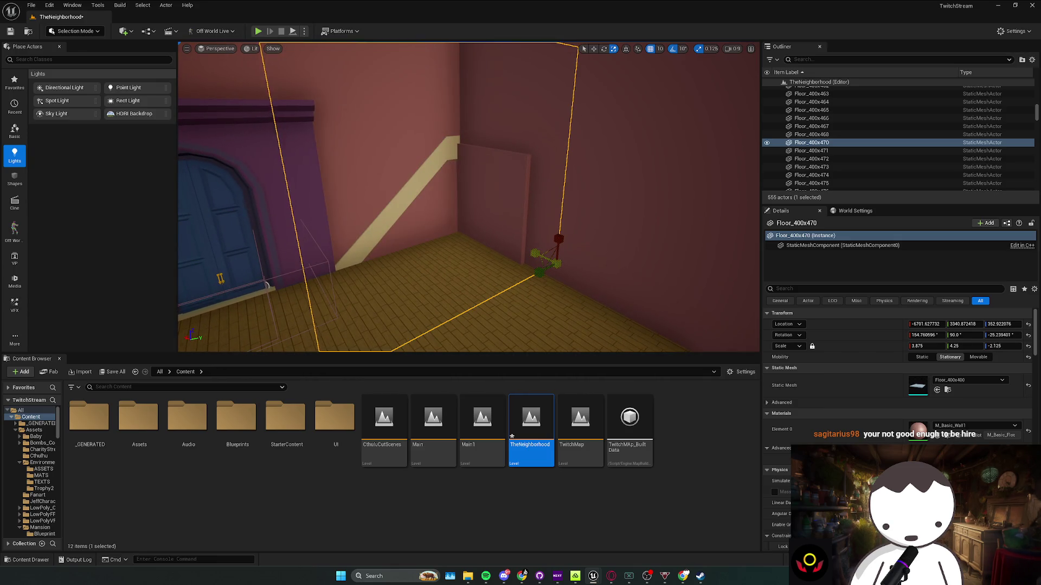
{"action": "left_click_drag", "start_coordinate": [554, 254], "coordinate": [555, 253]}
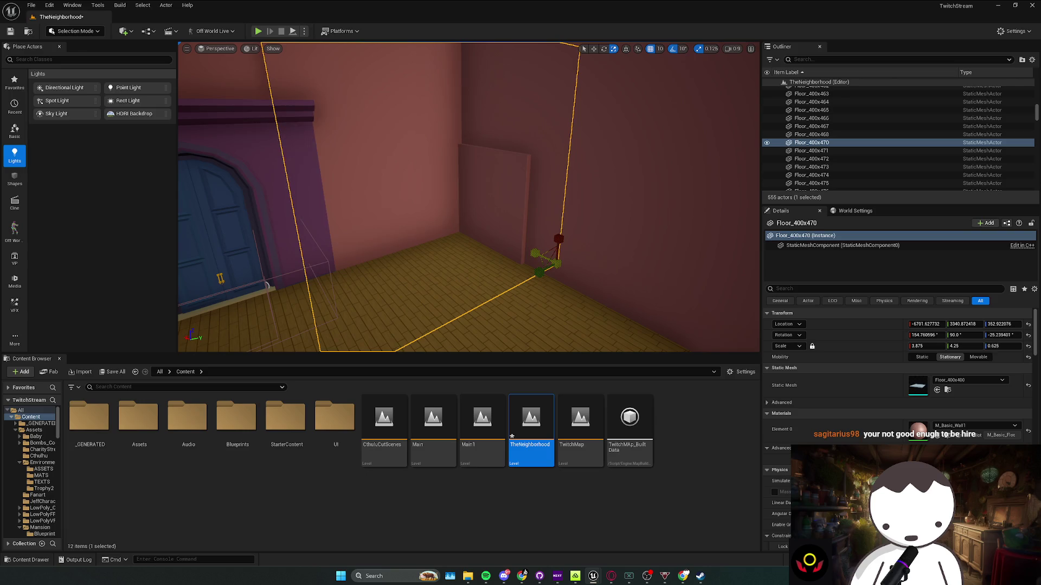
Adjust the height of the wall piece at the top of the blue staircase
{"action": "left_click", "coordinate": [433, 261]}
{"action": "key", "text": "w"}
{"action": "left_click_drag", "start_coordinate": [459, 284], "coordinate": [418, 280]}
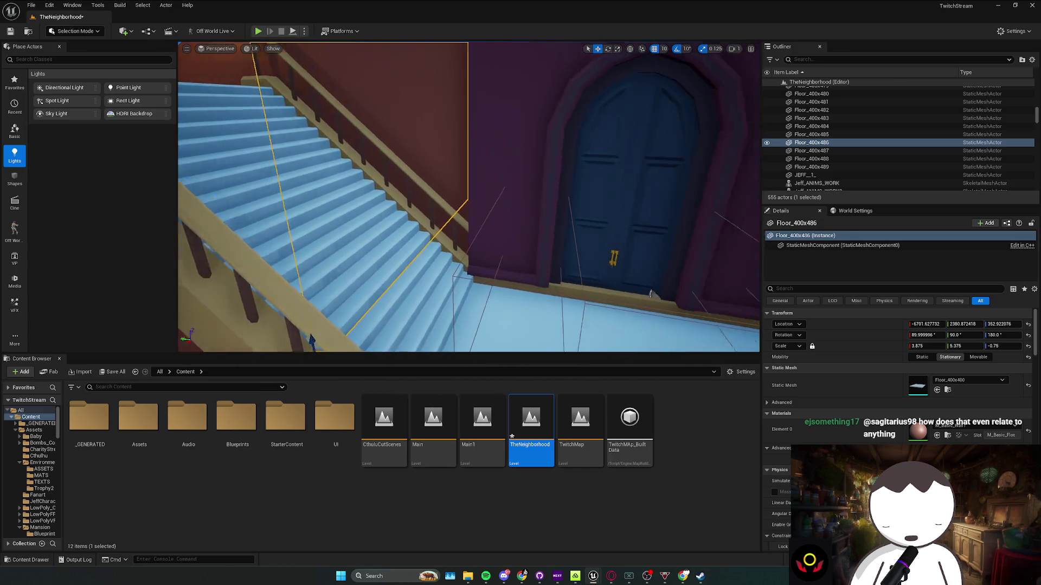
{"action": "left_click", "coordinate": [441, 209]}
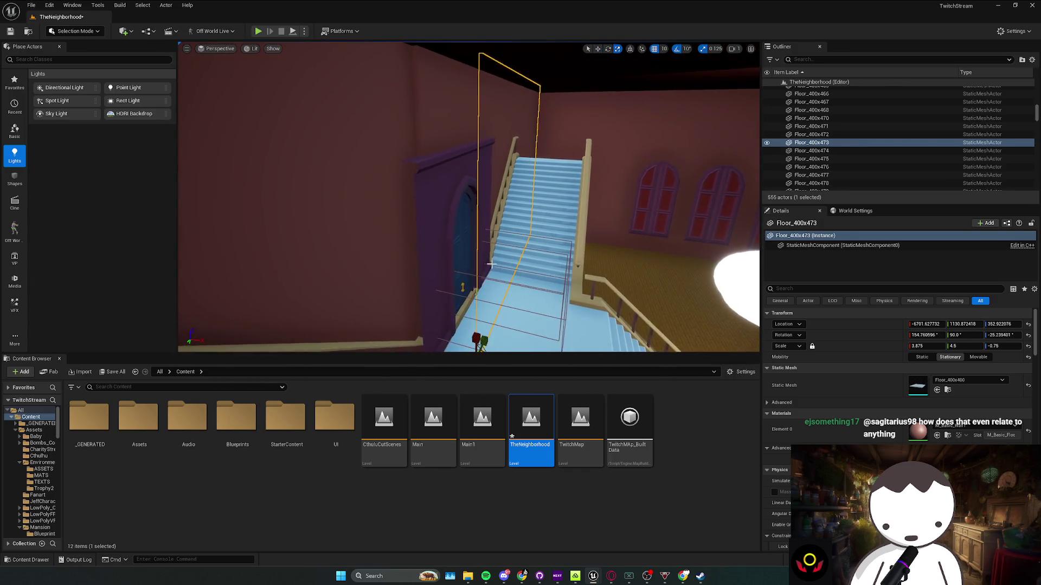
{"action": "key", "text": "r"}
{"action": "mouse_move", "coordinate": [468, 195]}
{"action": "left_mouse_down"}
{"action": "mouse_move", "coordinate": [477, 195]}
{"action": "mouse_move", "coordinate": [455, 195]}
{"action": "left_mouse_up"}
{"action": "left_click_drag", "start_coordinate": [511, 327], "coordinate": [511, 327]}
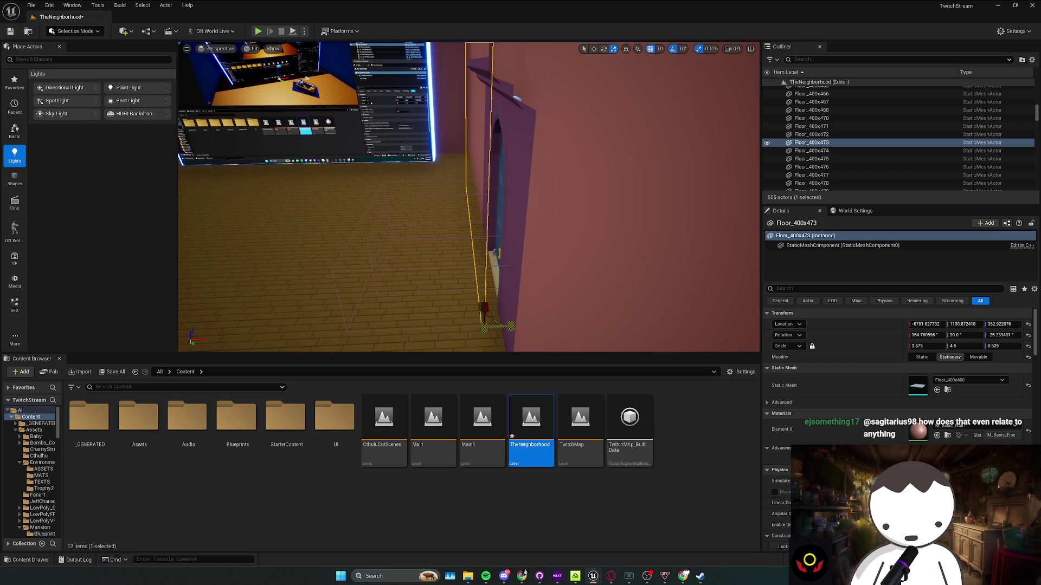
{"action": "mouse_move", "coordinate": [513, 291]}
{"action": "left_mouse_down"}
{"action": "mouse_move", "coordinate": [566, 241]}
{"action": "mouse_move", "coordinate": [557, 241]}
{"action": "left_mouse_up"}
Save TheNeighborhood and switch to the Twitch stream manager in Chrome
{"action": "left_click", "coordinate": [560, 239]}
{"action": "key", "text": "Escape"}
{"action": "key", "text": "ctrl+s"}
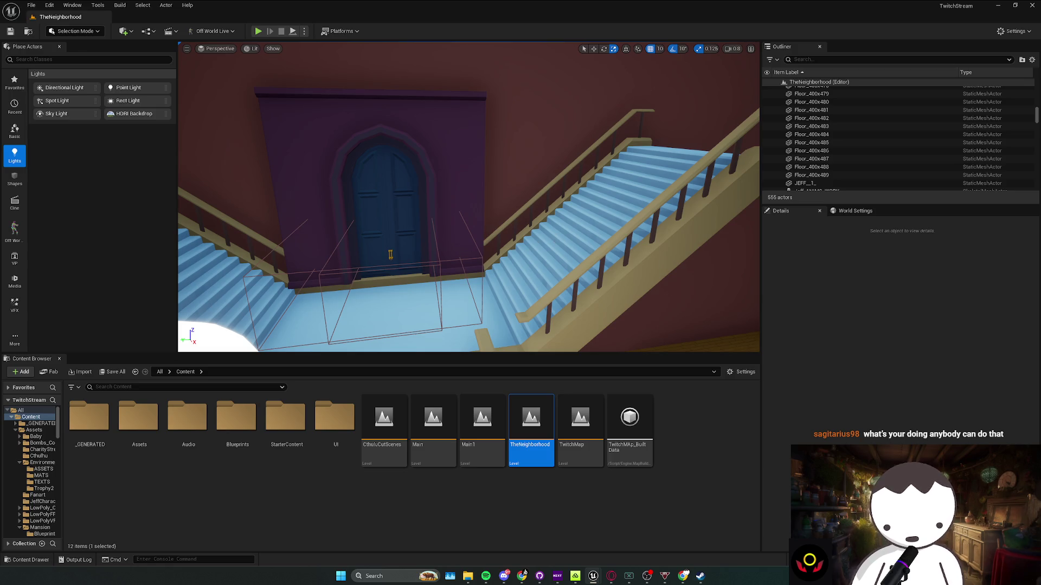
{"action": "left_click", "coordinate": [522, 575]}
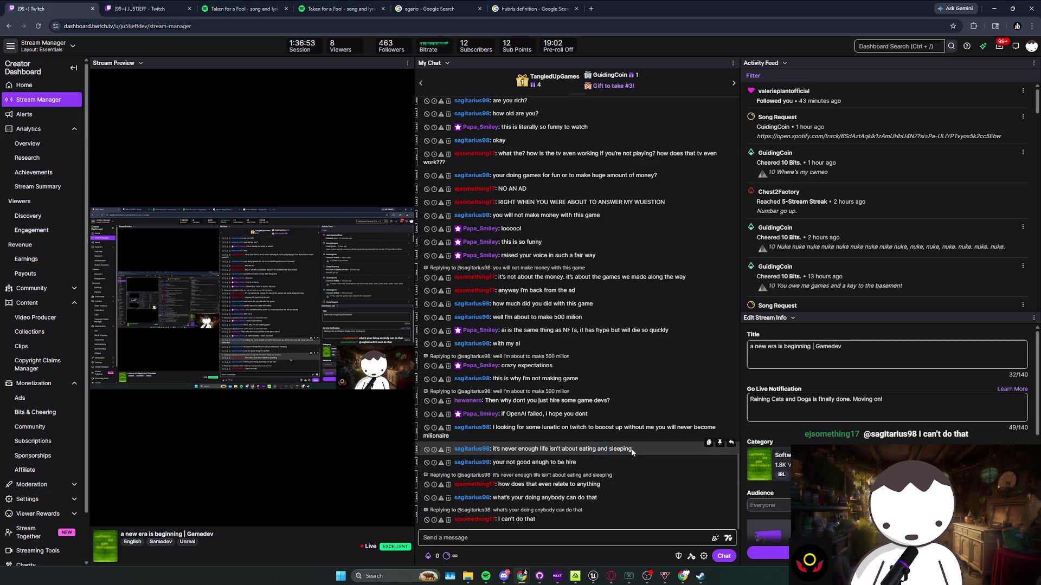
Select and read recent Stream Manager chat messages, click the chat box, then return to Unreal Editor
{"action": "left_click_drag", "start_coordinate": [597, 419], "coordinate": [581, 398]}
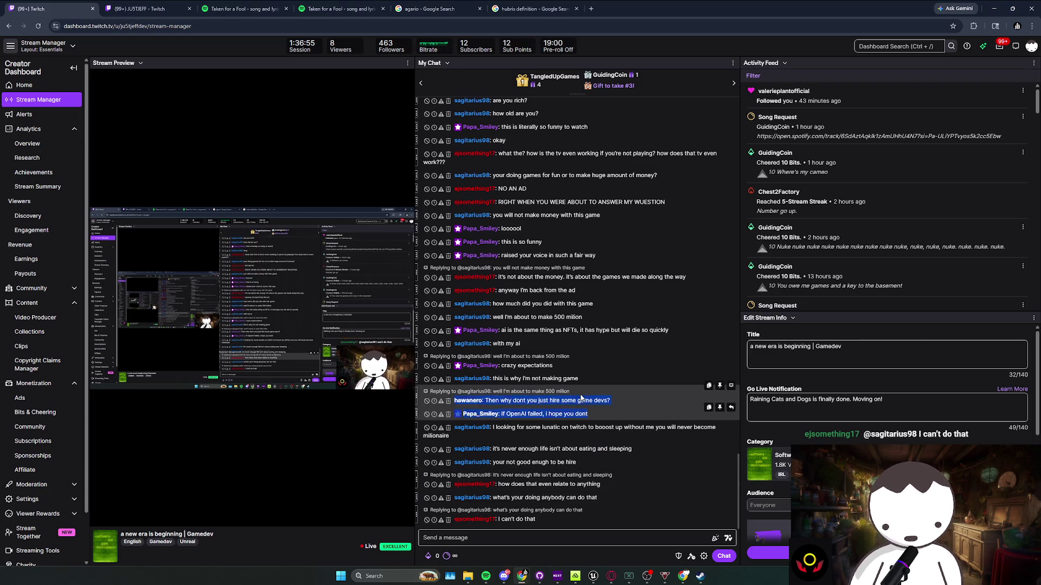
{"action": "double_click", "coordinate": [588, 401]}
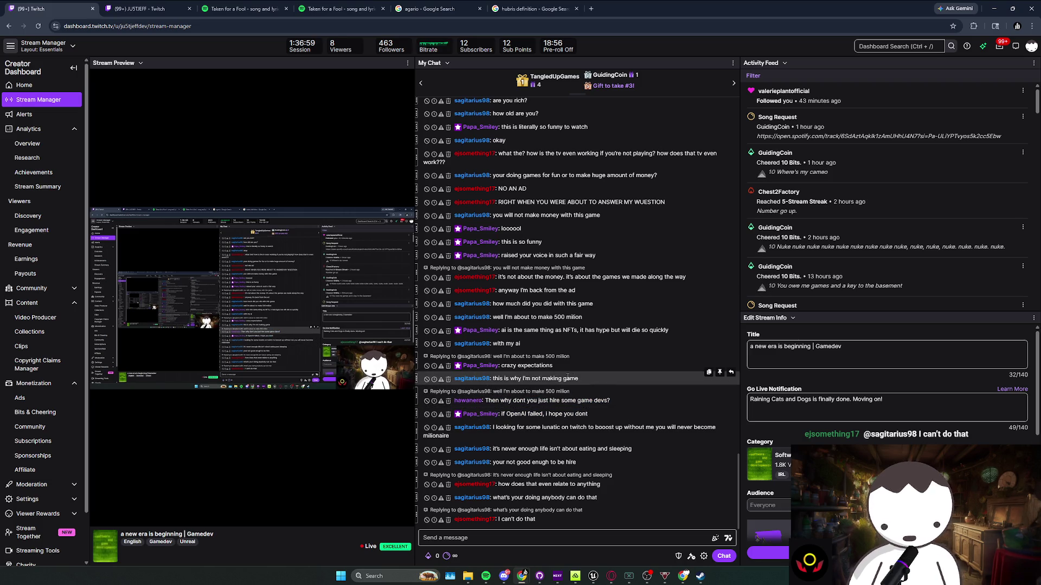
{"action": "left_click", "coordinate": [583, 379]}
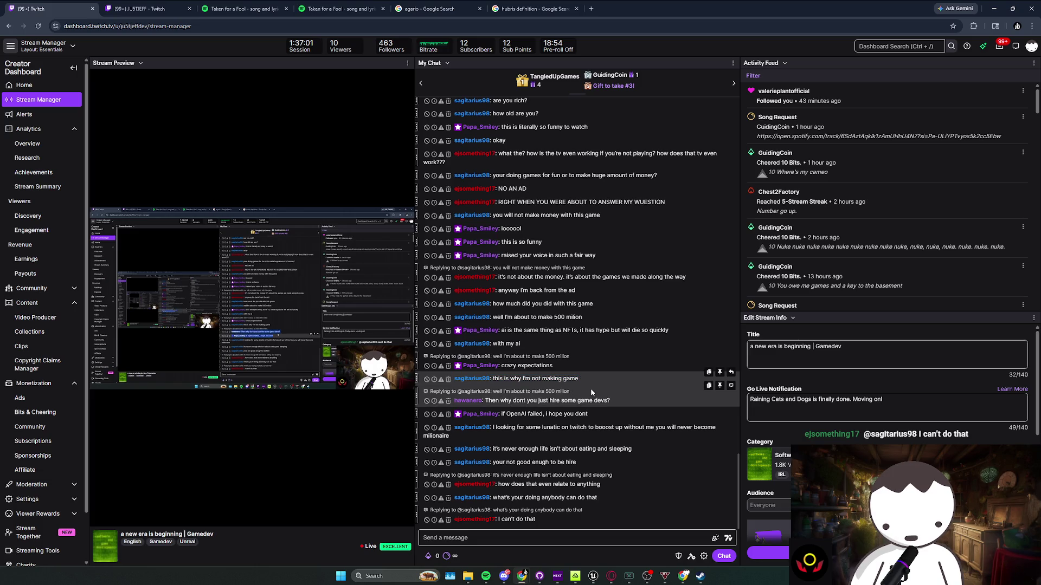
{"action": "left_click", "coordinate": [553, 545]}
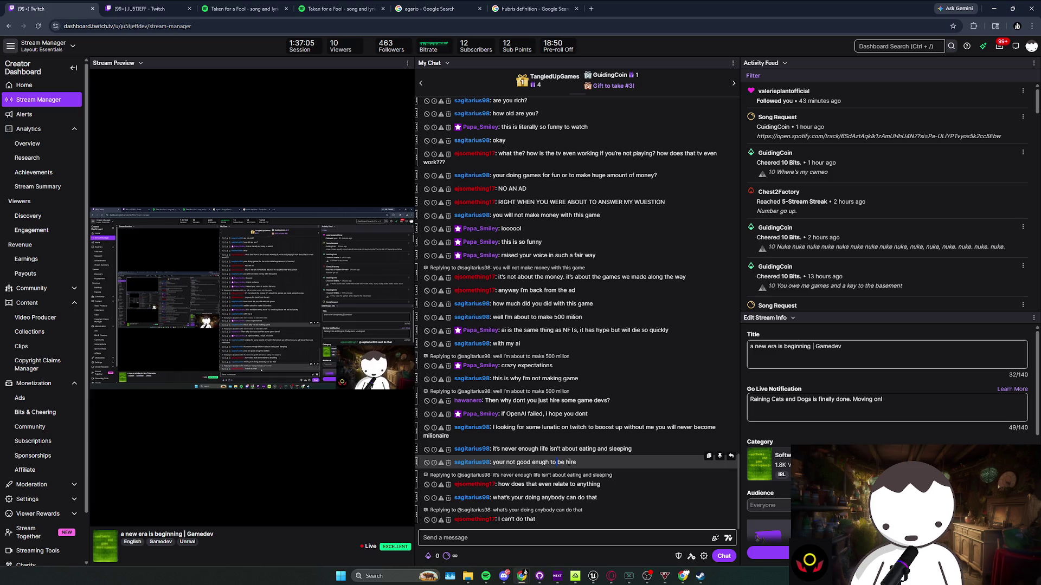
{"action": "left_click", "coordinate": [583, 472]}
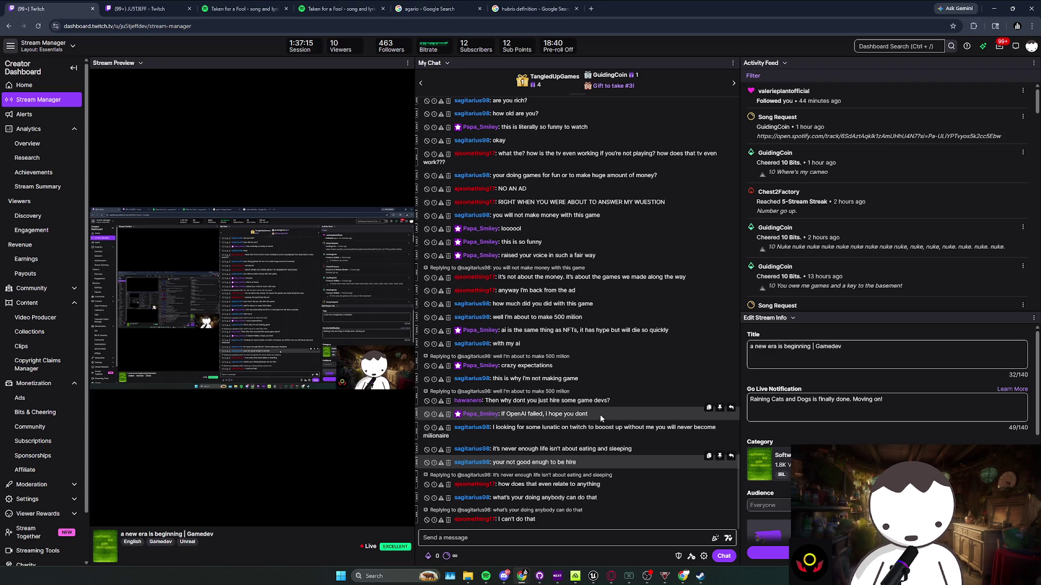
{"action": "key", "text": "alt+Tab"}
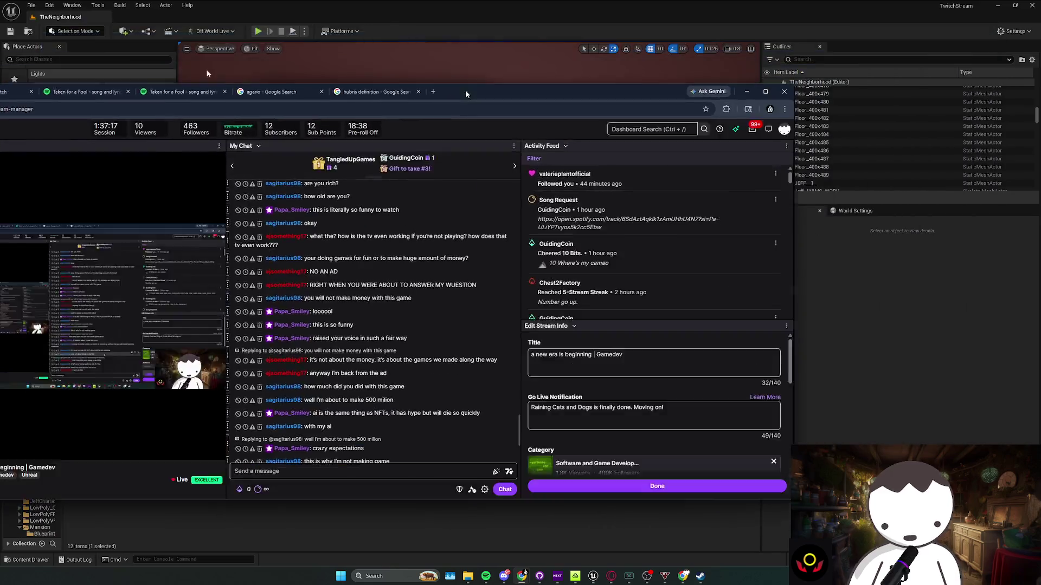
Select the upstairs door wall, both door halves and the wall piece beside the door
{"action": "left_click", "coordinate": [495, 221]}
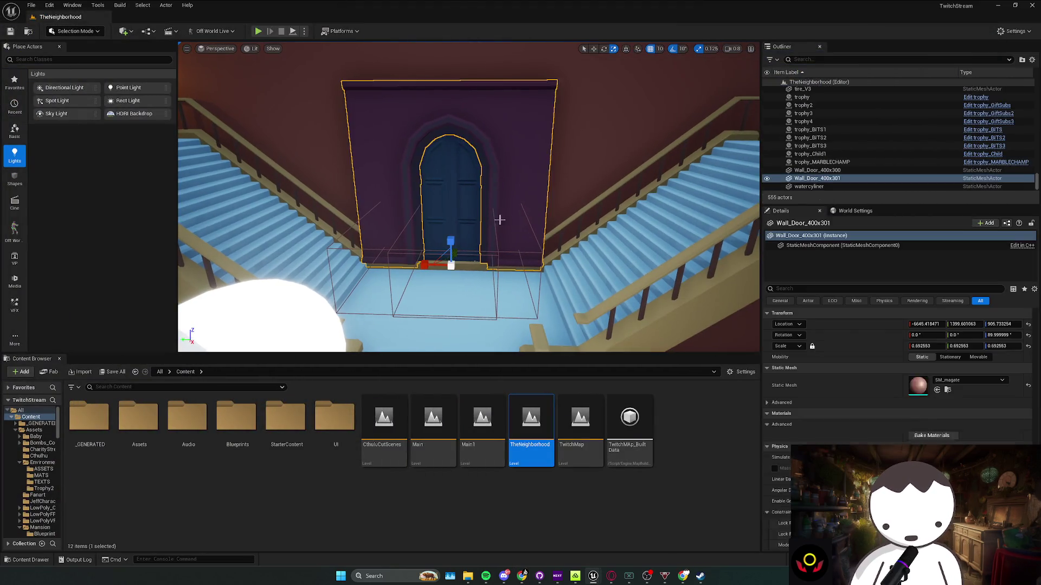
{"action": "key", "text": "f"}
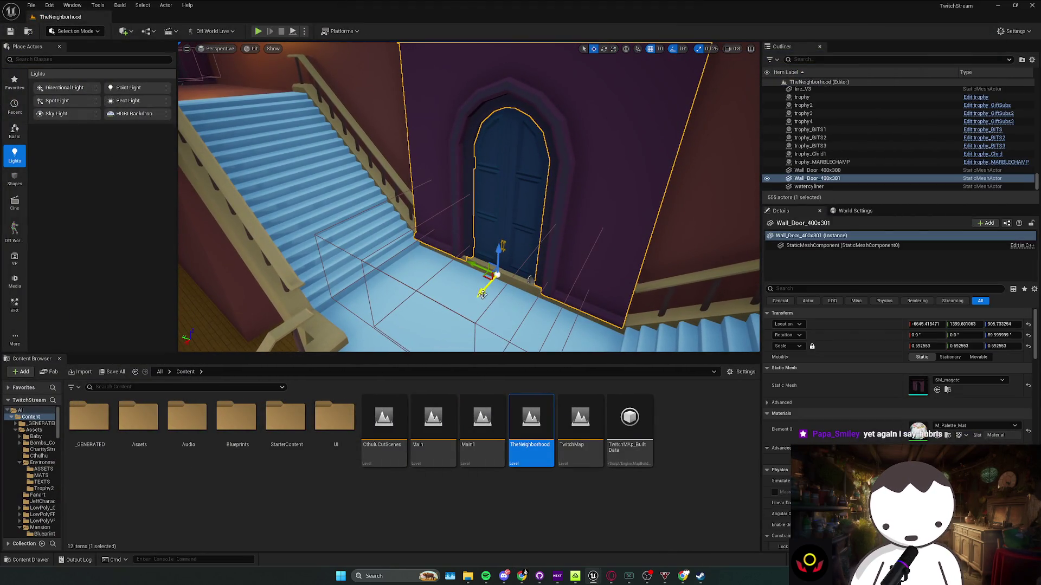
{"action": "left_click", "coordinate": [514, 238], "text": "ctrl"}
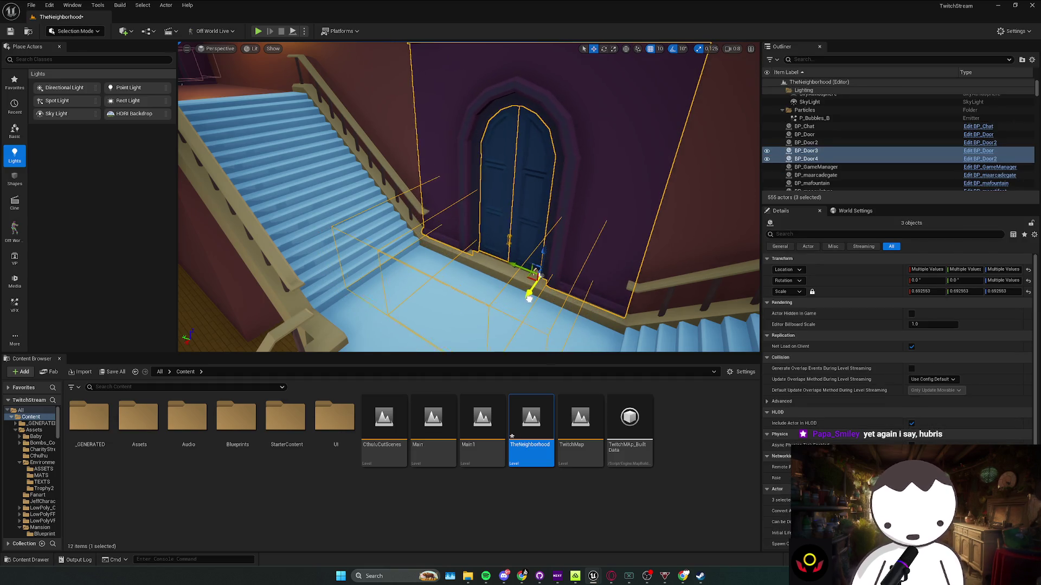
{"action": "mouse_move", "coordinate": [529, 298]}
{"action": "left_mouse_down"}
{"action": "mouse_move", "coordinate": [484, 264]}
{"action": "mouse_move", "coordinate": [530, 295]}
{"action": "mouse_move", "coordinate": [400, 265]}
{"action": "left_mouse_up"}
{"action": "left_click", "coordinate": [399, 265]}
{"action": "mouse_move", "coordinate": [515, 298]}
{"action": "left_mouse_down"}
{"action": "mouse_move", "coordinate": [504, 282]}
{"action": "mouse_move", "coordinate": [515, 297]}
{"action": "left_mouse_up"}
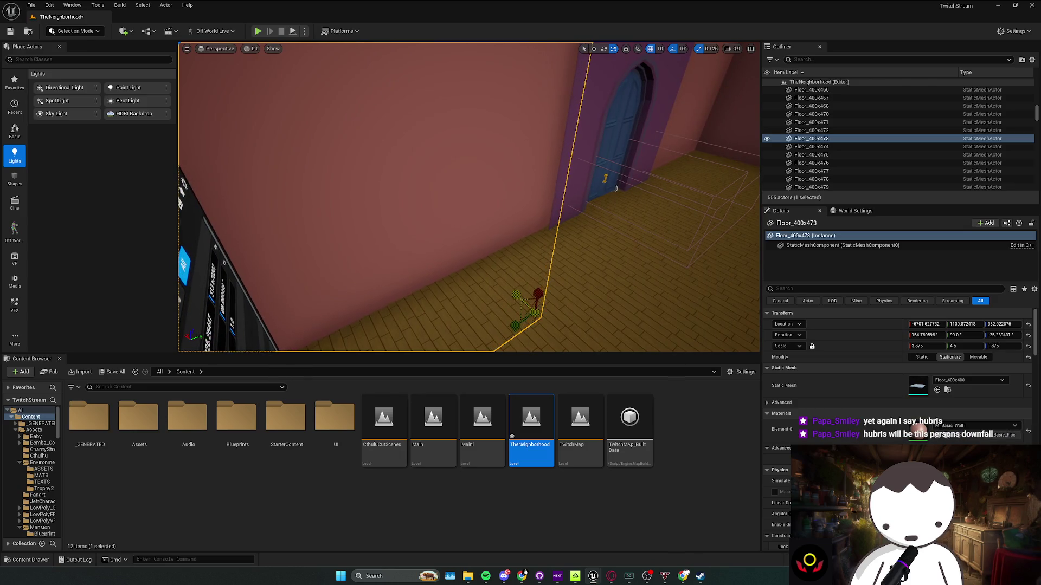
Check the side wall and the ledge piece above the door, then save the level
{"action": "left_click_drag", "start_coordinate": [515, 297], "coordinate": [590, 176]}
{"action": "left_click", "coordinate": [589, 176]}
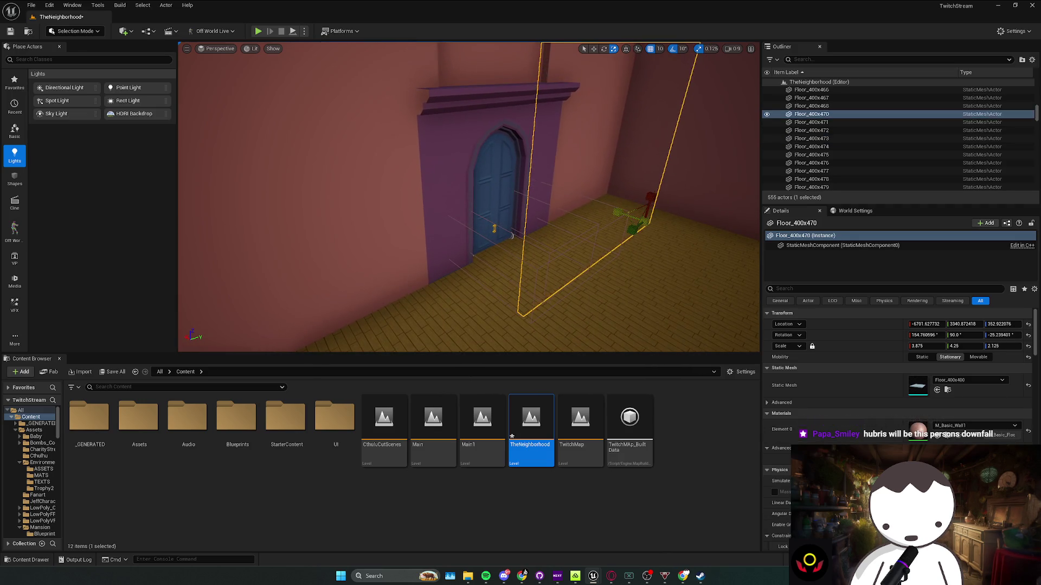
{"action": "left_click_drag", "start_coordinate": [590, 177], "coordinate": [502, 123]}
{"action": "left_click", "coordinate": [502, 123]}
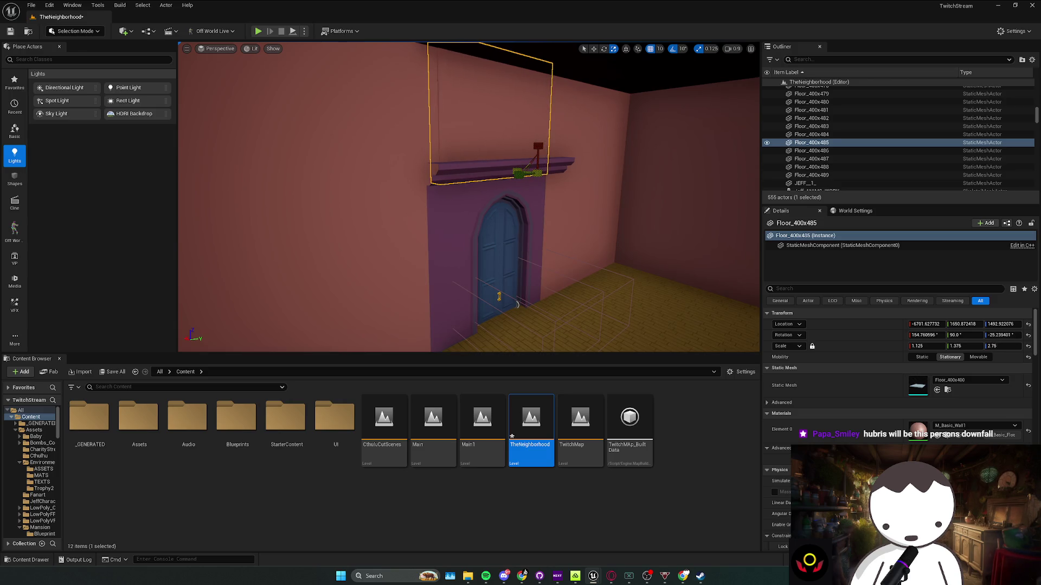
{"action": "mouse_move", "coordinate": [502, 123]}
{"action": "left_mouse_down"}
{"action": "mouse_move", "coordinate": [489, 141]}
{"action": "mouse_move", "coordinate": [423, 150]}
{"action": "left_mouse_up"}
{"action": "key", "text": "Escape"}
{"action": "left_click_drag", "start_coordinate": [492, 217], "coordinate": [497, 195]}
{"action": "key", "text": "ctrl+s"}
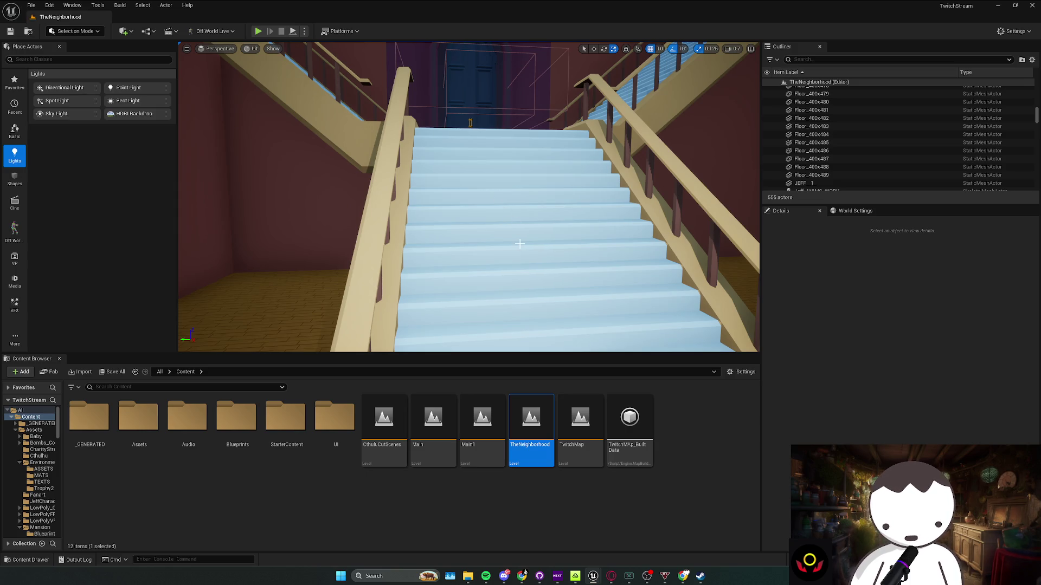
Play, walk the character up the staircase through the door into the trophy room, then stop
{"action": "scroll", "coordinate": [533, 251], "scroll_direction": "down", "scroll_amount": 5}
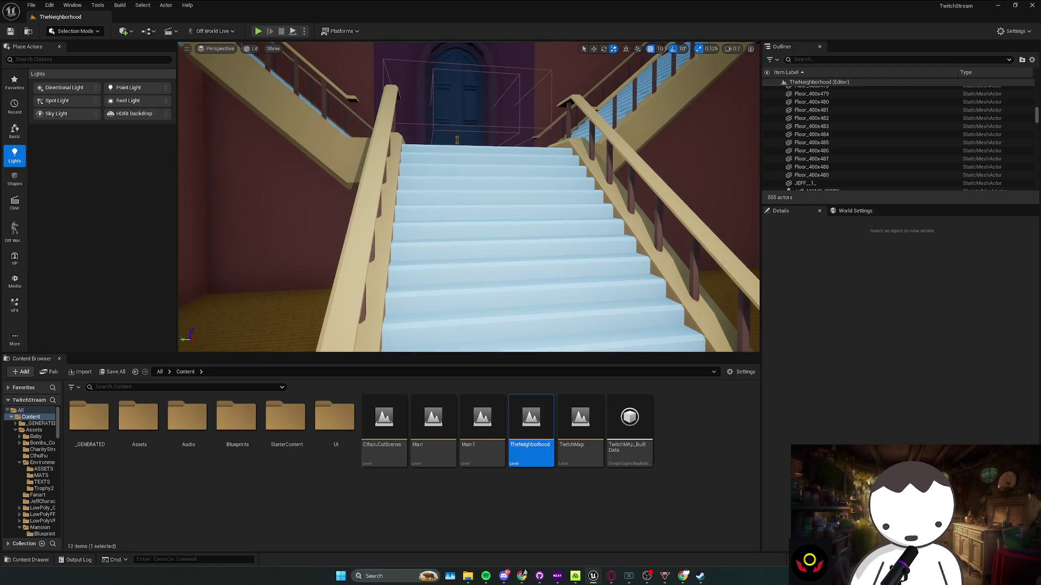
{"action": "left_click", "coordinate": [257, 32]}
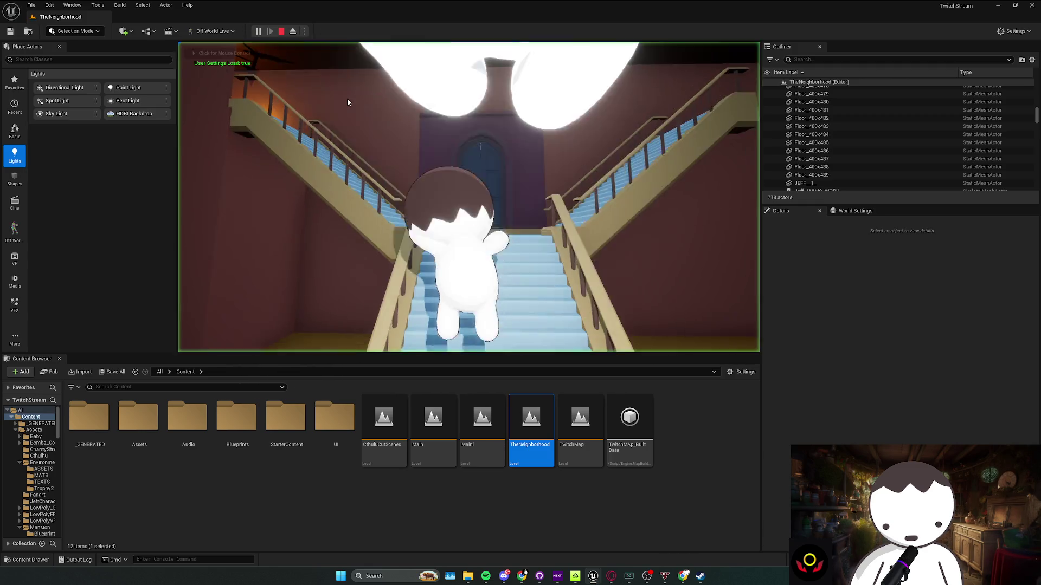
{"action": "key", "text": "w"}
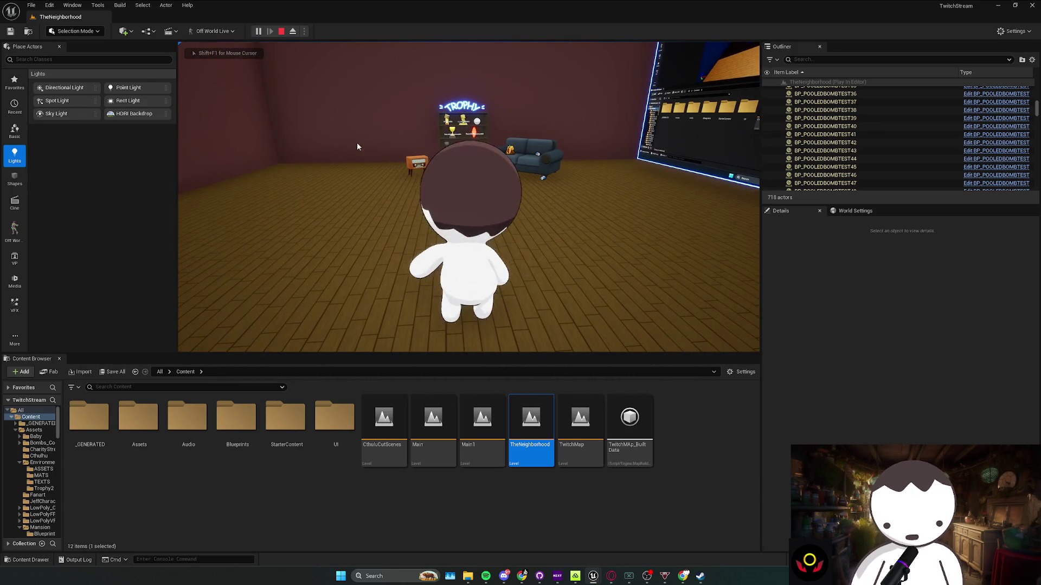
{"action": "key", "text": "Escape"}
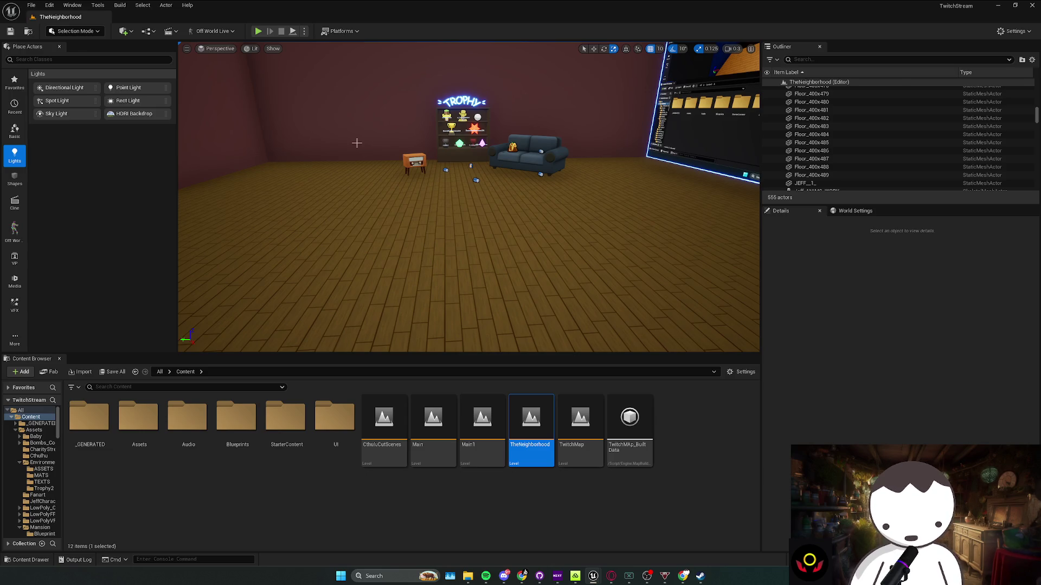
Fly to the blue arched upstairs door and inspect the wall piece above it
{"action": "scroll", "coordinate": [366, 143], "scroll_direction": "up", "scroll_amount": 1}
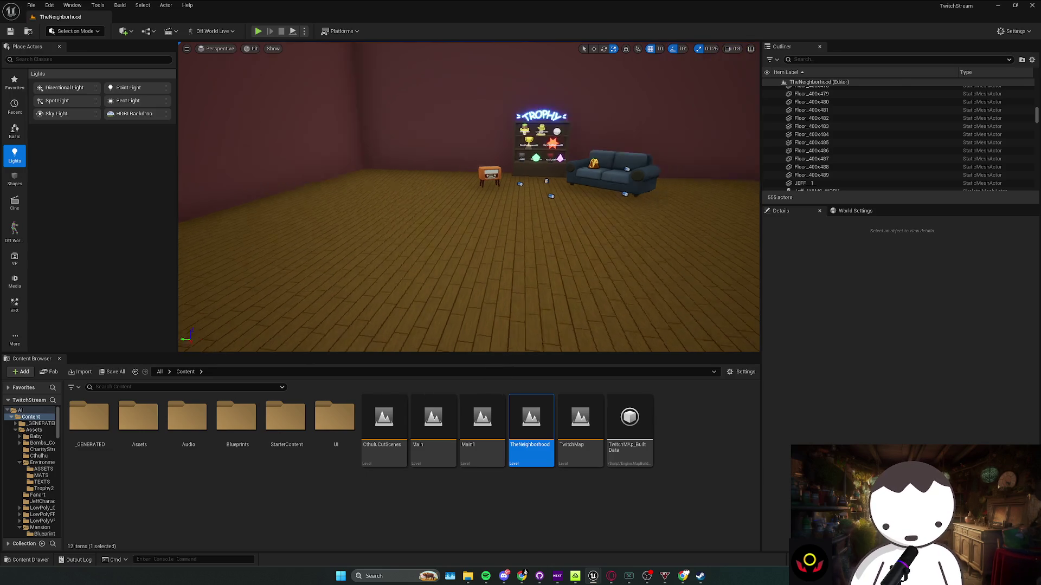
{"action": "key", "text": "w"}
{"action": "key", "text": "s"}
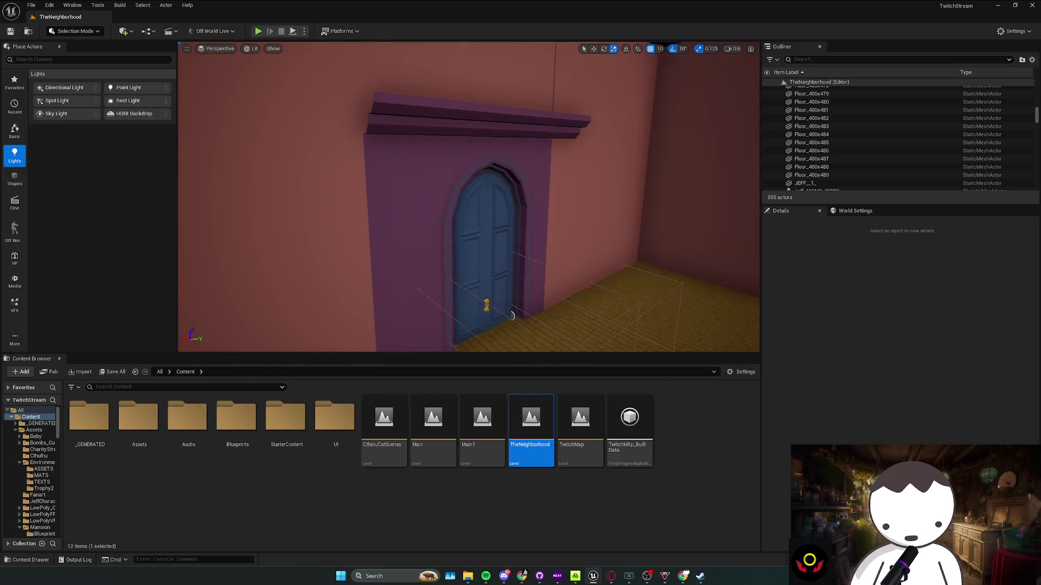
{"action": "left_click", "coordinate": [439, 148]}
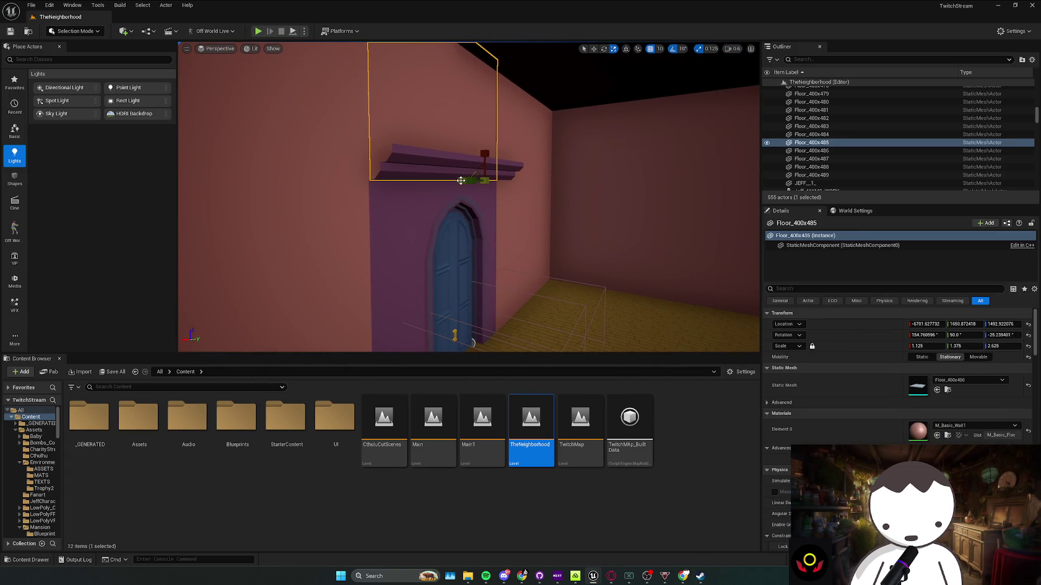
{"action": "left_click_drag", "start_coordinate": [458, 181], "coordinate": [473, 192]}
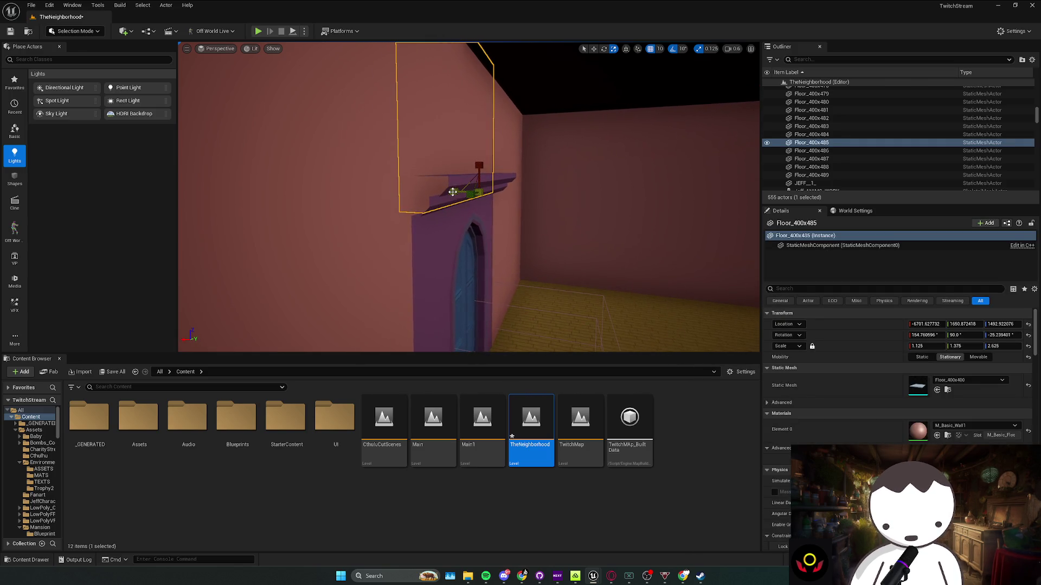
Deselect the wall piece, save the level, and select the small orange prop beside the couch
{"action": "key", "text": "Escape"}
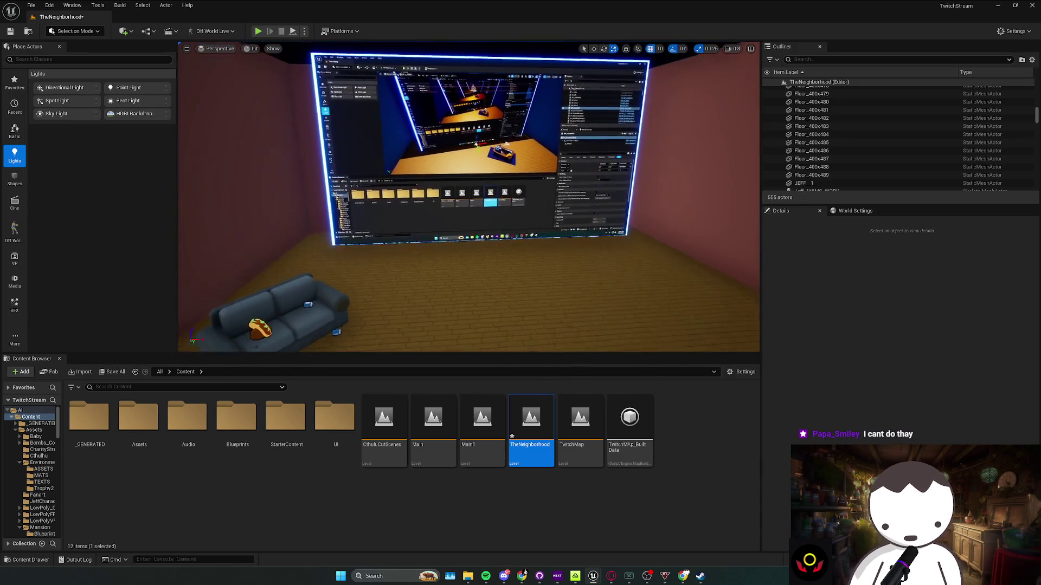
{"action": "key", "text": "ctrl+s"}
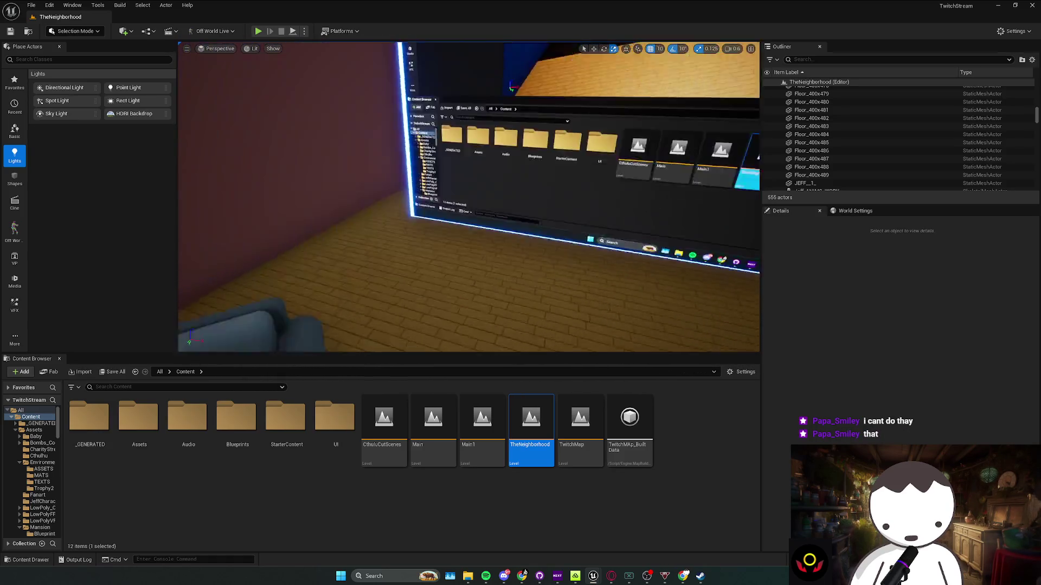
{"action": "left_click", "coordinate": [417, 197]}
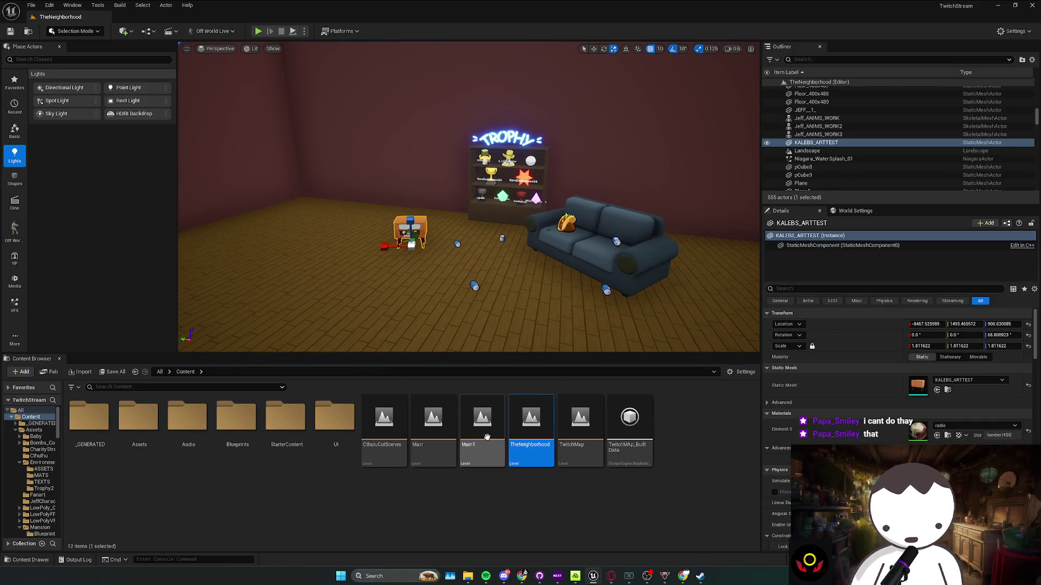
Copy TwitchMap's desk monitor, table, taco, cans and carpet, save TwitchMap, and reopen TheNeighborhood
{"action": "double_click", "coordinate": [573, 447]}
{"action": "mouse_move", "coordinate": [566, 309]}
{"action": "left_mouse_down"}
{"action": "mouse_move", "coordinate": [527, 313]}
{"action": "mouse_move", "coordinate": [534, 271]}
{"action": "left_mouse_up"}
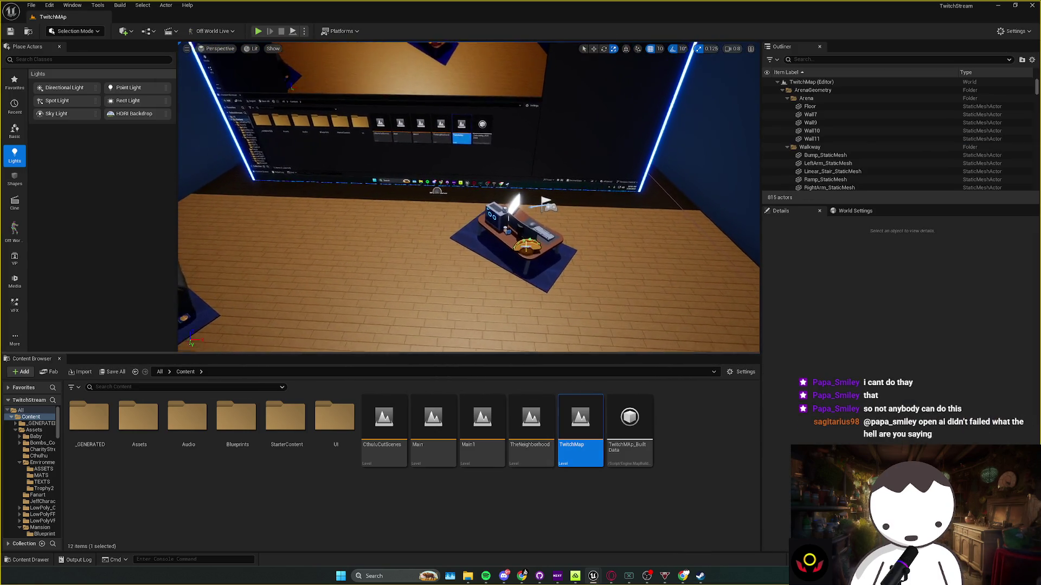
{"action": "left_click", "coordinate": [540, 232]}
{"action": "left_click", "coordinate": [520, 219], "text": "ctrl"}
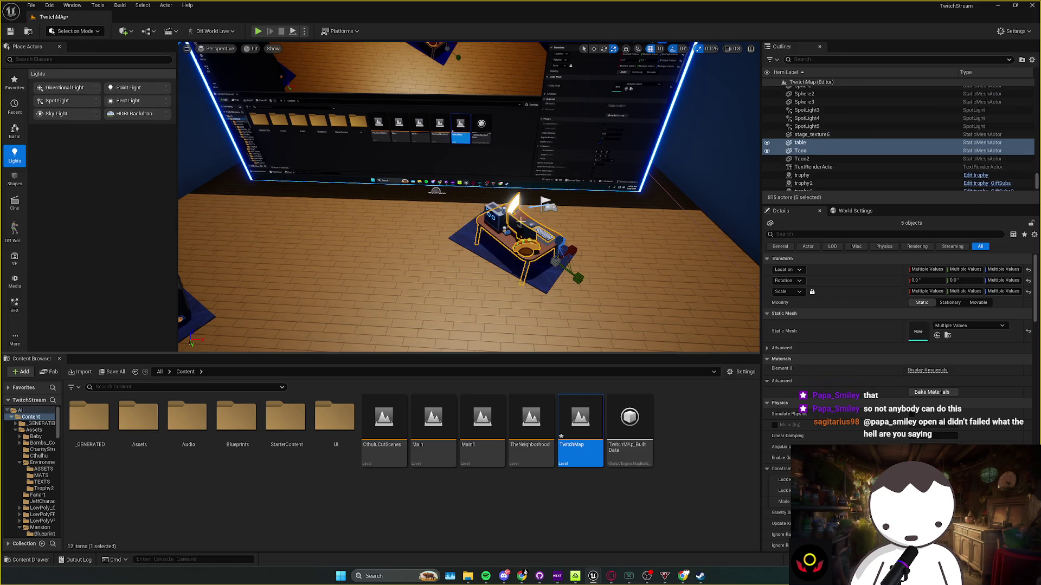
{"action": "left_click", "coordinate": [491, 216], "text": "ctrl"}
{"action": "scroll", "coordinate": [494, 219], "scroll_direction": "up", "scroll_amount": 3}
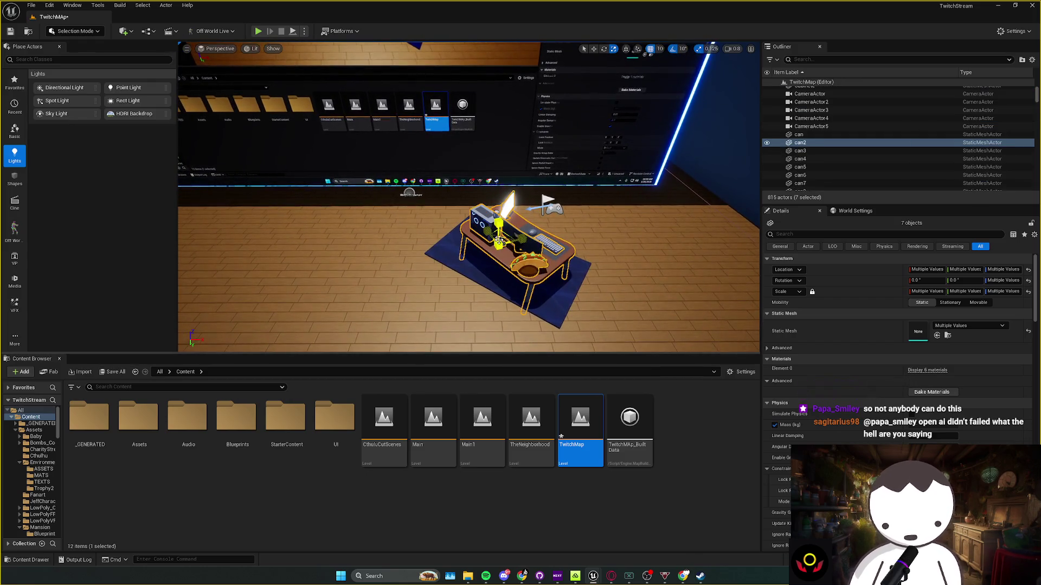
{"action": "left_click", "coordinate": [486, 280], "text": "ctrl"}
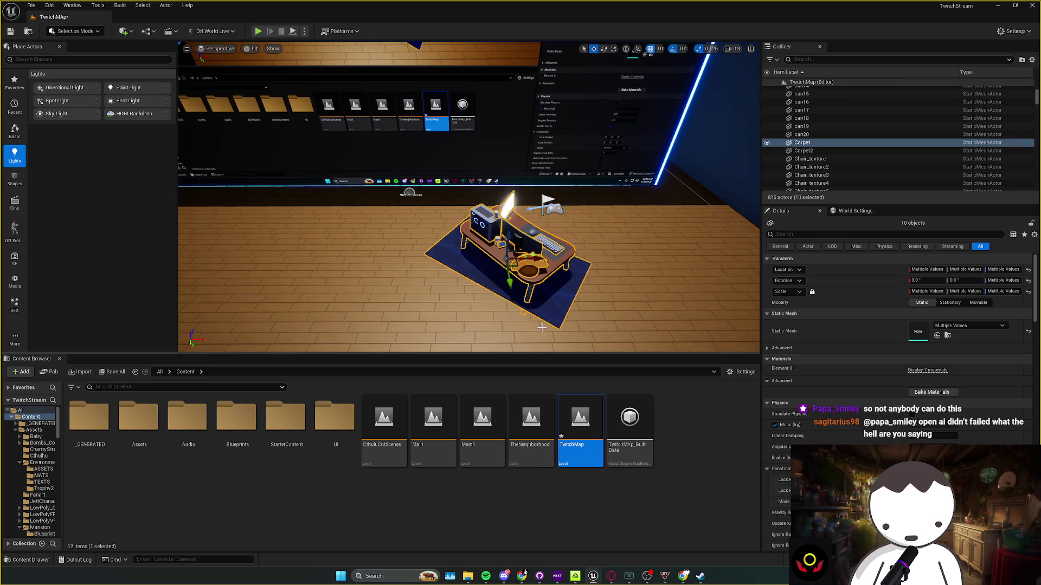
{"action": "double_click", "coordinate": [552, 415]}
{"action": "left_click", "coordinate": [543, 379]}
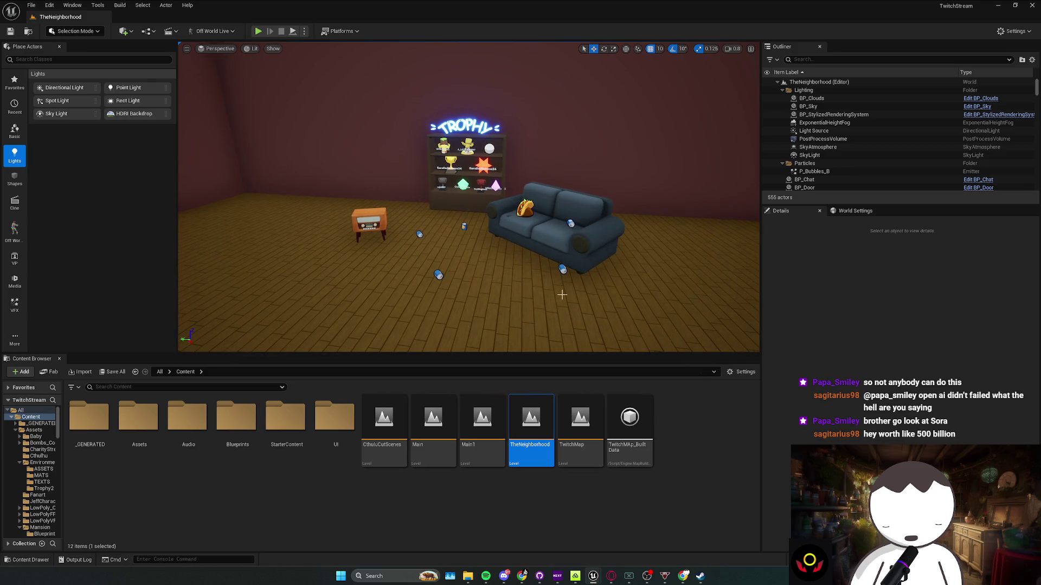
Paste the desk setup, move it across the floor in front of the big wall screen, and save
{"action": "key", "text": "ctrl+v"}
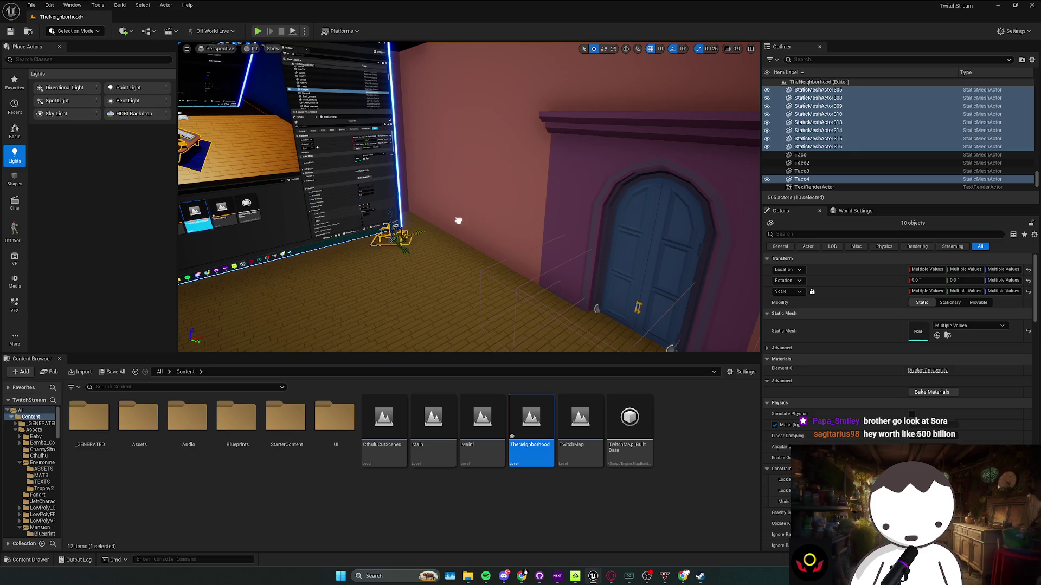
{"action": "mouse_move", "coordinate": [332, 270]}
{"action": "left_mouse_down"}
{"action": "mouse_move", "coordinate": [366, 327]}
{"action": "mouse_move", "coordinate": [370, 178]}
{"action": "mouse_move", "coordinate": [378, 250]}
{"action": "left_mouse_up"}
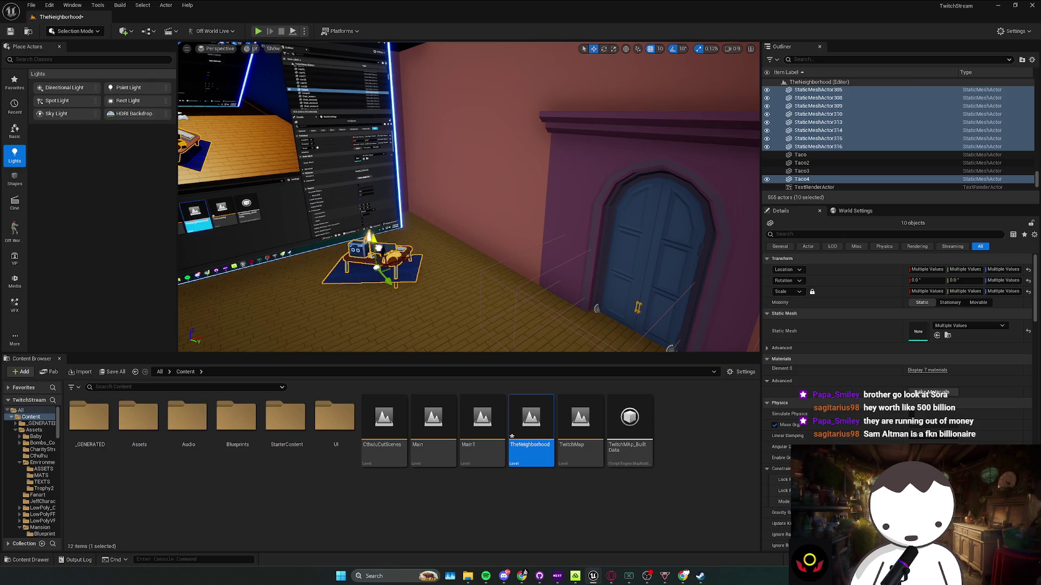
{"action": "key", "text": "f"}
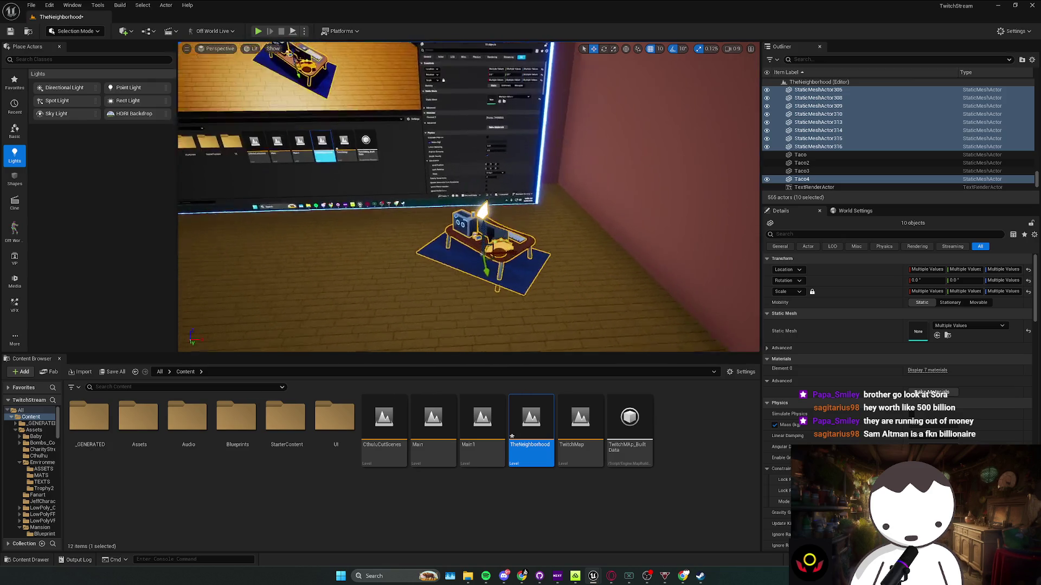
{"action": "mouse_move", "coordinate": [504, 293]}
{"action": "left_mouse_down"}
{"action": "mouse_move", "coordinate": [607, 282]}
{"action": "mouse_move", "coordinate": [564, 285]}
{"action": "mouse_move", "coordinate": [539, 261]}
{"action": "mouse_move", "coordinate": [580, 231]}
{"action": "mouse_move", "coordinate": [519, 251]}
{"action": "left_mouse_up"}
{"action": "left_click", "coordinate": [539, 261]}
{"action": "key", "text": "ctrl+s"}
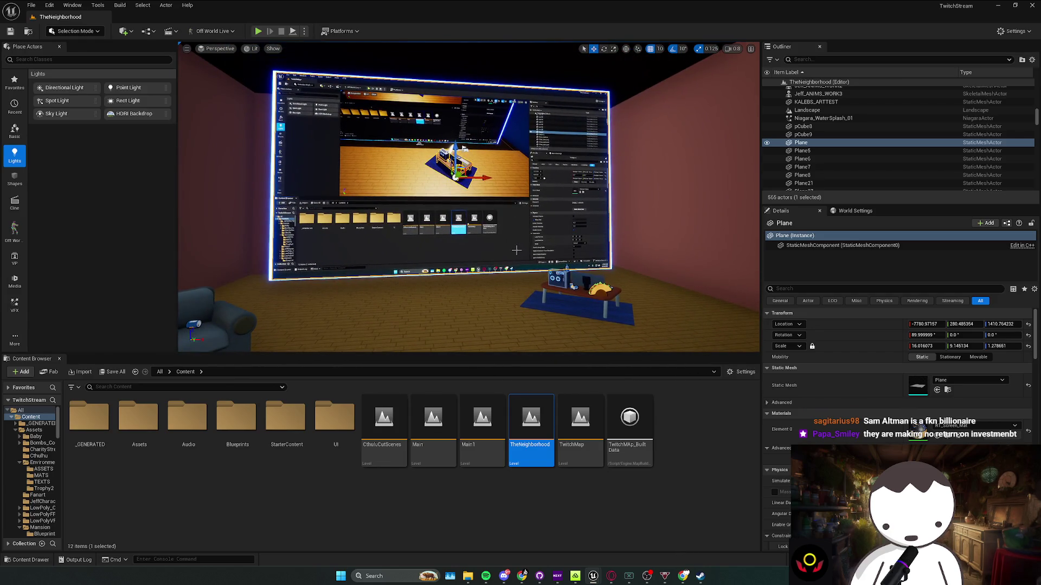
Select the pasted desk table, taco and other desk items on the carpet
{"action": "left_click", "coordinate": [586, 313]}
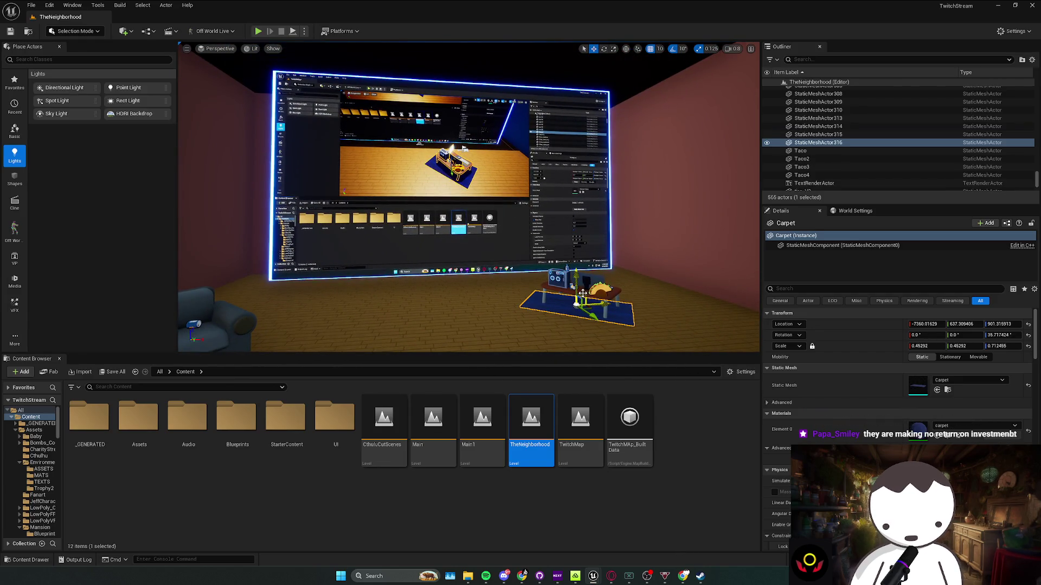
{"action": "left_click", "coordinate": [582, 293]}
{"action": "mouse_move", "coordinate": [582, 293]}
{"action": "left_mouse_down"}
{"action": "mouse_move", "coordinate": [515, 292]}
{"action": "mouse_move", "coordinate": [550, 306]}
{"action": "left_mouse_up"}
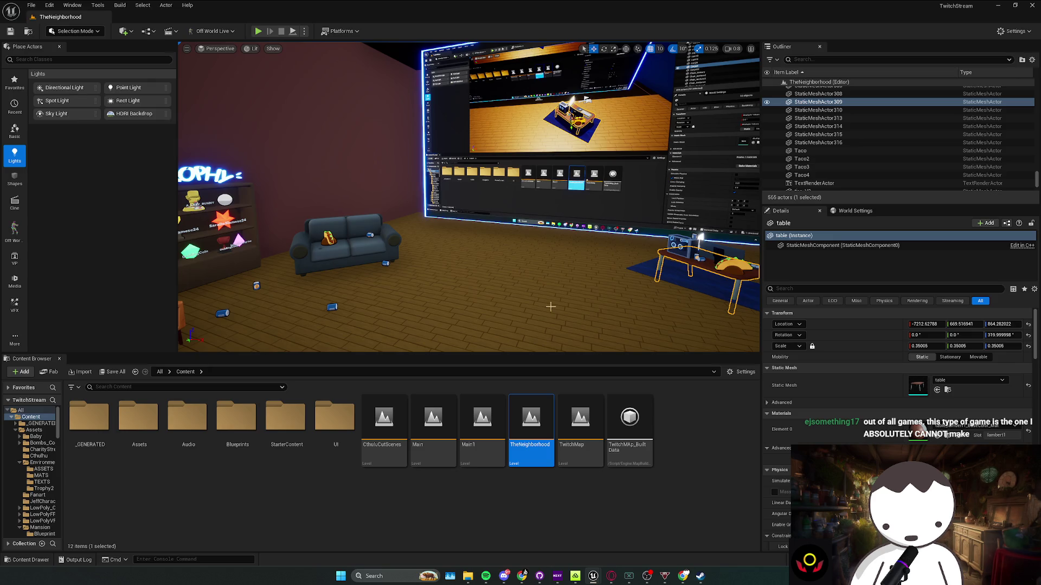
{"action": "left_click_drag", "start_coordinate": [557, 302], "coordinate": [453, 241]}
{"action": "left_click", "coordinate": [453, 241], "text": "ctrl"}
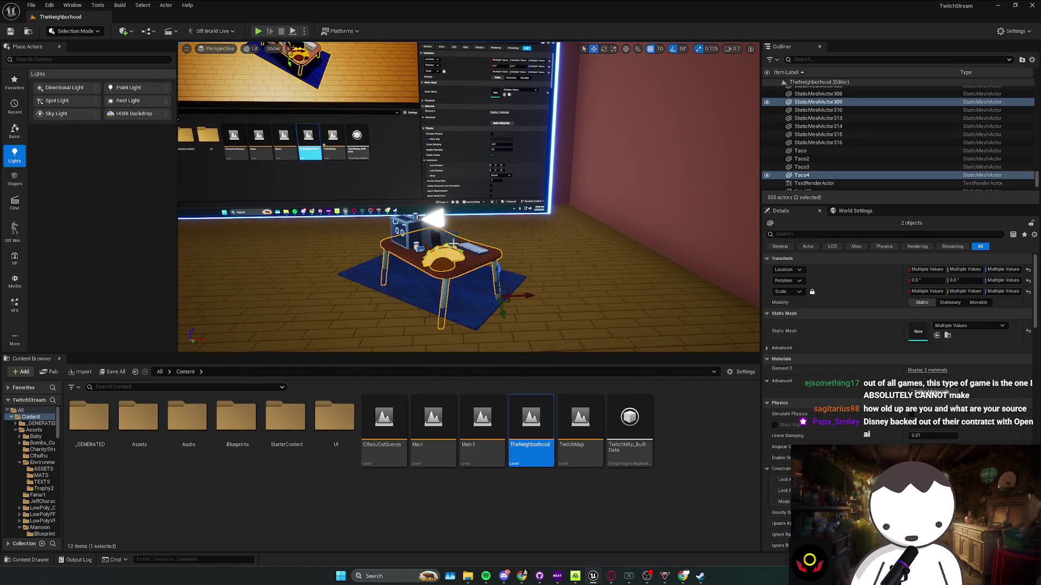
{"action": "left_click", "coordinate": [443, 244], "text": "ctrl"}
{"action": "key", "text": "f"}
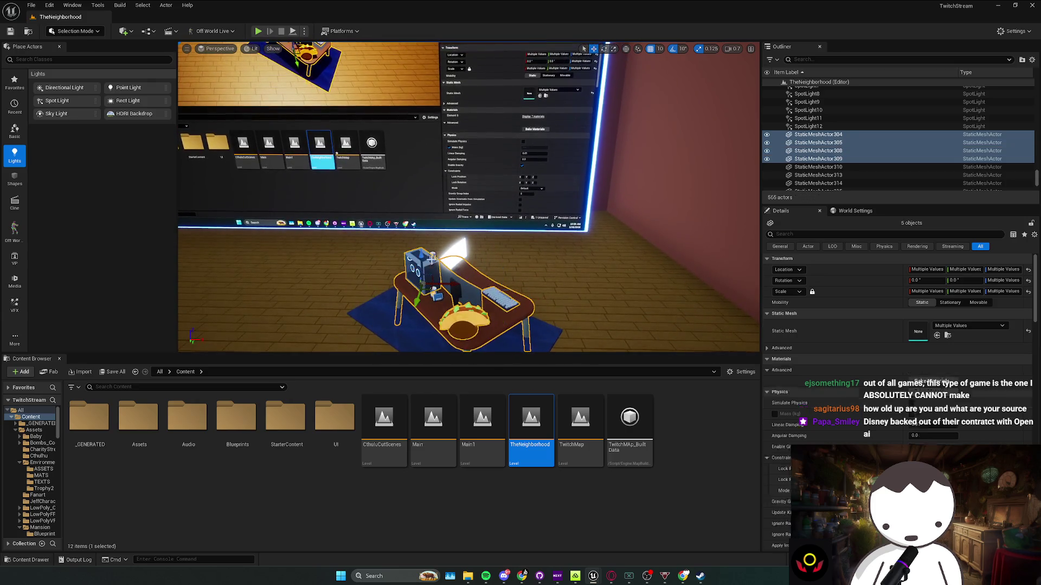
Add the PC pieces, raise all eight desk objects upward, and save the level
{"action": "left_click", "coordinate": [432, 282], "text": "ctrl"}
{"action": "left_click", "coordinate": [431, 286], "text": "ctrl"}
{"action": "left_click_drag", "start_coordinate": [432, 278], "coordinate": [429, 264]}
{"action": "scroll", "coordinate": [431, 264], "scroll_direction": "down", "scroll_amount": 10}
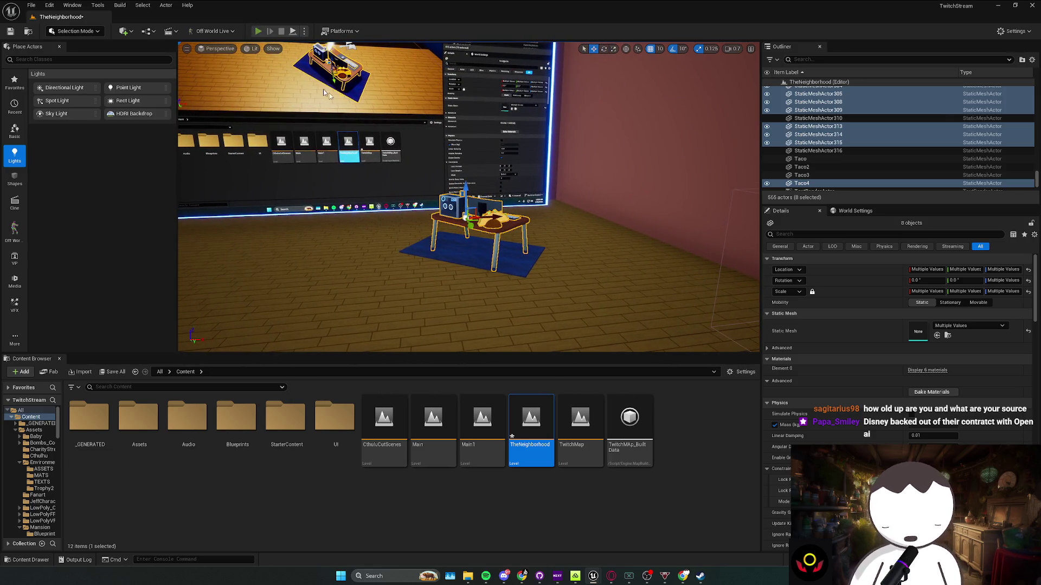
{"action": "key", "text": "Escape"}
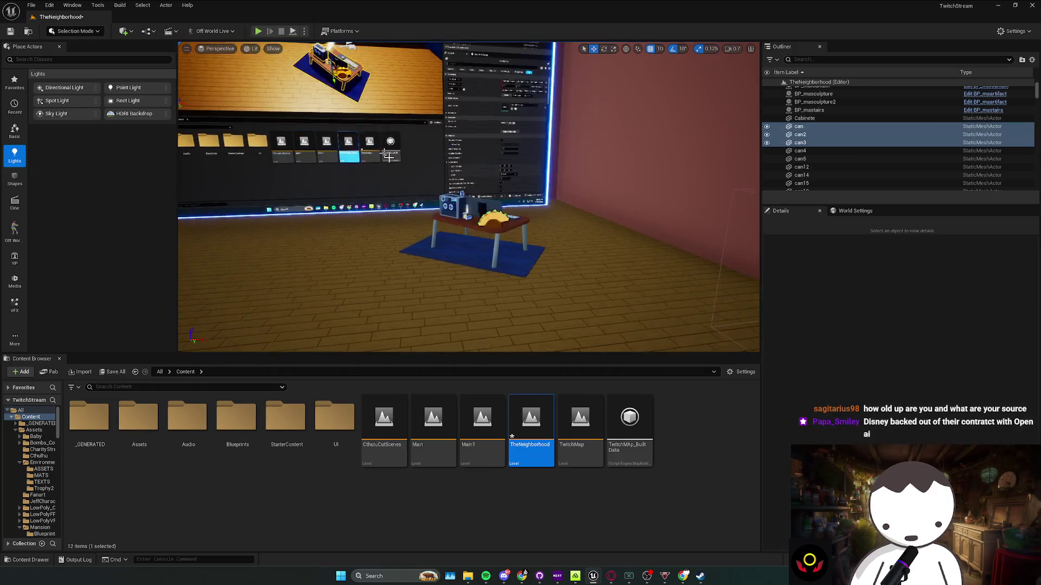
{"action": "key", "text": "ctrl+z"}
{"action": "key", "text": "ctrl+s"}
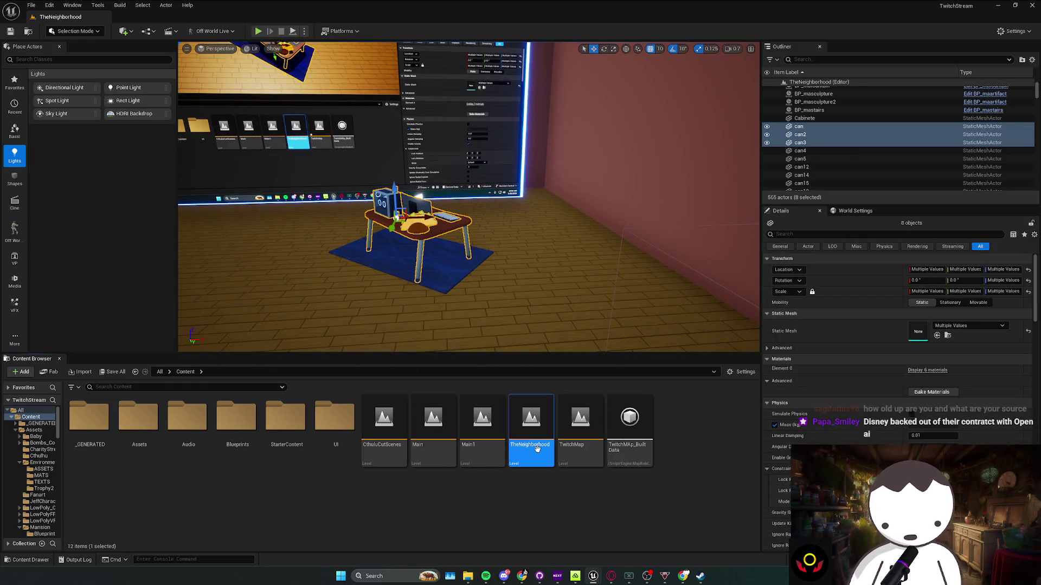
{"action": "double_click", "coordinate": [537, 449]}
Paste CameraActor2 from TwitchMap into TheNeighborhood and move it into the stream room, raised in front of the desk
{"action": "double_click", "coordinate": [580, 428]}
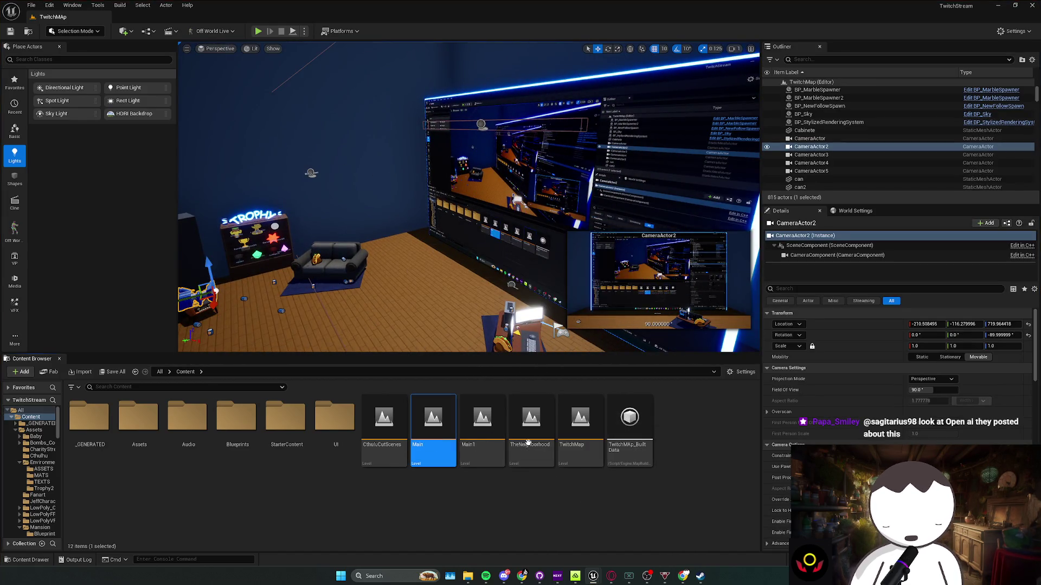
{"action": "double_click", "coordinate": [530, 420]}
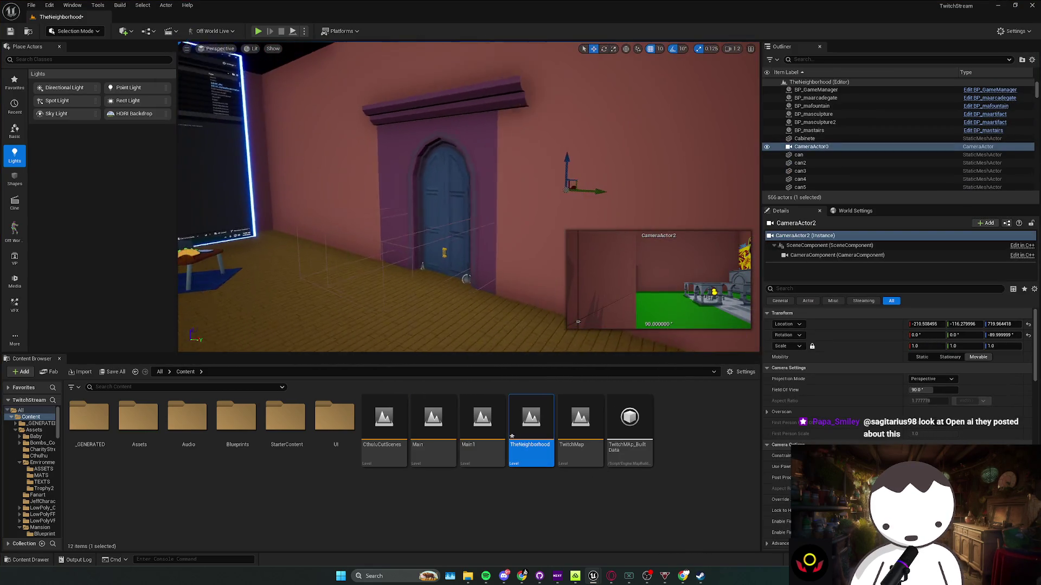
{"action": "left_click_drag", "start_coordinate": [571, 186], "coordinate": [275, 254]}
{"action": "mouse_move", "coordinate": [358, 242]}
{"action": "left_mouse_down"}
{"action": "mouse_move", "coordinate": [402, 302]}
{"action": "mouse_move", "coordinate": [416, 232]}
{"action": "left_mouse_up"}
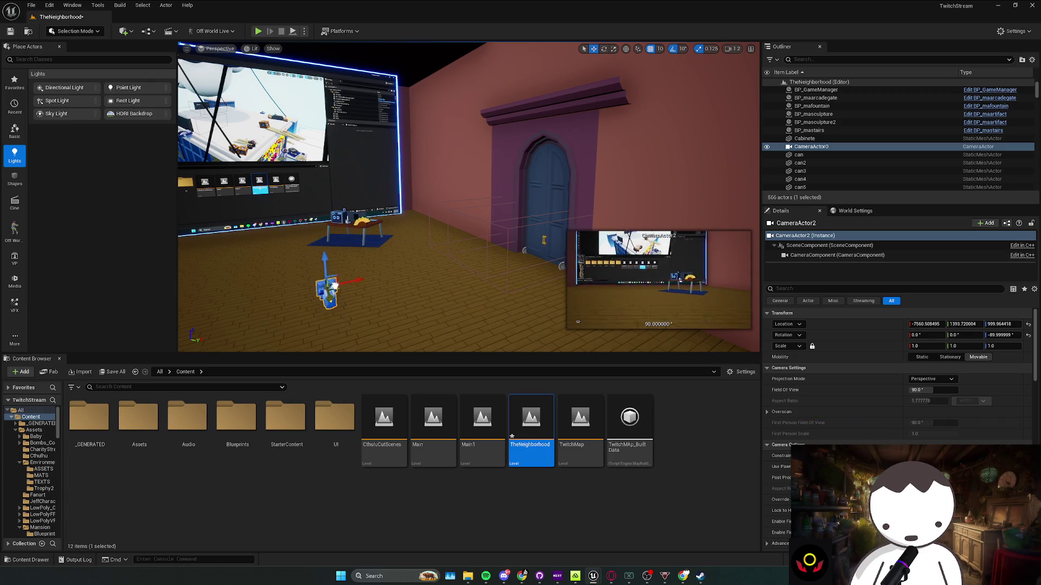
{"action": "left_click_drag", "start_coordinate": [329, 264], "coordinate": [329, 217]}
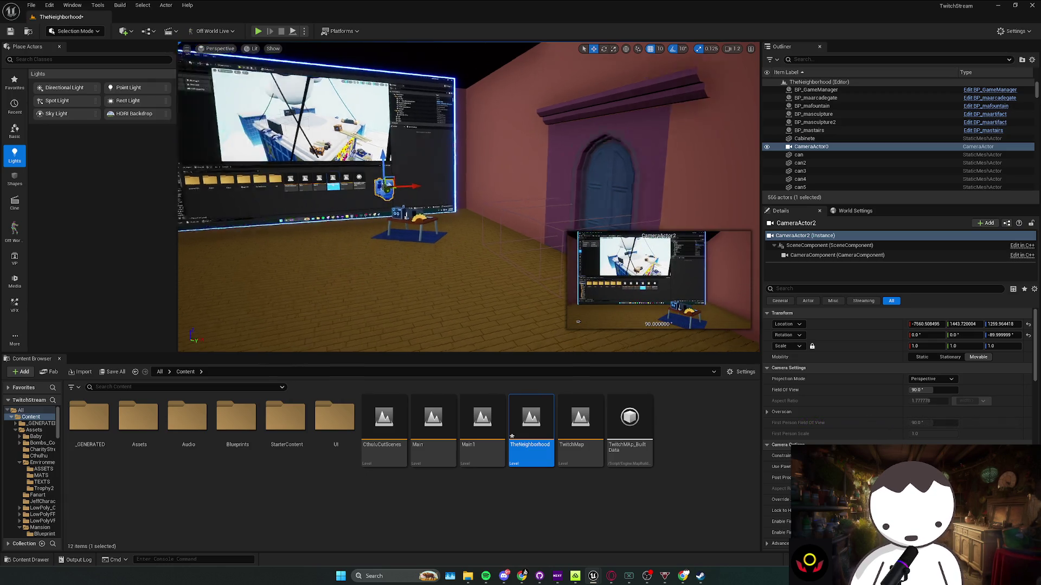
Shift the camera sideways toward the big screen and raise it slightly, near -7770, 1443, 1359
{"action": "left_click_drag", "start_coordinate": [453, 185], "coordinate": [422, 186]}
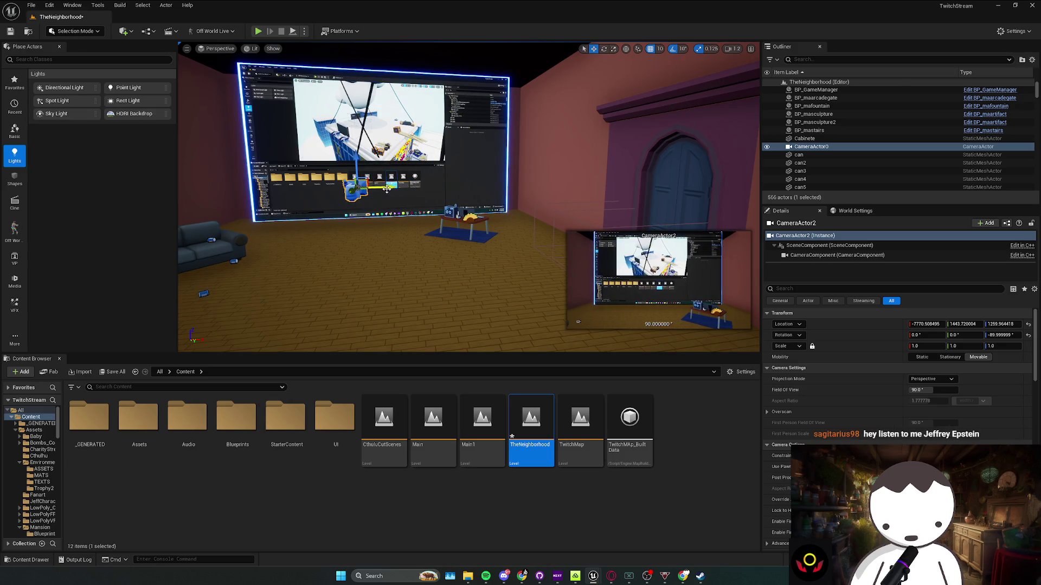
{"action": "left_click", "coordinate": [420, 121]}
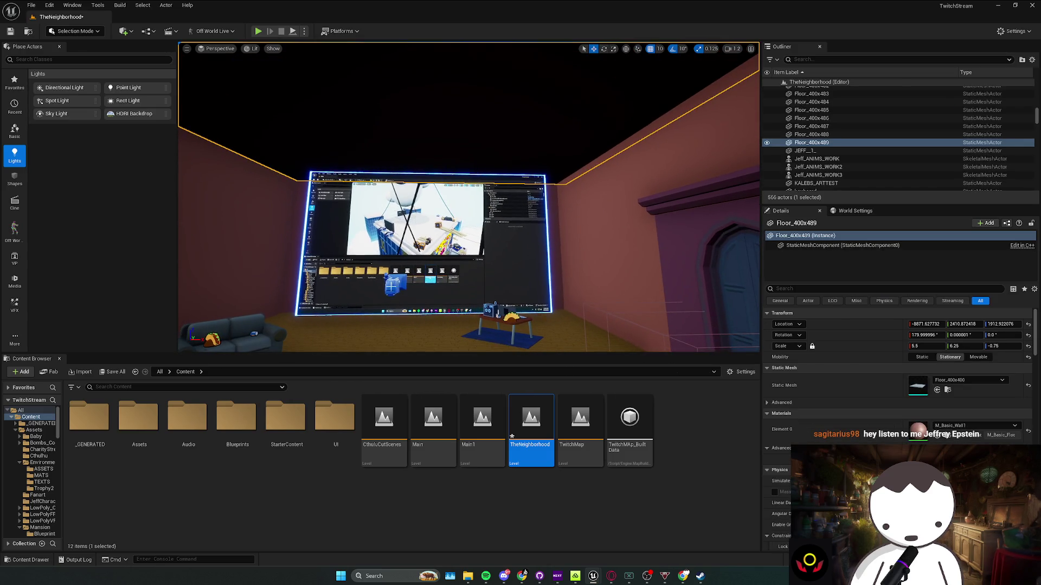
{"action": "left_click", "coordinate": [391, 286]}
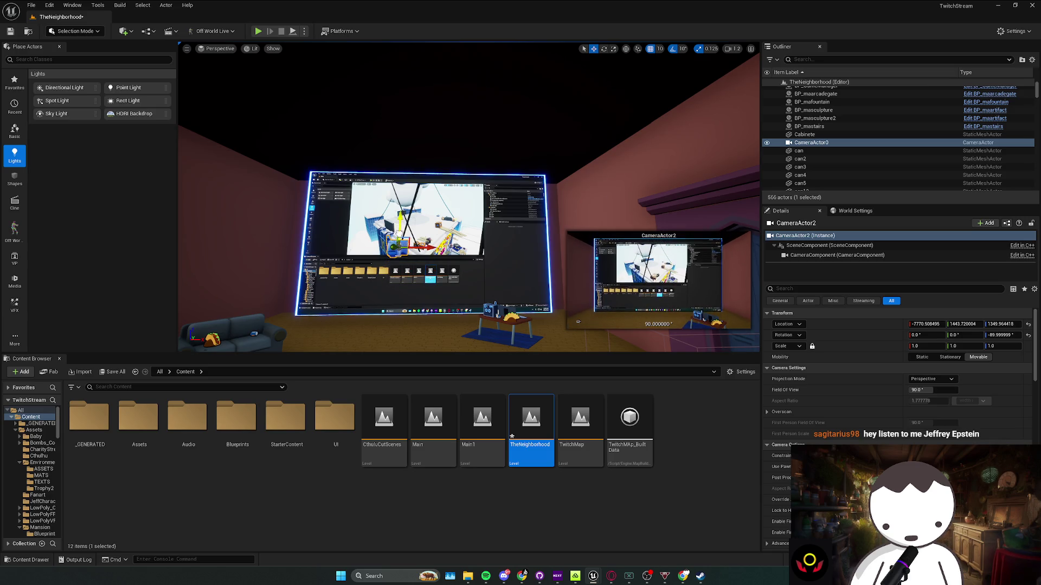
{"action": "left_click_drag", "start_coordinate": [400, 222], "coordinate": [400, 219]}
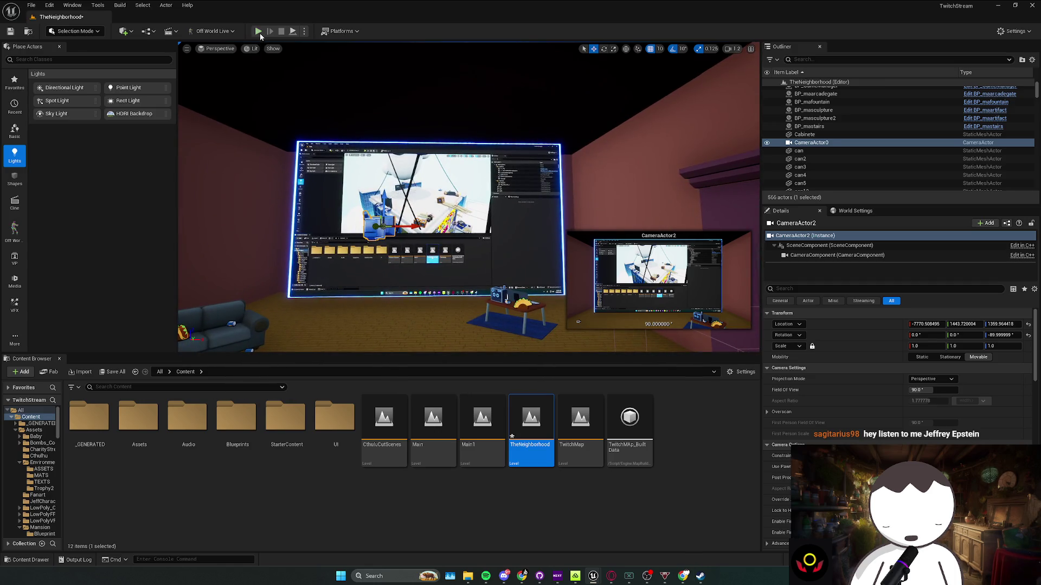
Briefly play-test the stream room with the character at the desk, then save TheNeighborhood
{"action": "left_click", "coordinate": [258, 31]}
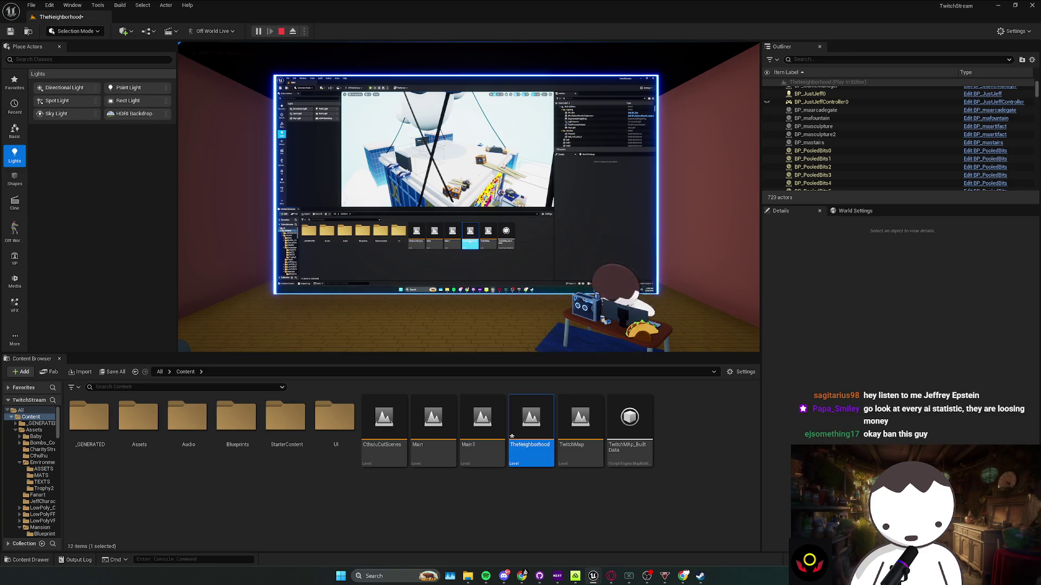
{"action": "key", "text": "Escape"}
{"action": "key", "text": "ctrl+s"}
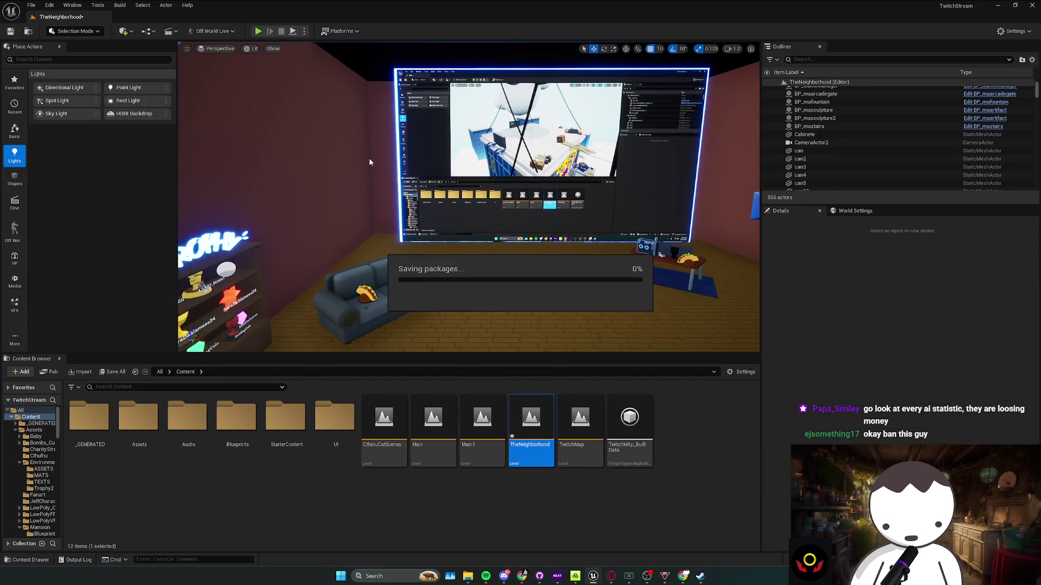